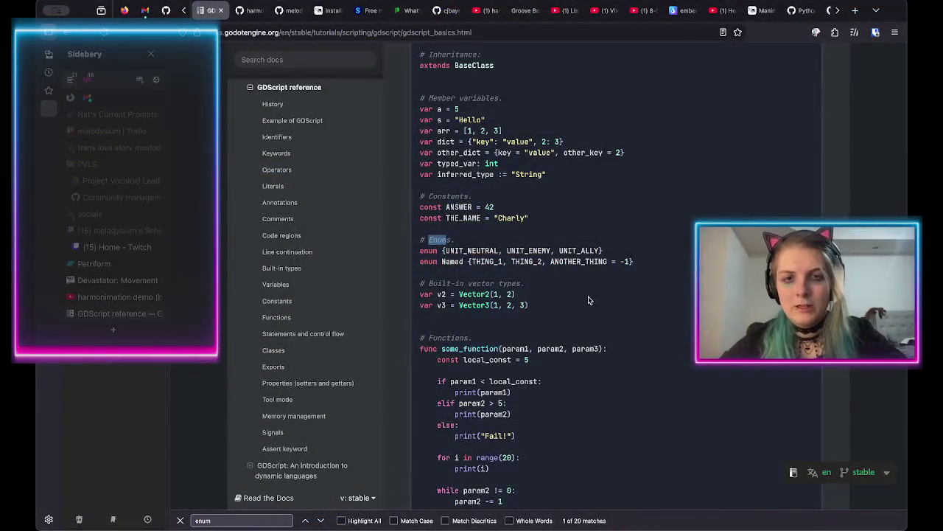
Return from the GDScript docs to the Godot editor showing text_widget.gd.
key(super+Tab)
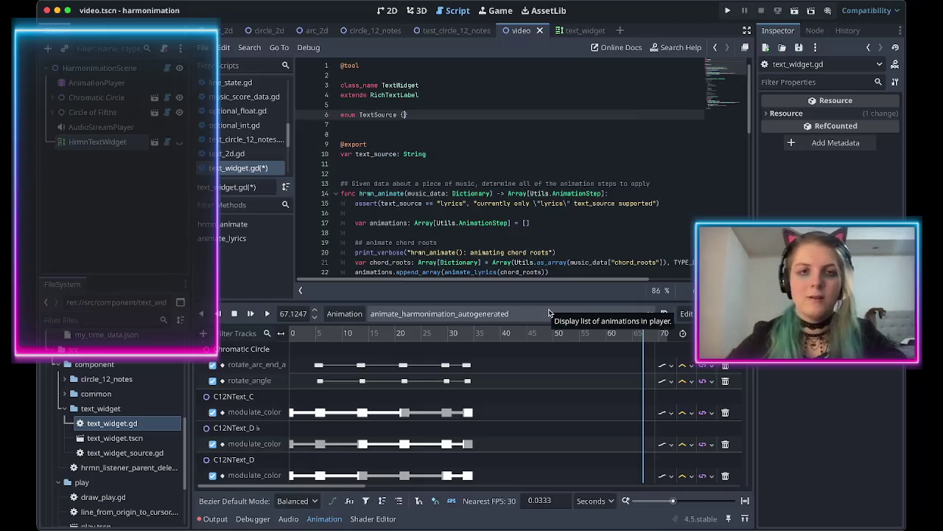
Fill the TextSource enum with STATIC, LYRICS, CHORD_ROOTS and KEY, and save the script.
text(LYRICS, )
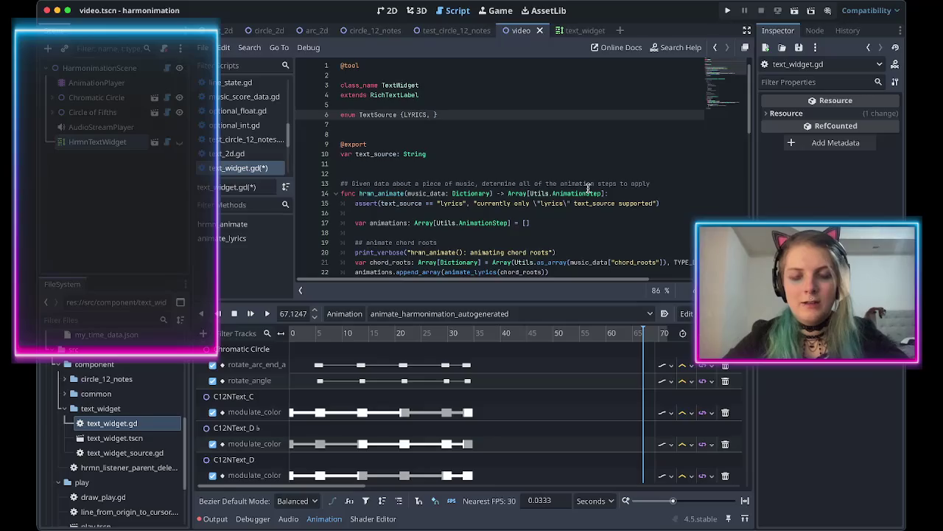
text(STATIC,)
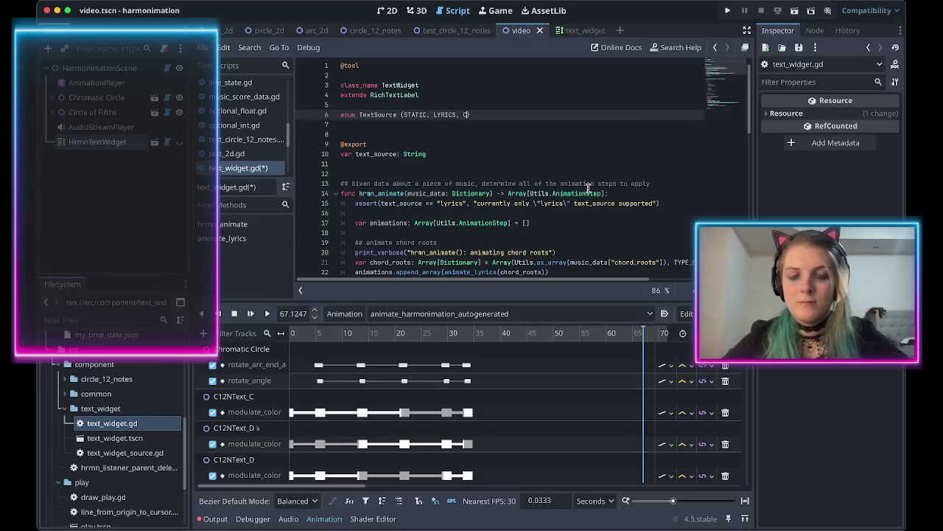
text(S, KEY)
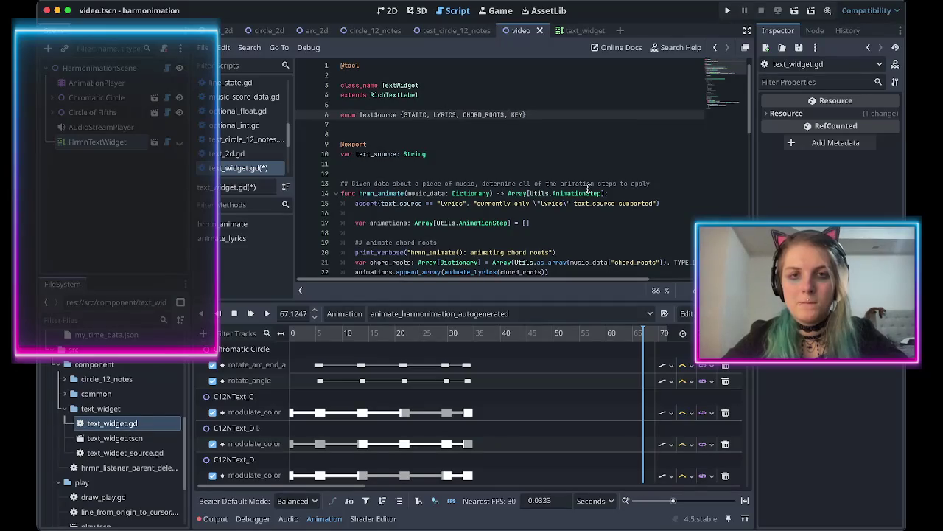
key(ctrl+s)
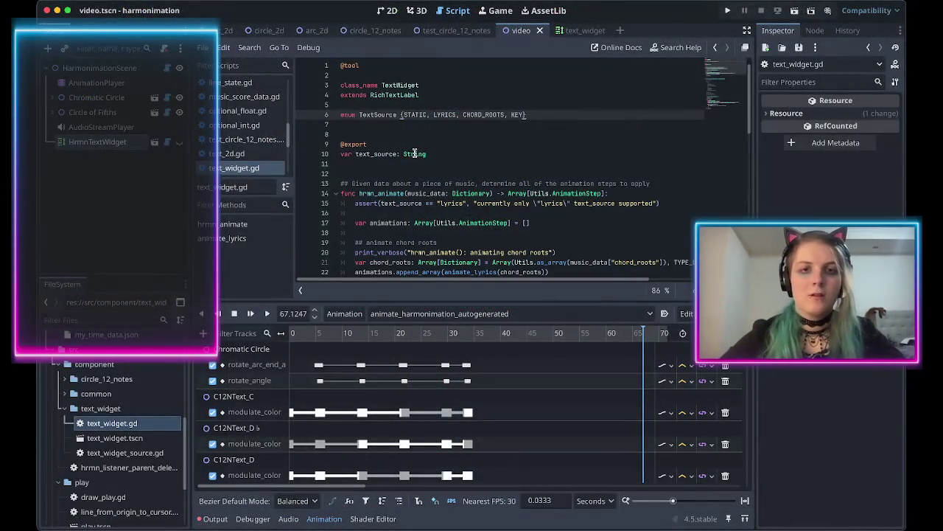
Change text_source's declared type on line 10 from String to TextSource.
double_click(415, 154)
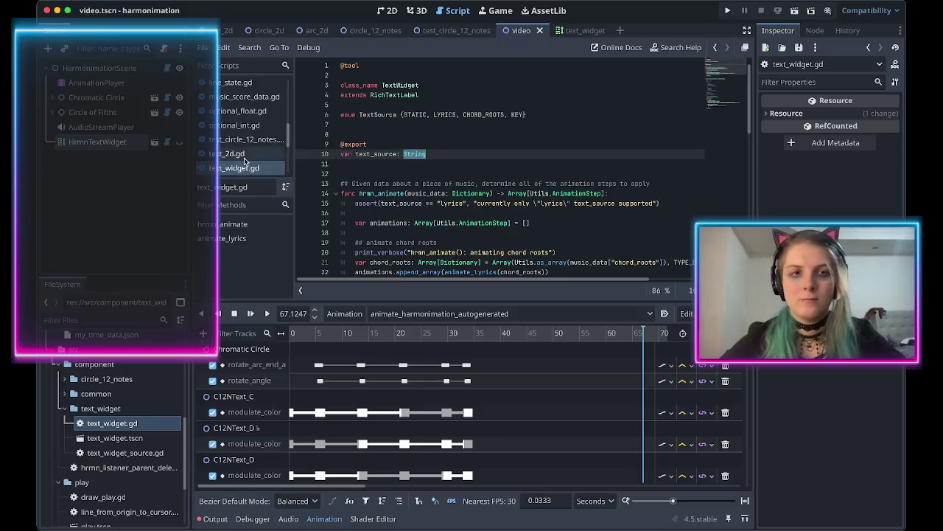
text(TextSource)
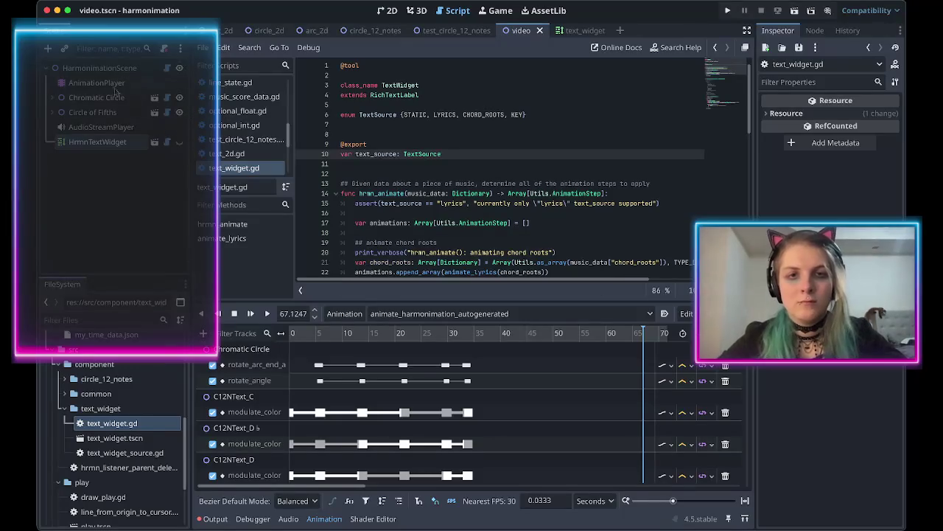
click(118, 142)
Clear HrmnTextWidget's old lyrics Text Source value in the Inspector and save the scene.
click(111, 126)
click(110, 141)
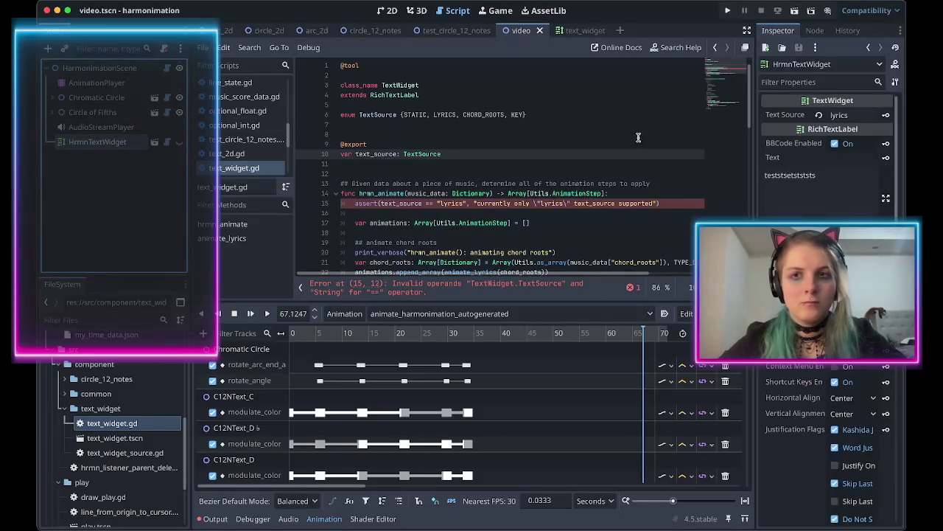
click(848, 116)
key(Return)
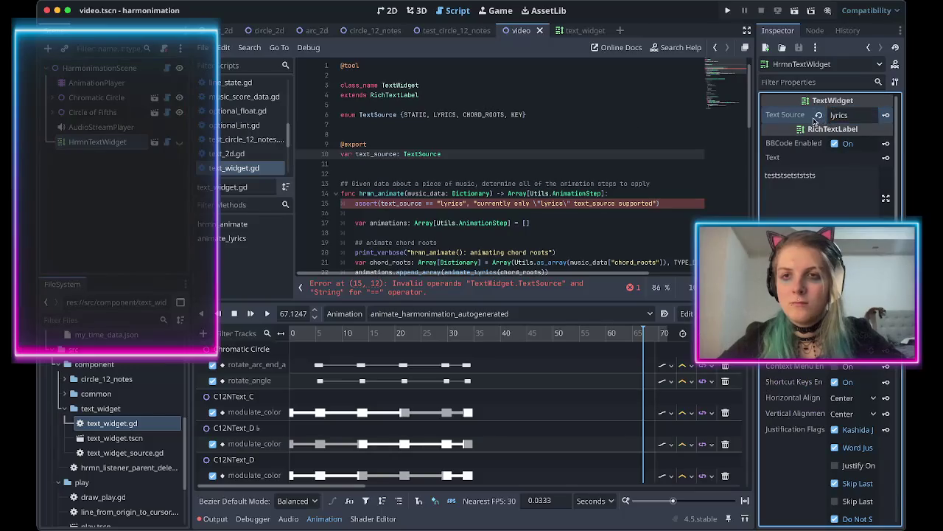
double_click(841, 115)
key(BackSpace)
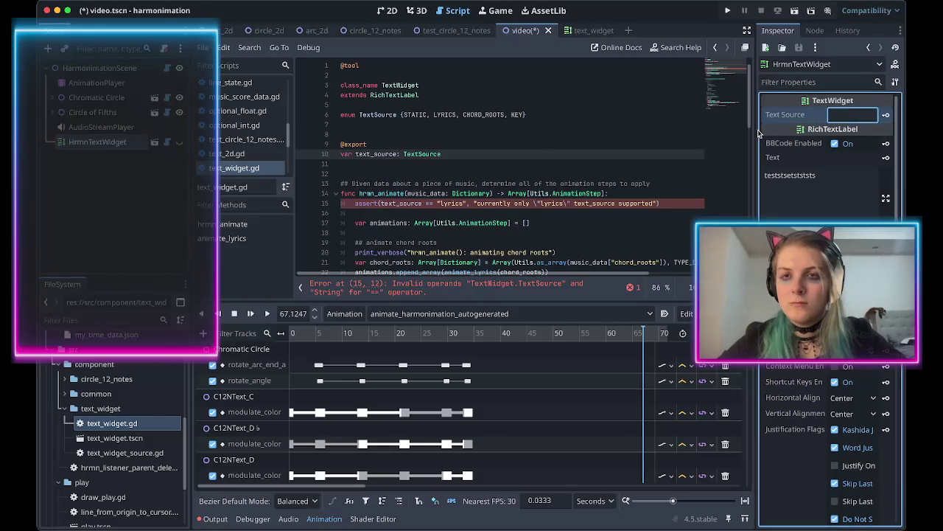
key(ctrl+s)
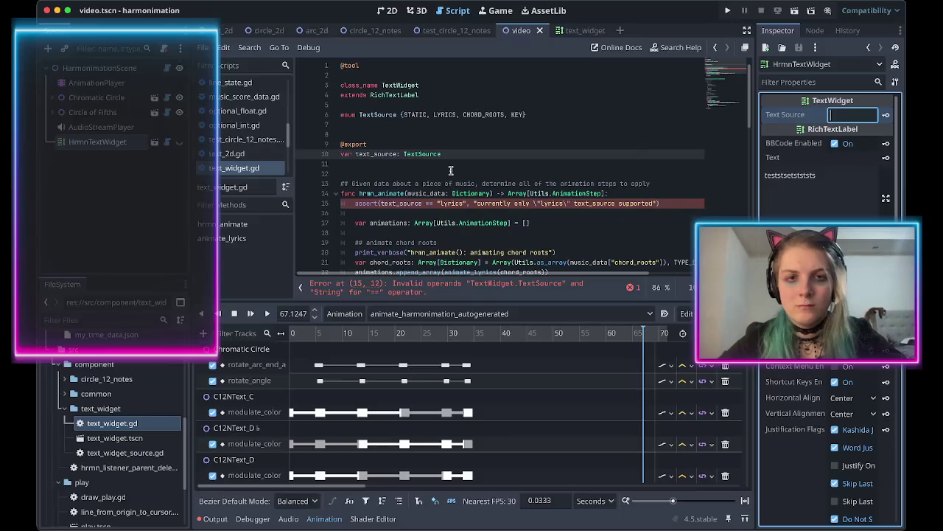
Give text_source a default value of TextSource.STATIC on line 10.
scroll(452, 175, down, 1)
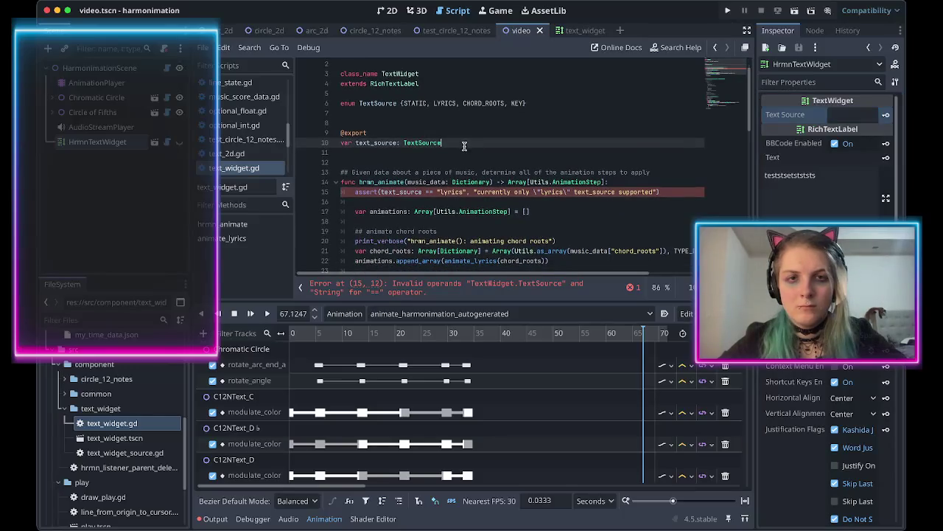
text( = null)
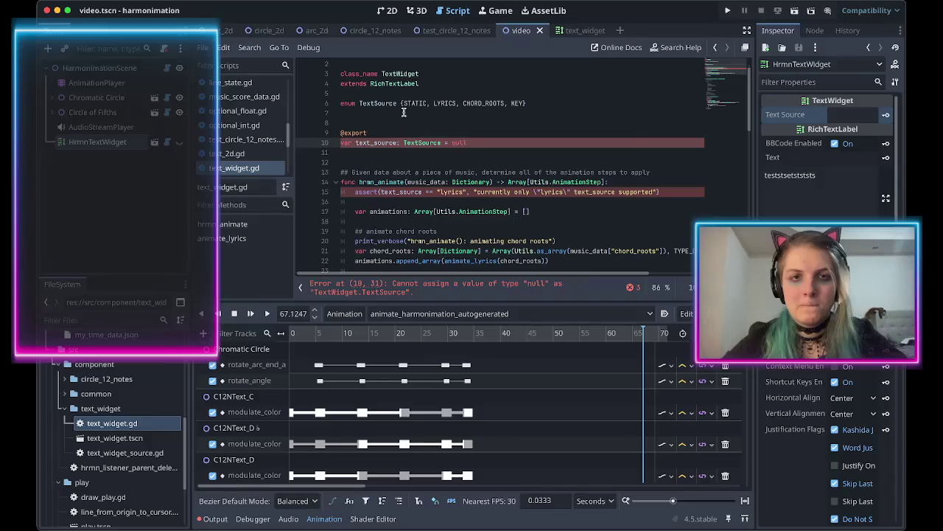
double_click(457, 142)
key(BackSpace)
text(Tex)
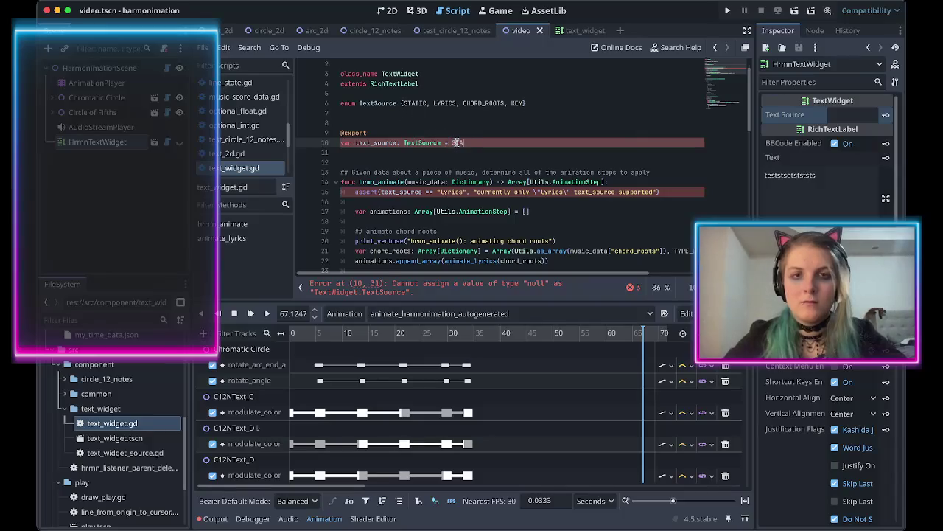
key(Escape)
key(Up)
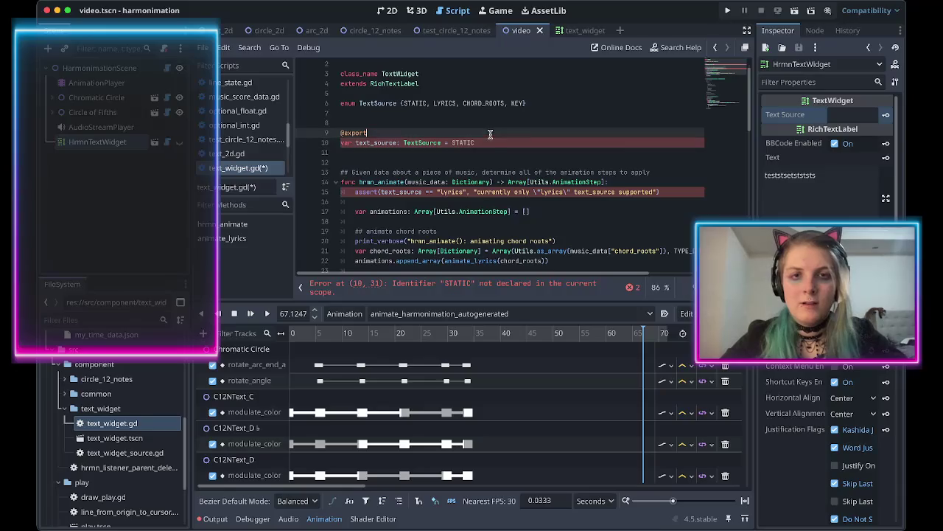
double_click(460, 142)
text(TextSou)
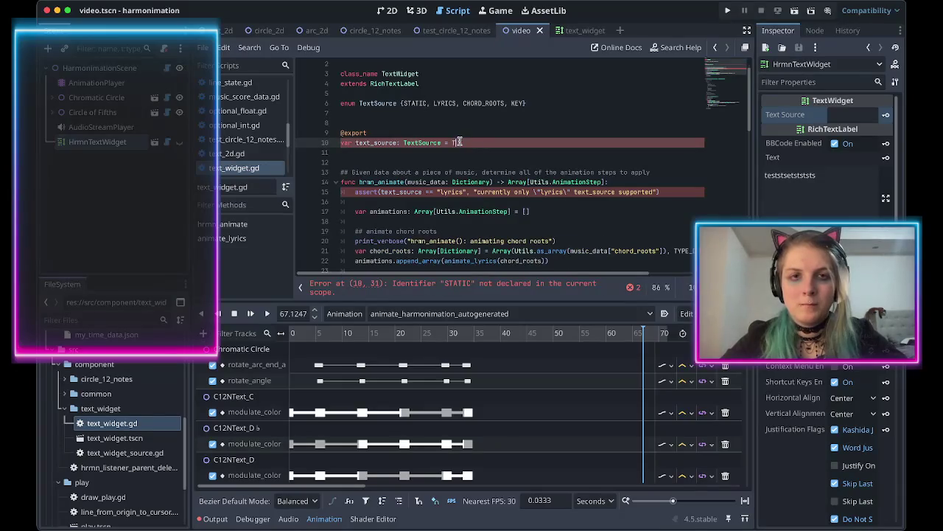
key(Return)
text(.)
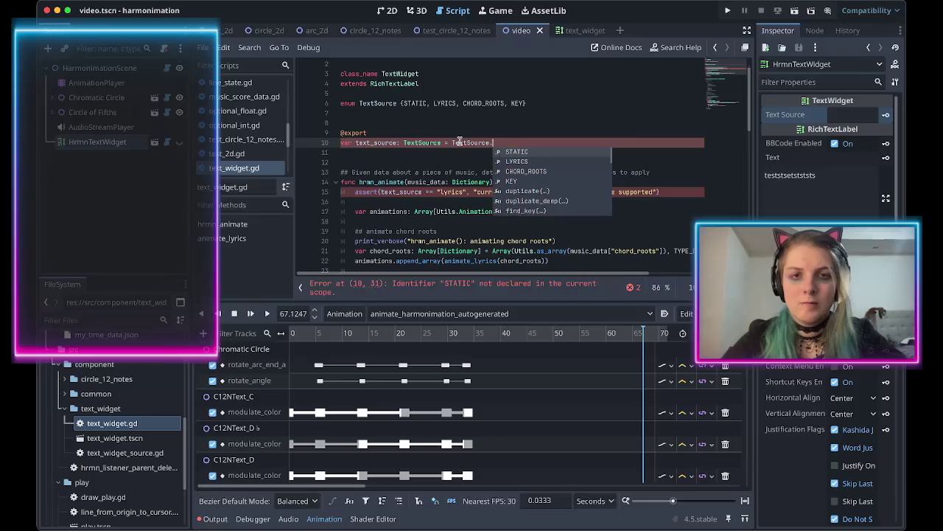
text(ST)
key(Return)
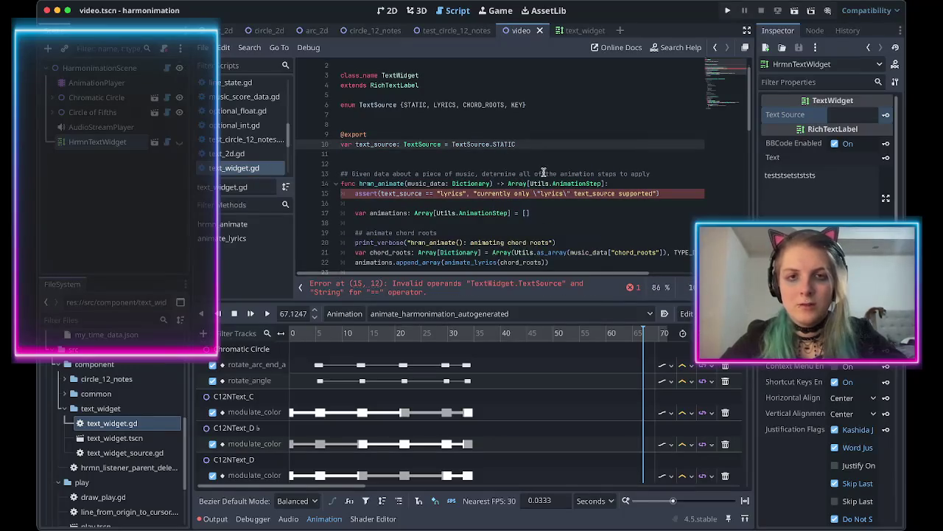
Replace "lyrics" in the line-15 assert with TextSource.STATIC.
click(391, 193)
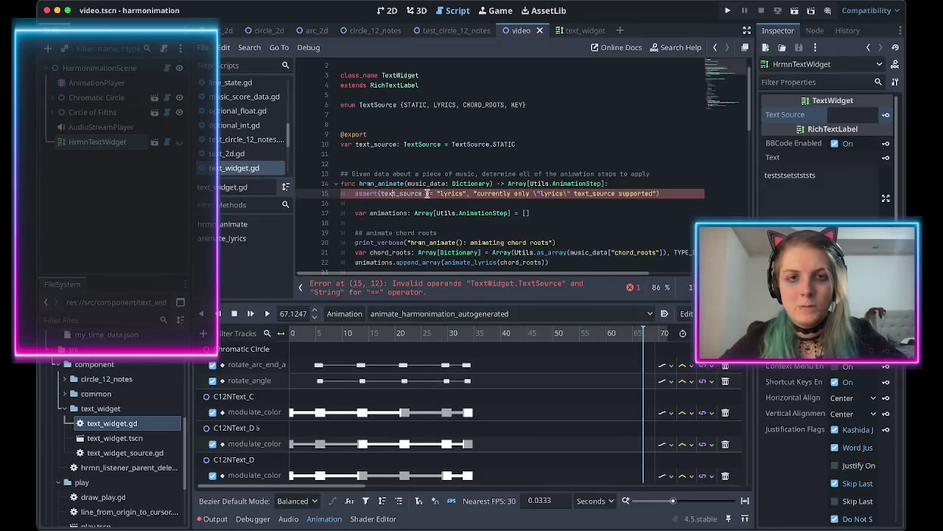
drag(466, 193, 435, 193)
text(TextSource.)
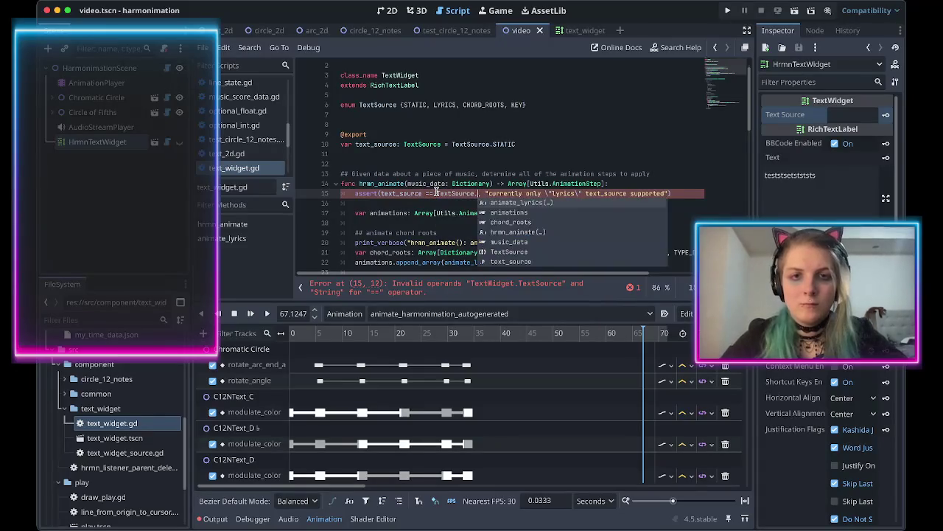
text(STATIC)
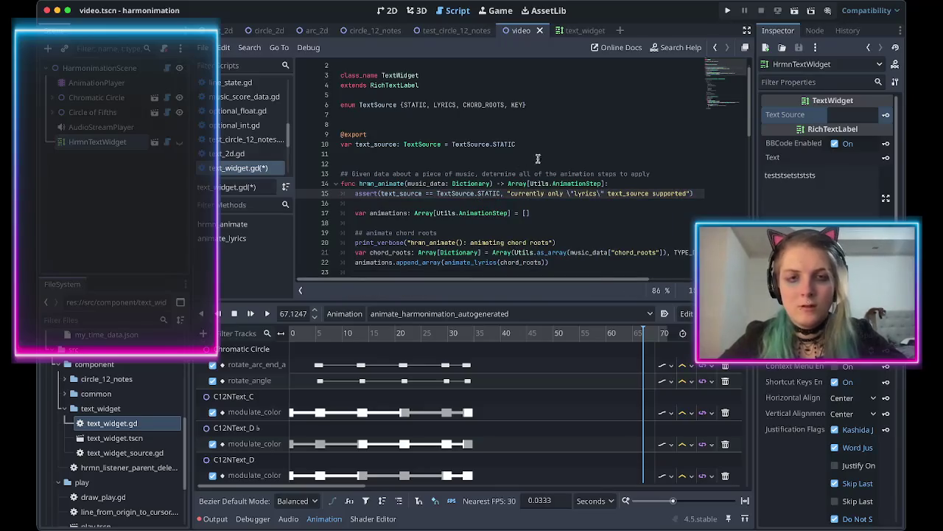
click(532, 146)
key(Return)
key(Return)
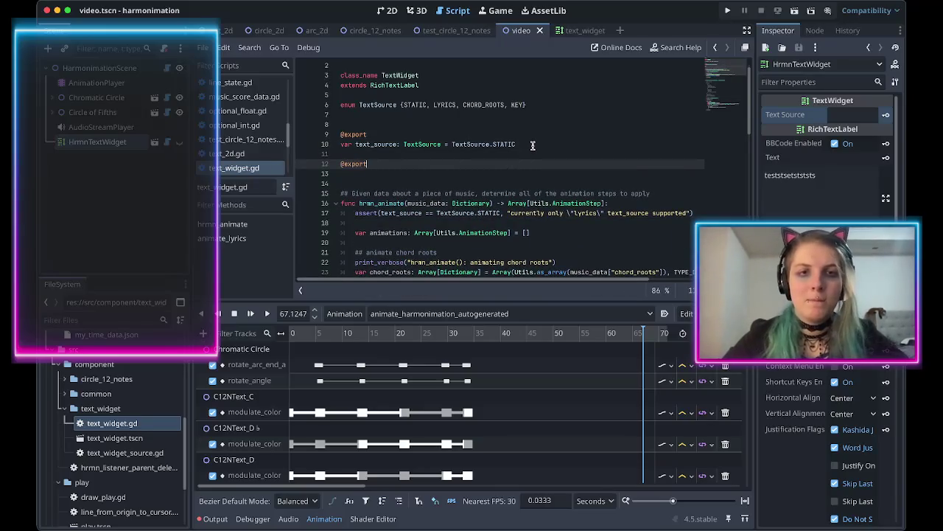
Add an exported static_text String variable below text_source and save.
key(Return)
text(var text)
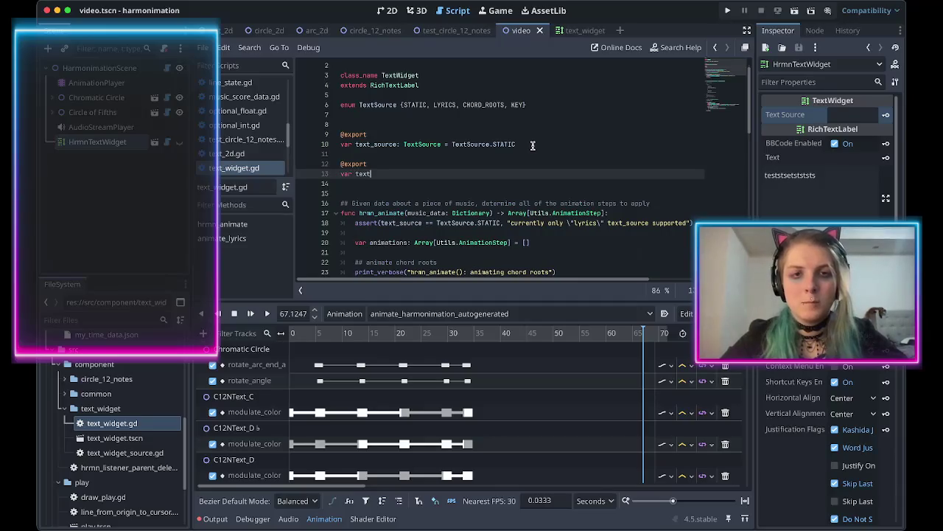
text(static_)
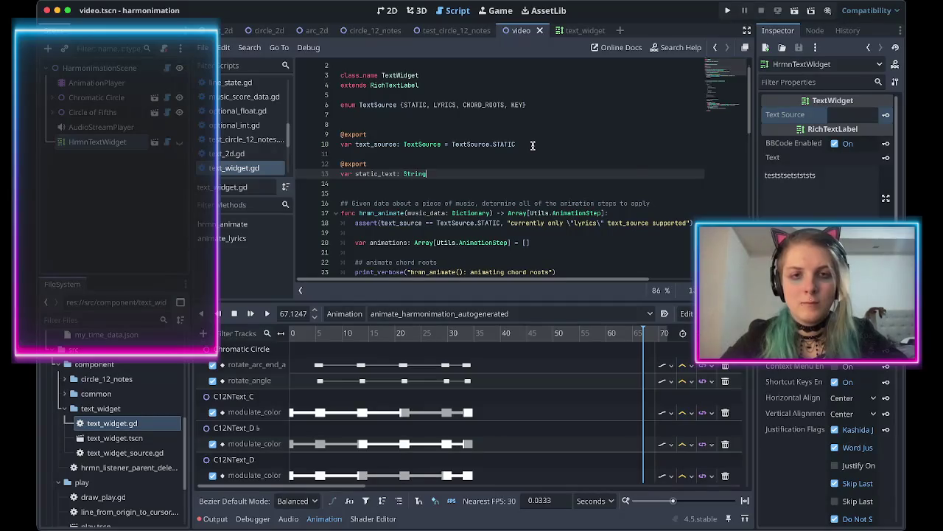
key(Escape)
key(ctrl+s)
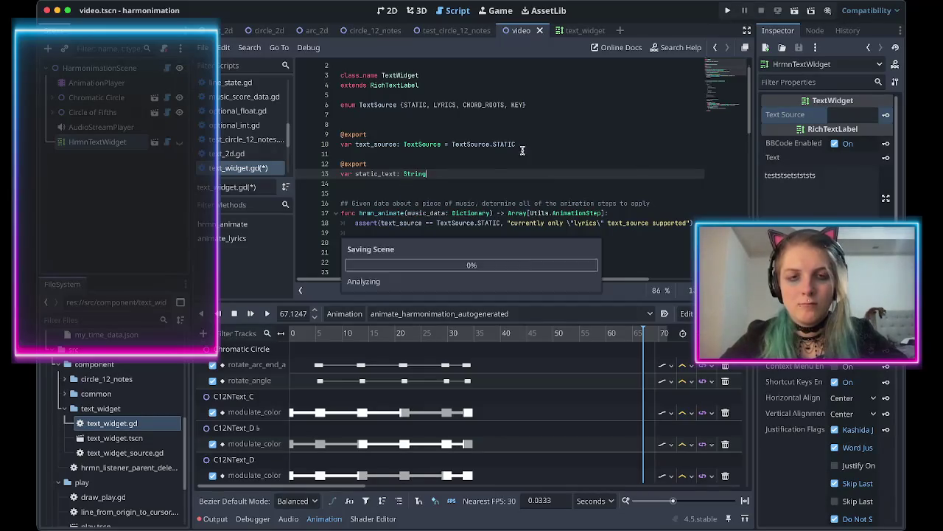
Reselect HrmnTextWidget, clear its null Static Text property, and save the scene.
scroll(378, 165, down, 1)
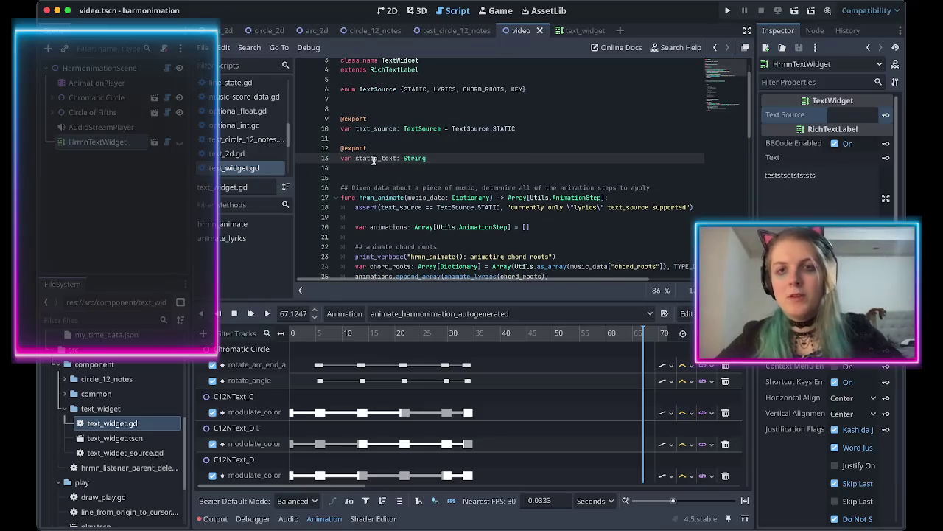
click(133, 128)
click(134, 143)
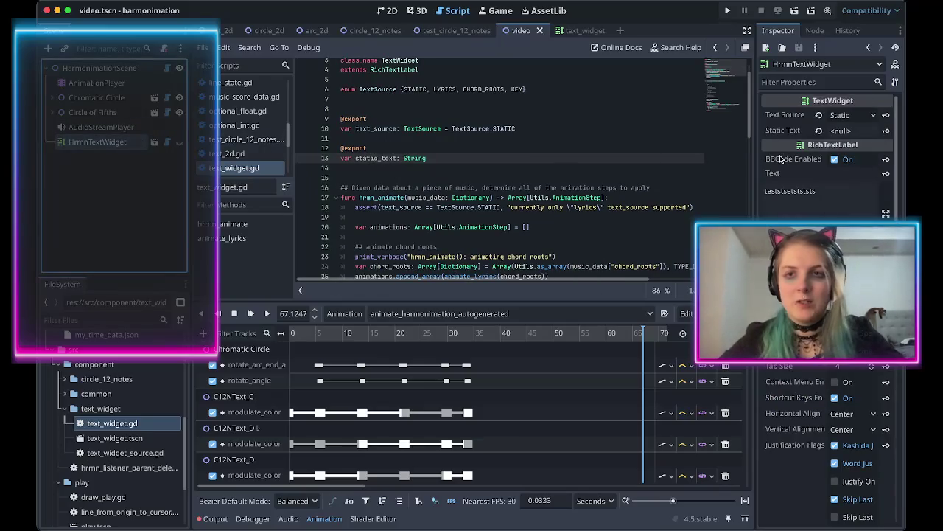
click(818, 130)
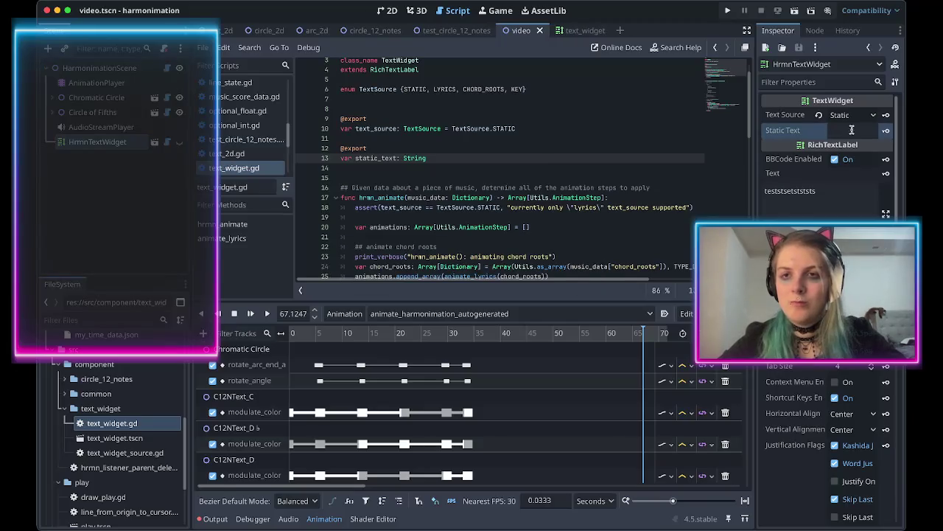
key(ctrl+s)
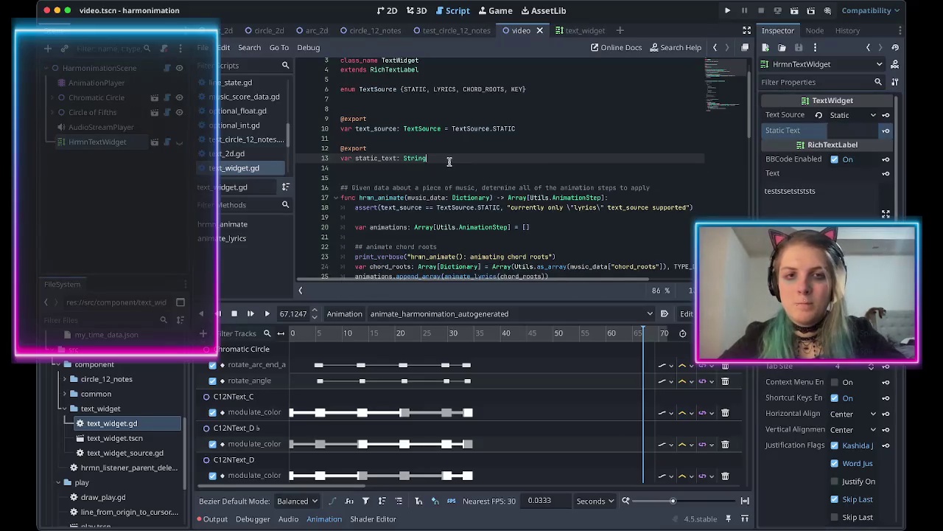
scroll(445, 221, down, 3)
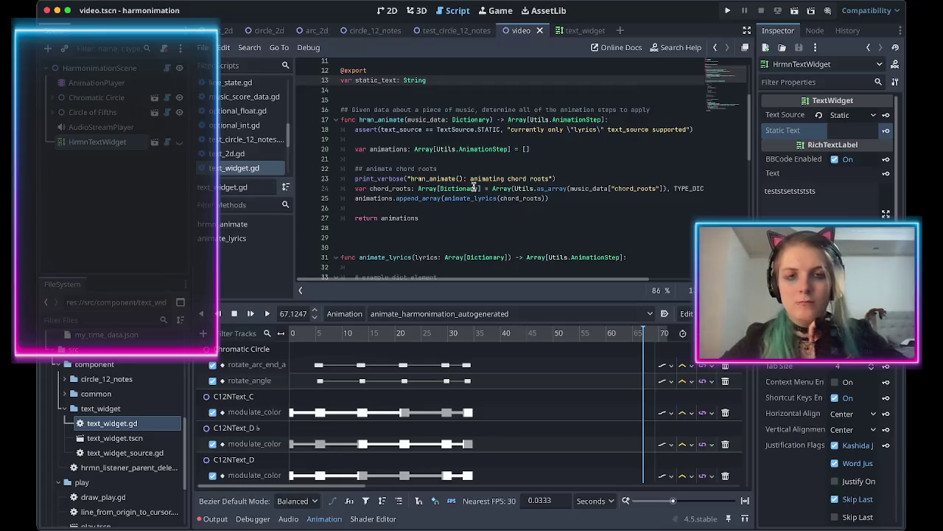
Review text_widget.gd, then open the text_widget scene.
scroll(451, 184, up, 2)
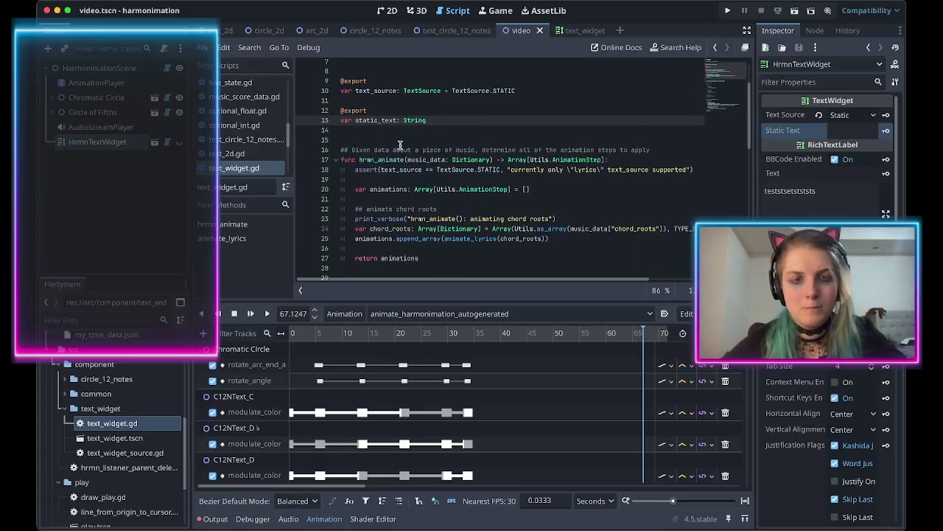
scroll(375, 134, down, 1)
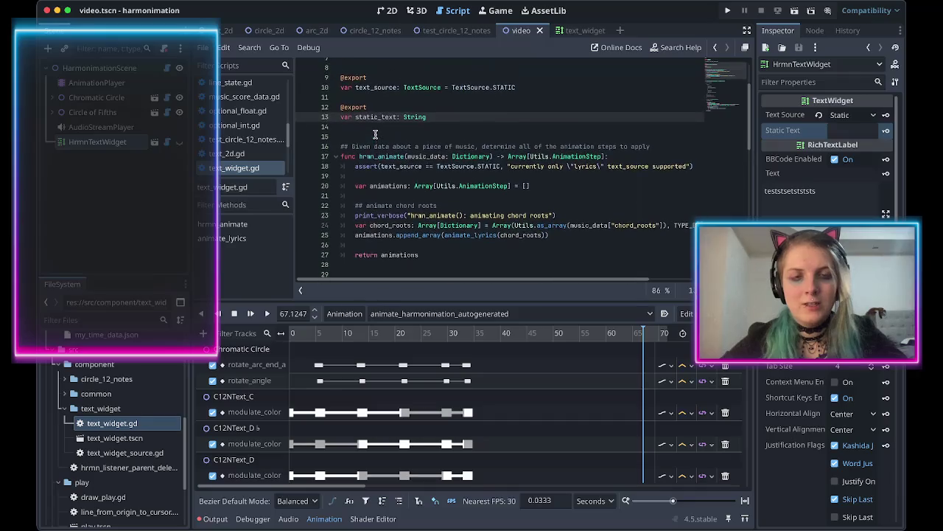
scroll(375, 134, up, 2)
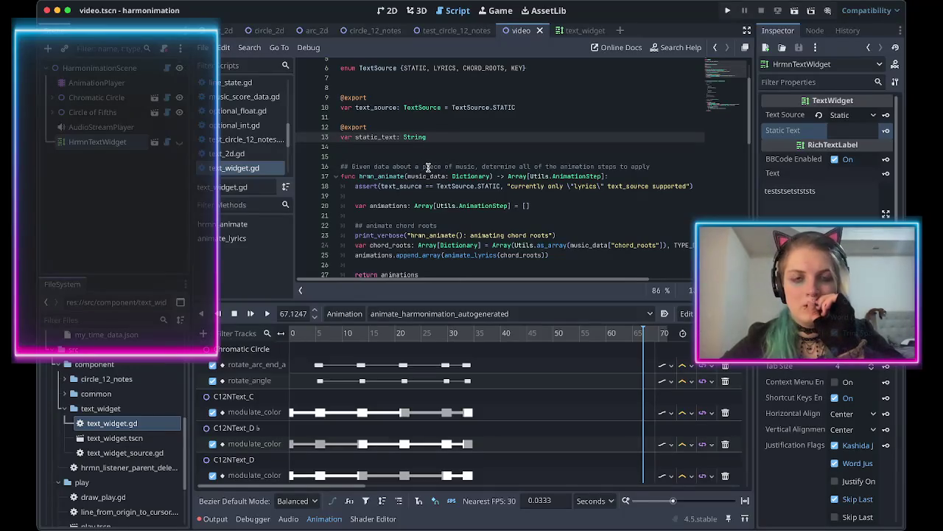
scroll(424, 162, down, 3)
scroll(428, 168, up, 5)
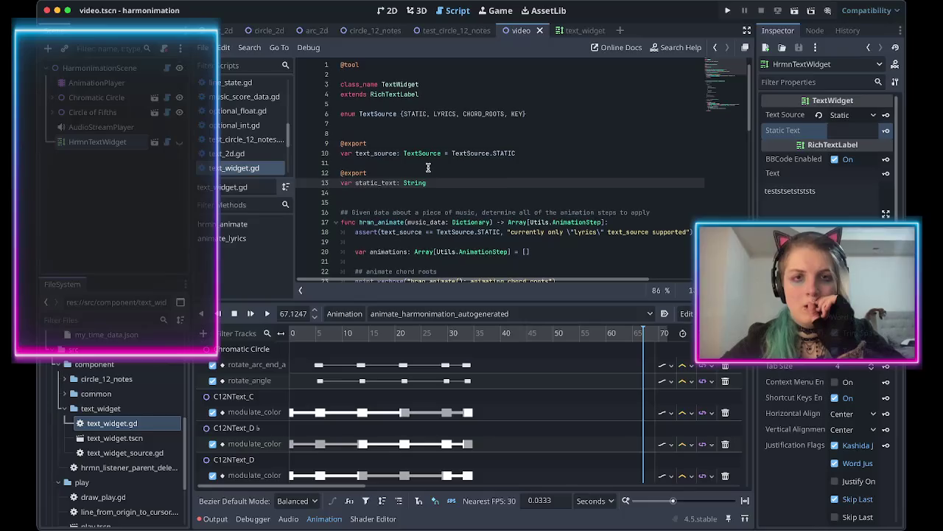
scroll(428, 167, down, 6)
scroll(428, 168, down, 10)
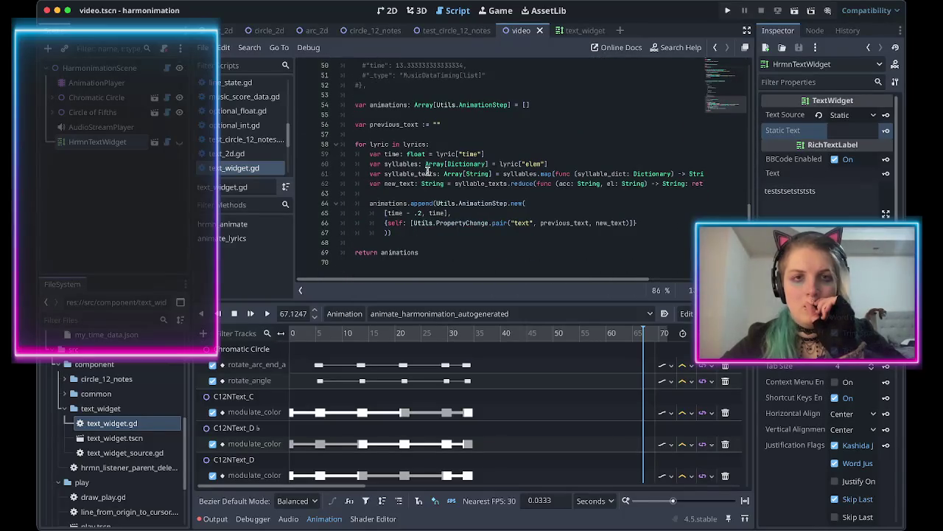
scroll(423, 180, up, 15)
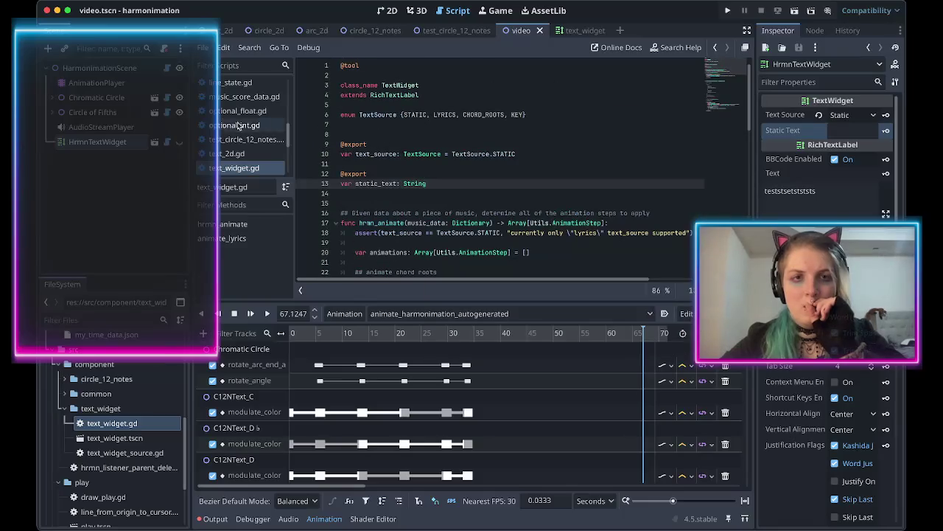
click(152, 144)
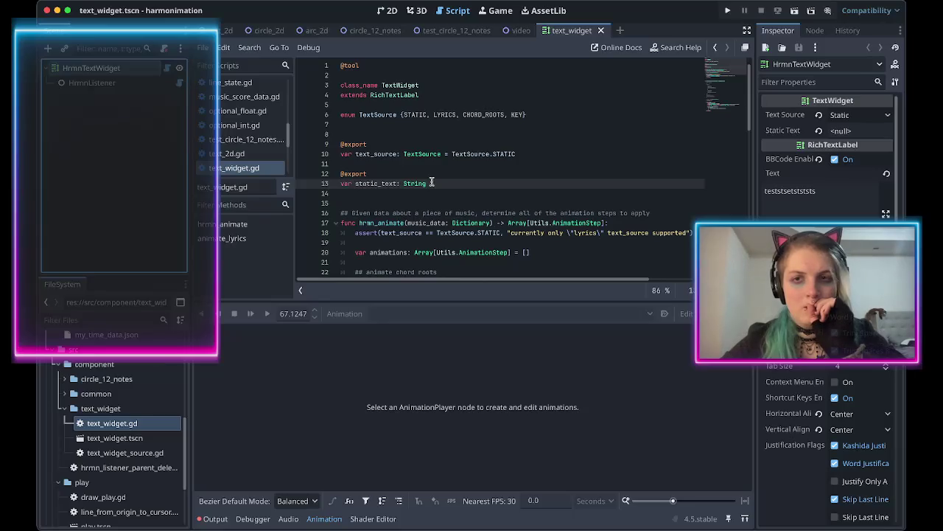
Delete the static_text export lines and the extra blank lines from the script.
double_click(375, 183)
drag(433, 184, 341, 163)
key(BackSpace)
key(BackSpace)
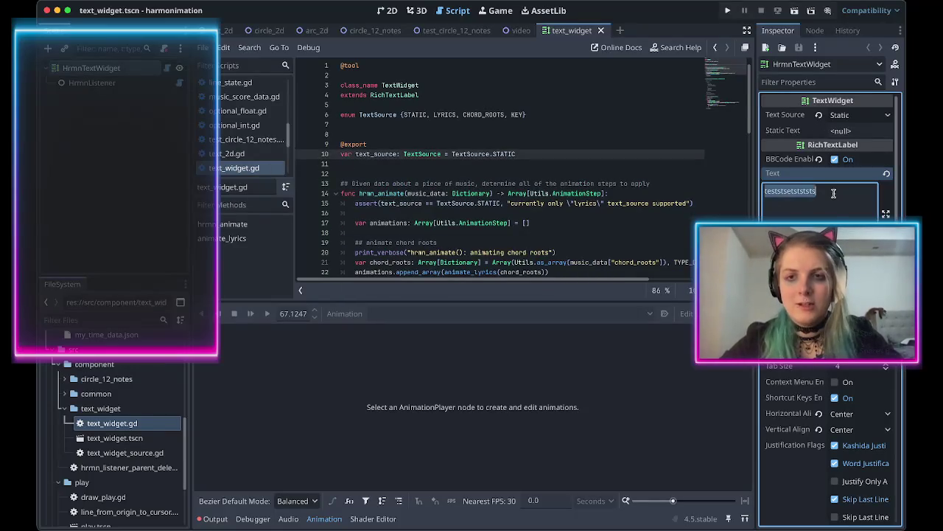
click(547, 165)
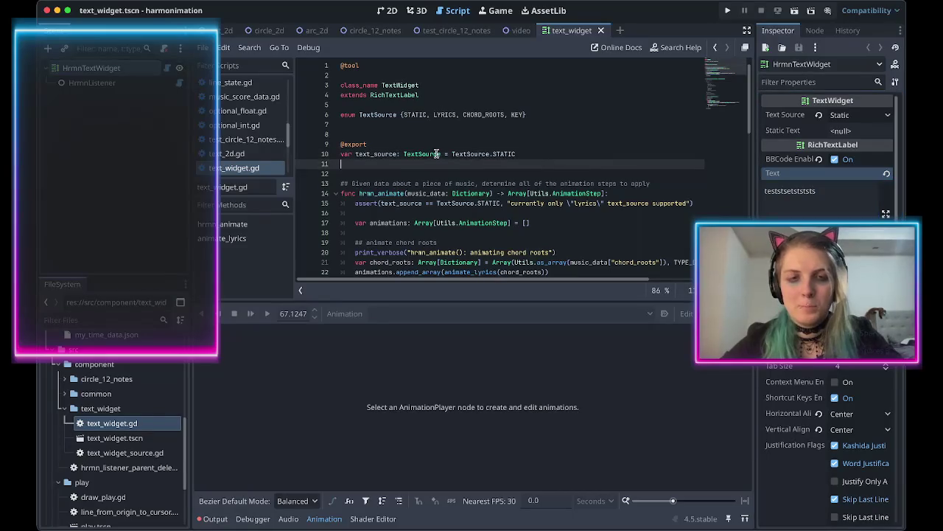
click(389, 135)
key(BackSpace)
click(359, 154)
key(BackSpace)
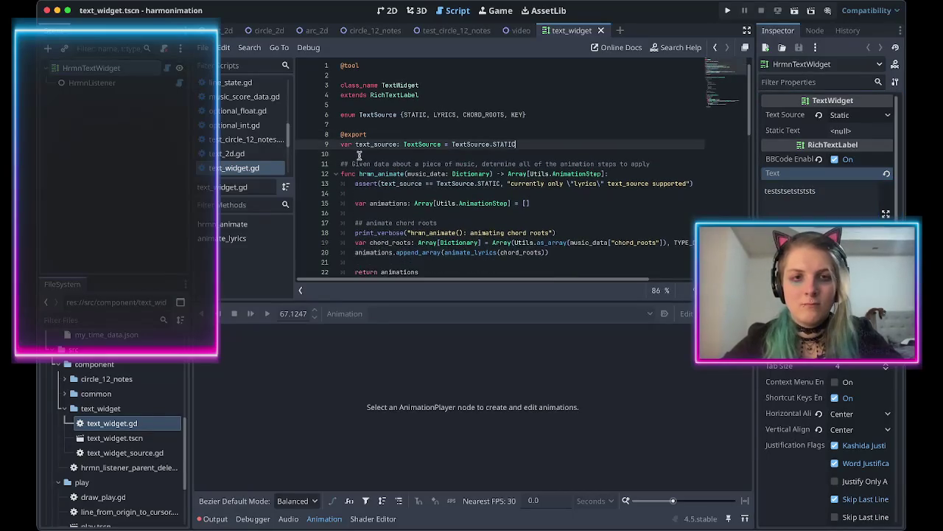
Rename text_source to animation_source in both places and save the script.
double_click(371, 145)
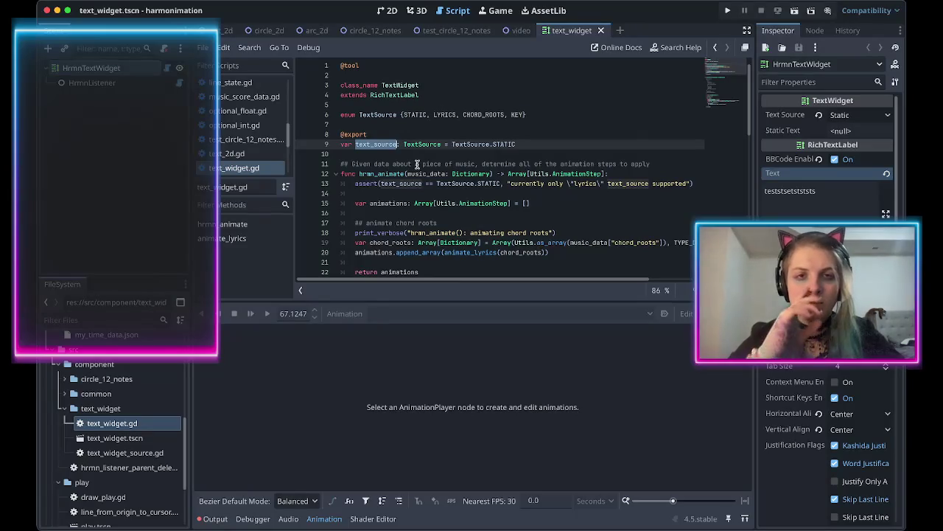
text(anim)
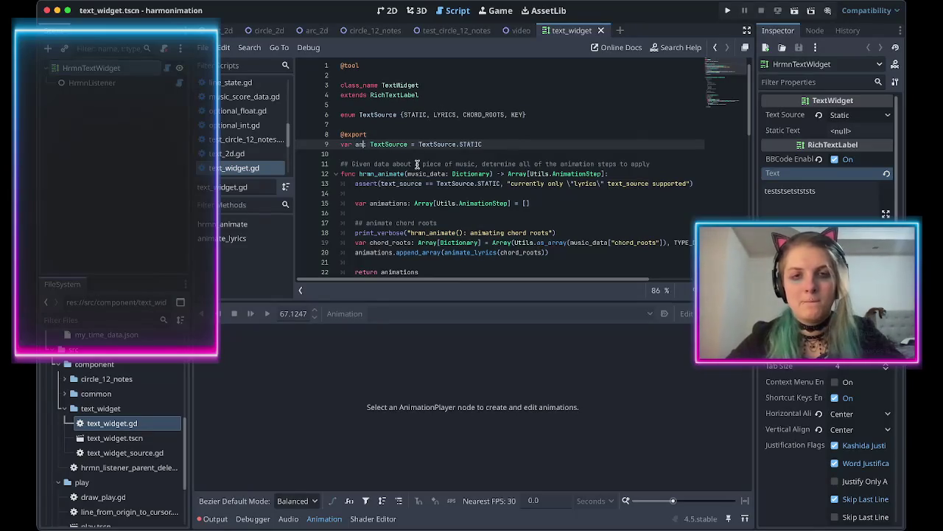
text(ation_source)
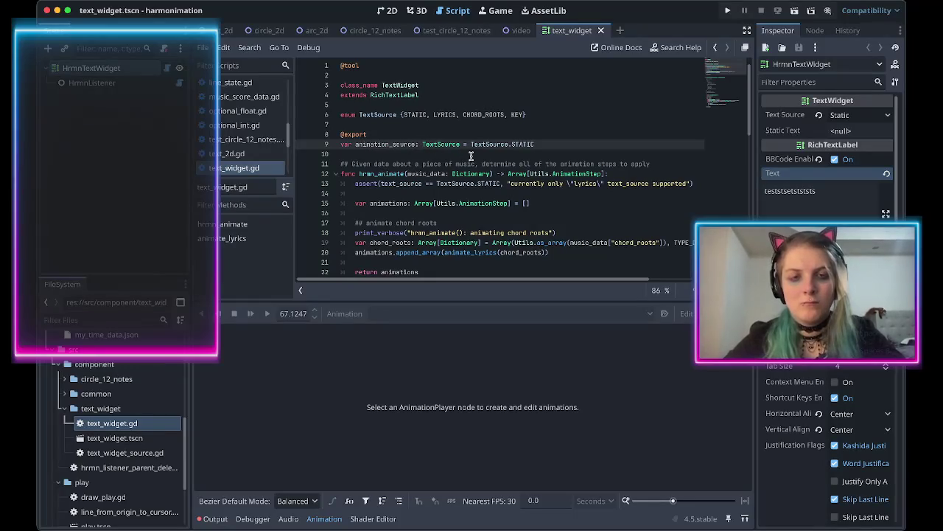
double_click(371, 142)
key(ctrl+c)
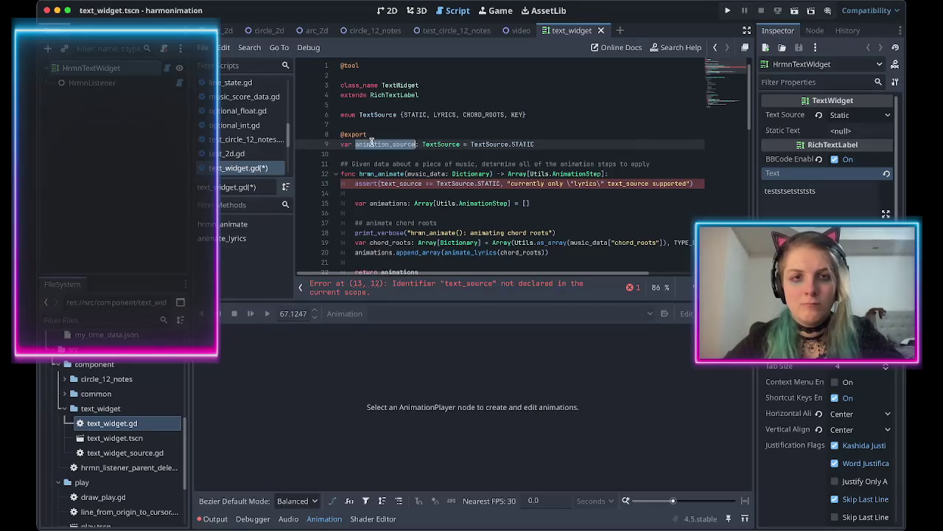
double_click(394, 183)
key(ctrl+v)
scroll(432, 200, down, 3)
key(ctrl+s)
scroll(432, 200, up, 4)
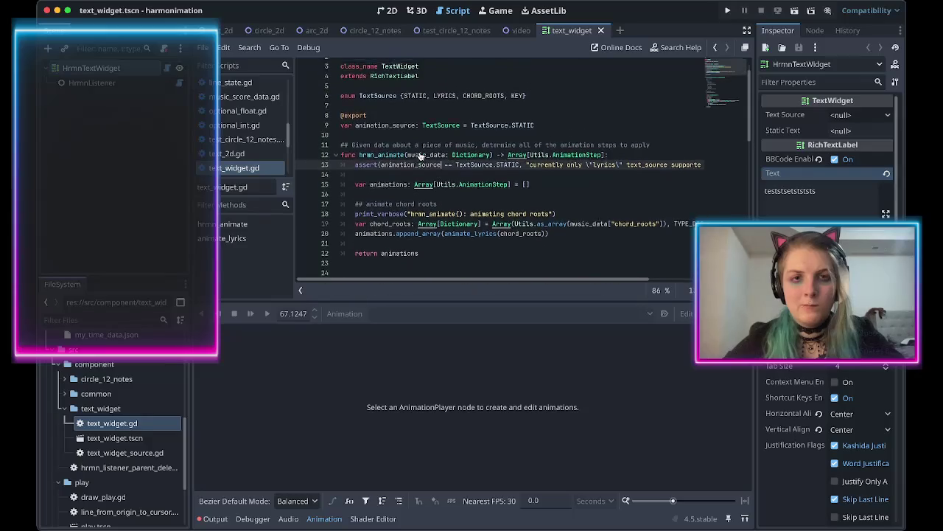
Check the renamed property in the Inspector, then undo the rename back to text_source.
click(98, 70)
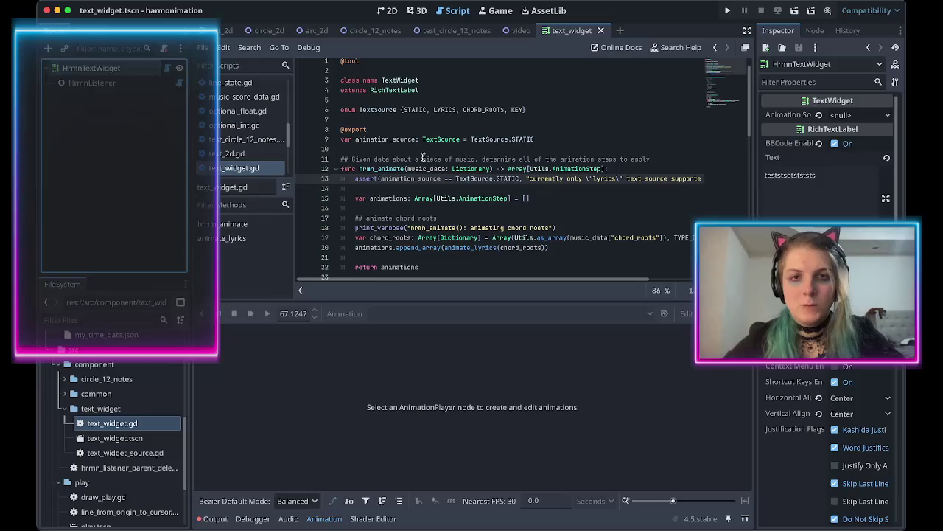
scroll(442, 159, up, 1)
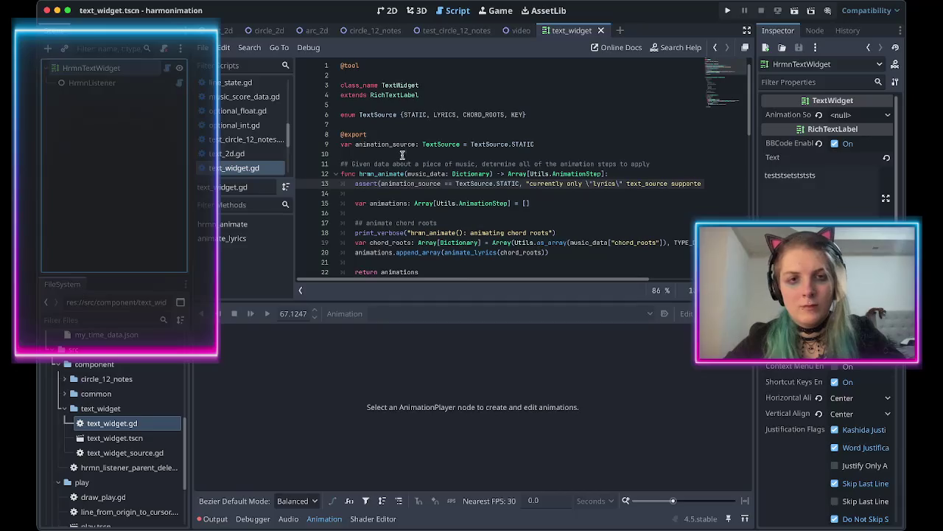
key(ctrl+z)
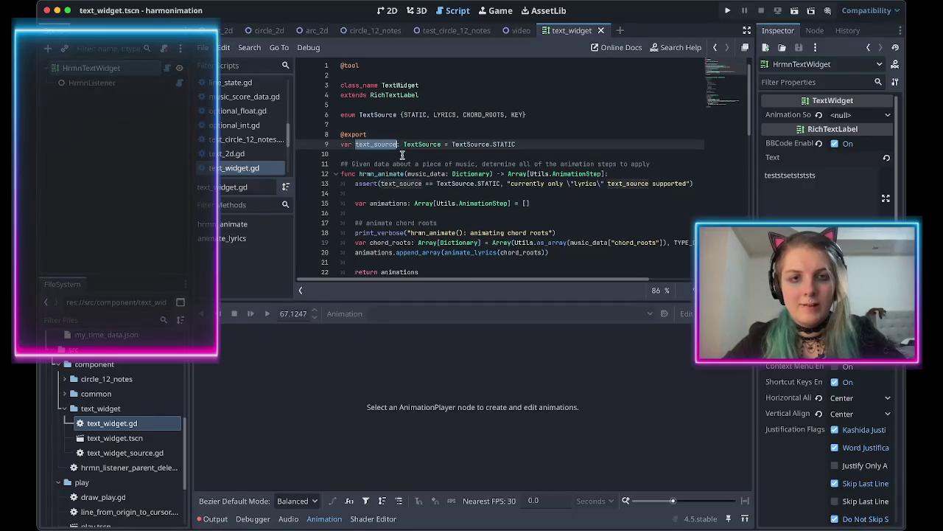
click(413, 154)
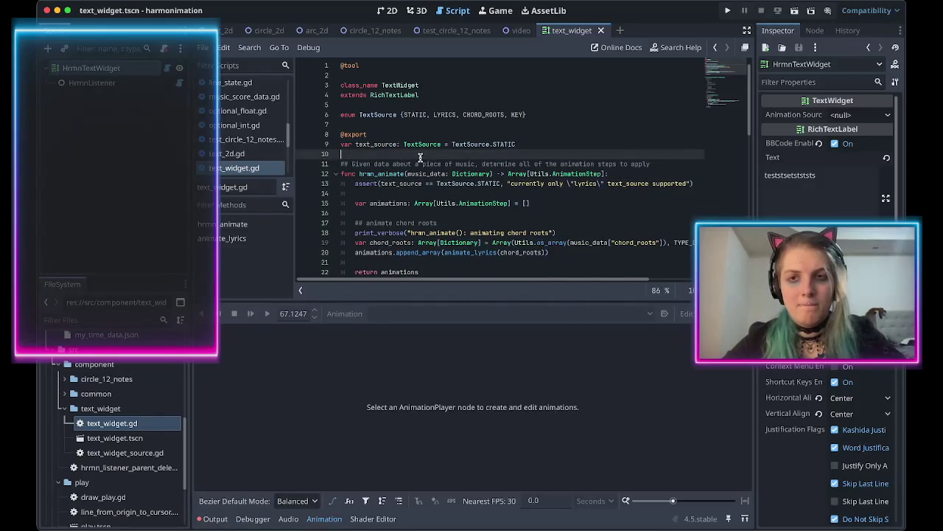
click(122, 84)
click(134, 66)
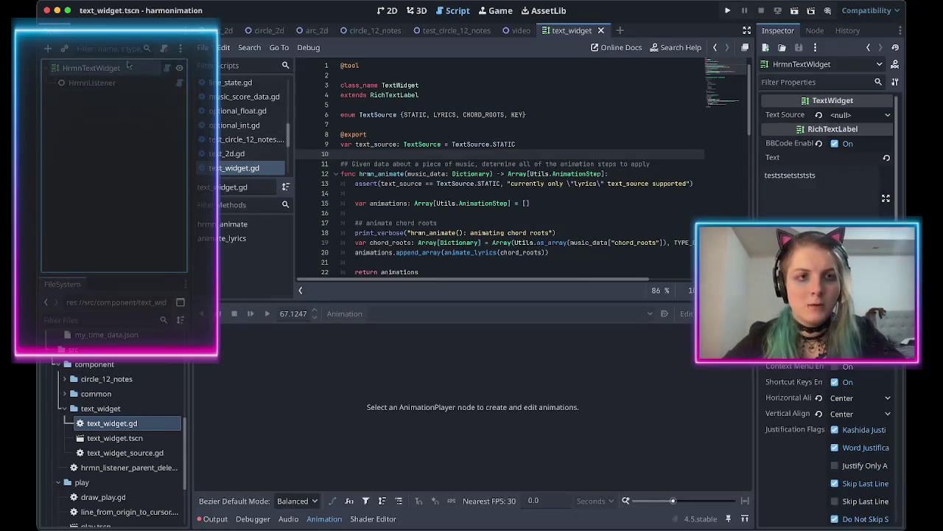
click(133, 452)
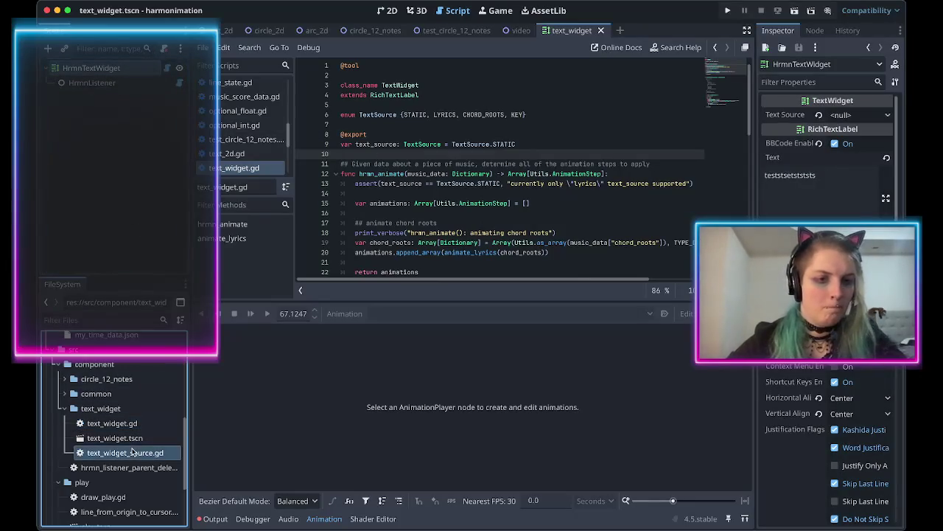
Delete text_widget_source.gd from the project.
right_click(133, 452)
click(165, 455)
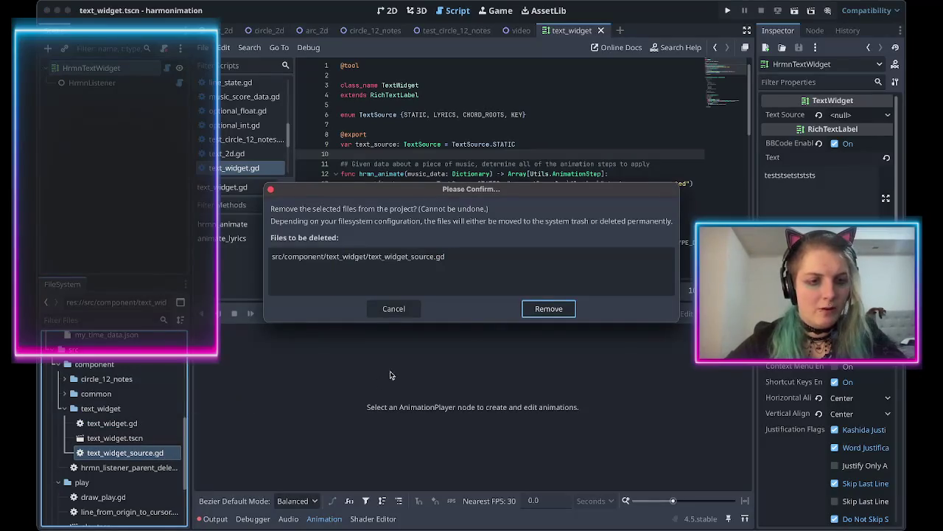
click(530, 315)
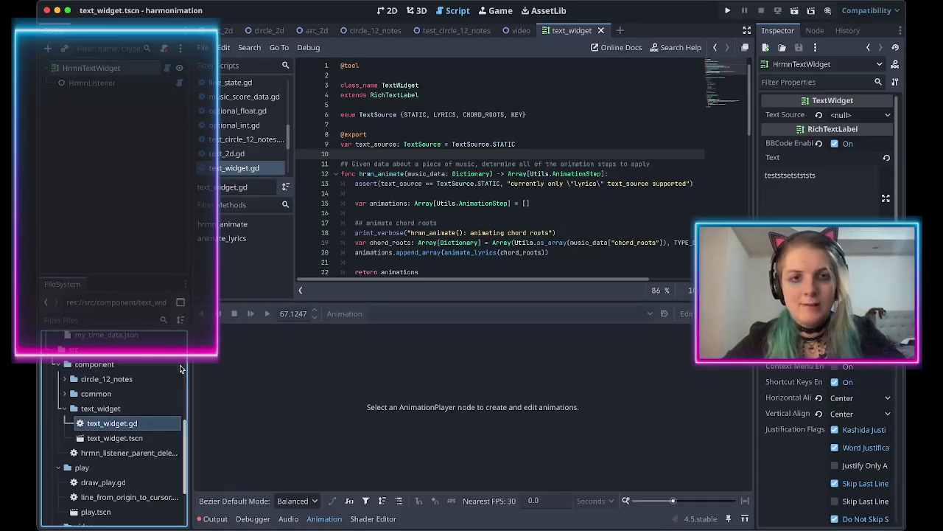
In the video scene's 2D view, make HrmnTextWidget visible.
click(520, 31)
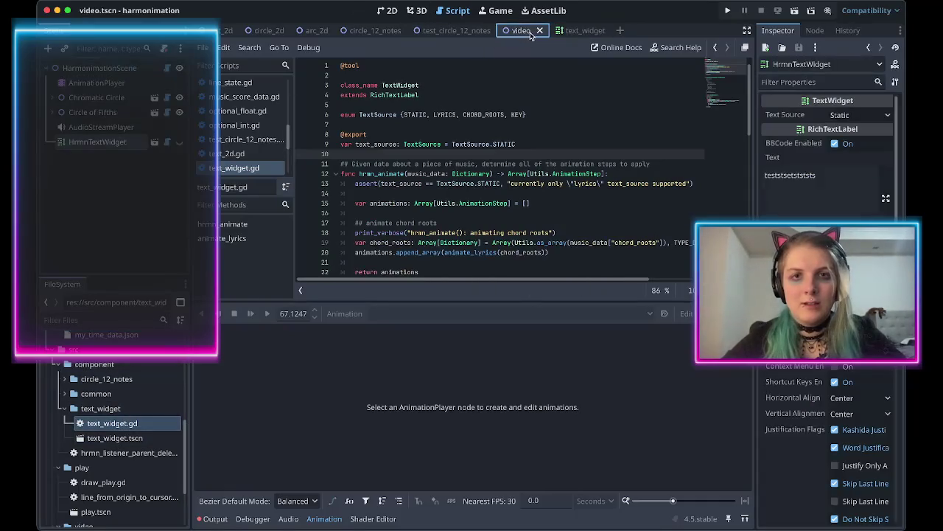
click(84, 143)
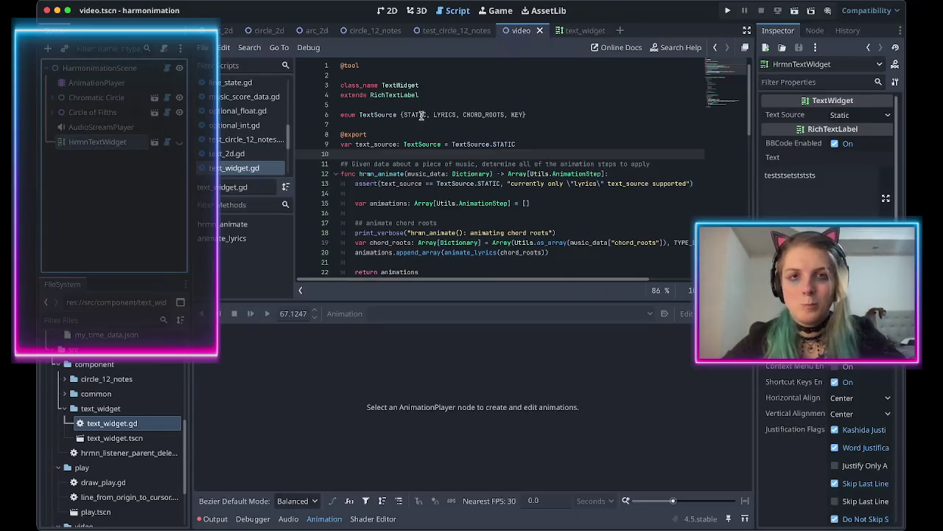
click(387, 11)
scroll(429, 216, down, 3)
scroll(430, 219, down, 1)
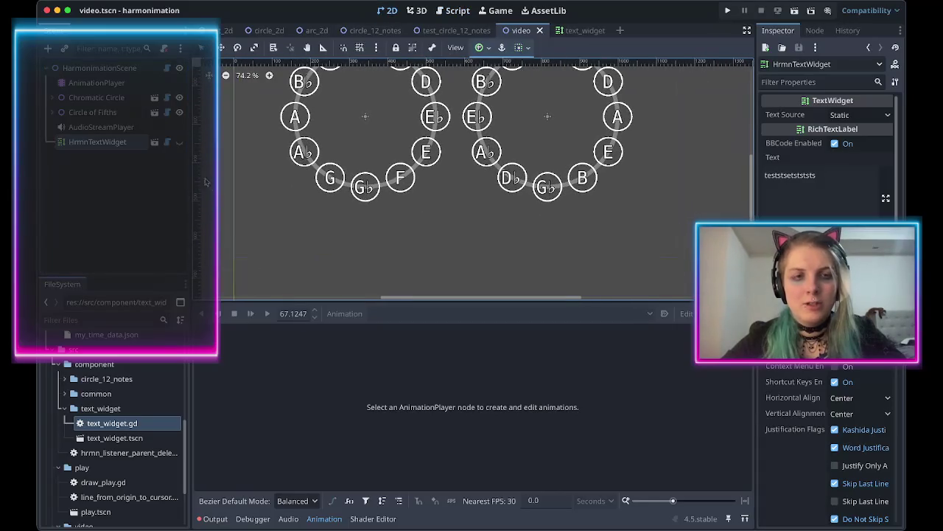
click(179, 141)
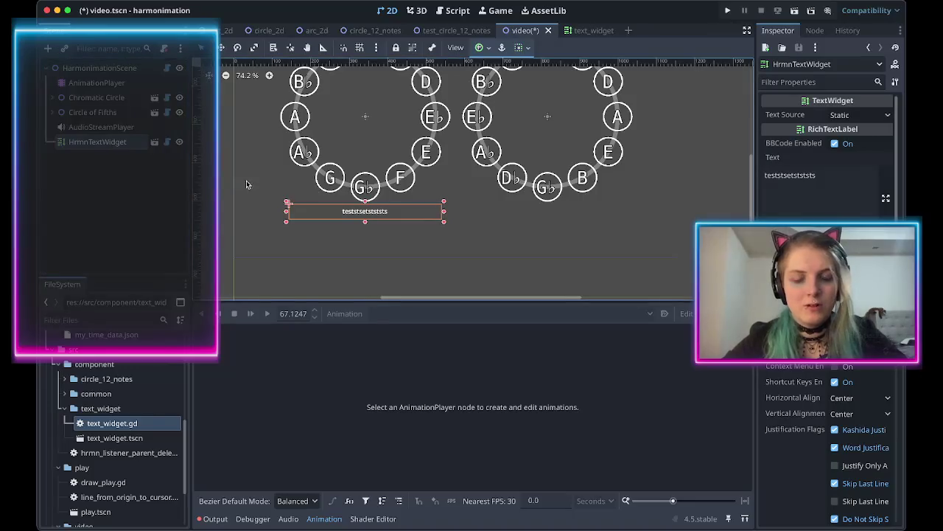
Add a Label child to HarmonimationScene with the text 'Chromatic Circle'.
right_click(127, 67)
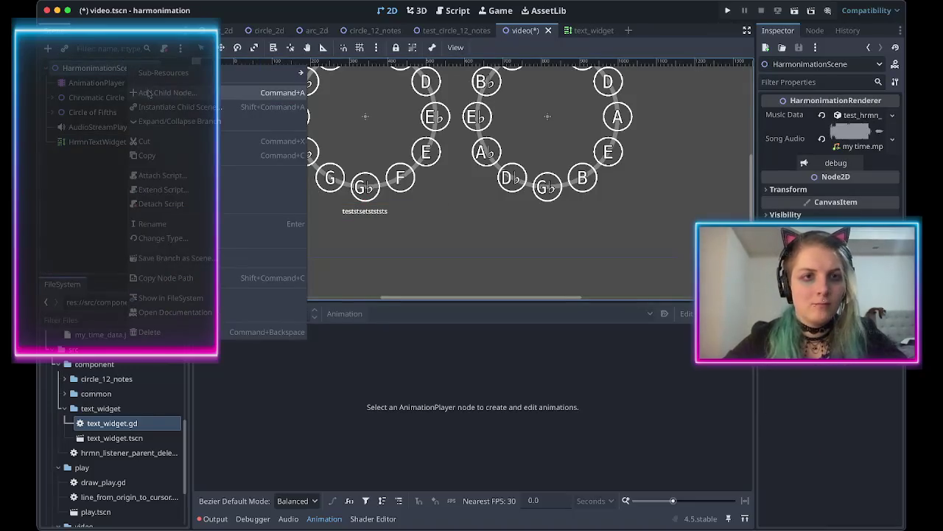
click(147, 93)
text(Label)
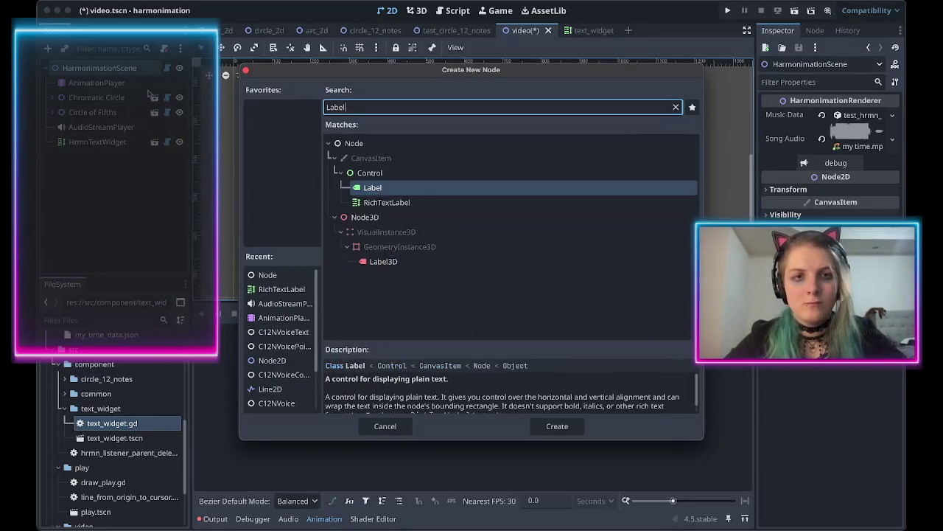
key(Return)
scroll(308, 210, up, 5)
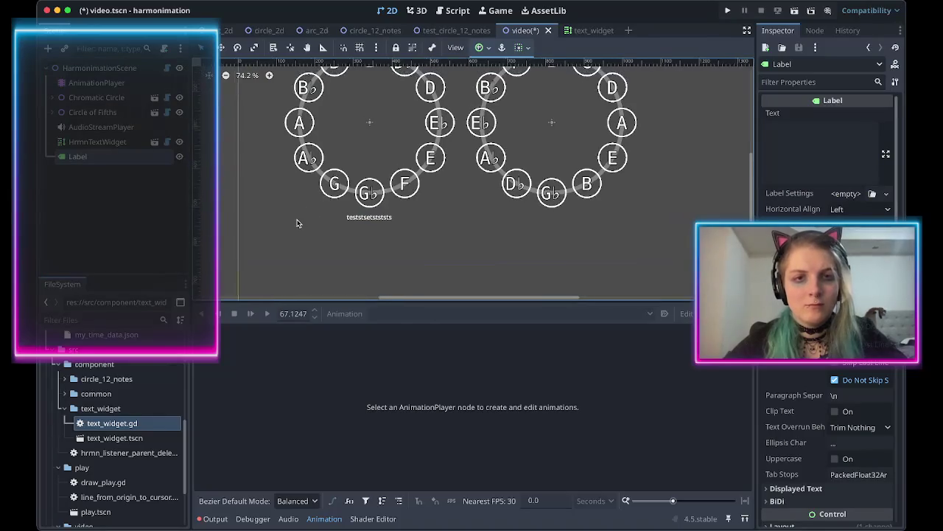
click(794, 162)
text(Circle)
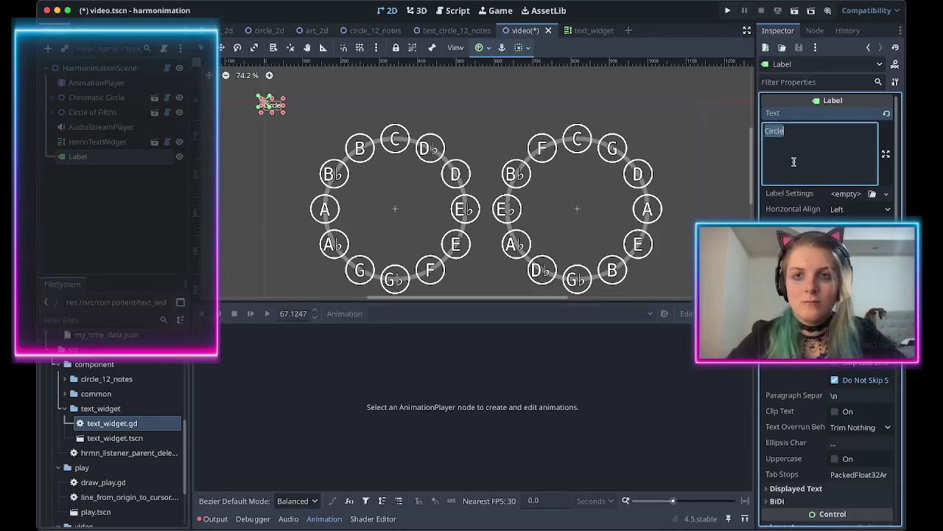
key(Home)
text(Chromatic)
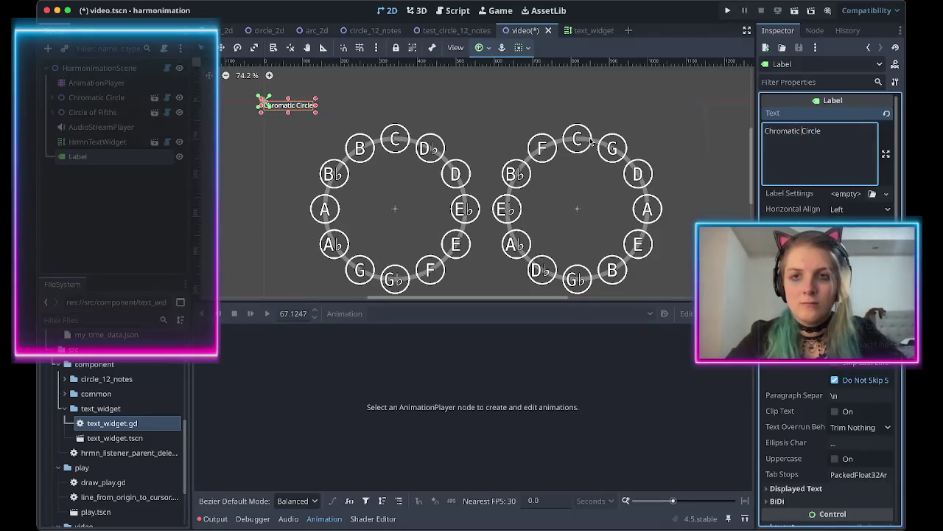
Filter the Label's Inspector properties by 'font', then switch to the browser's address bar.
scroll(377, 219, down, 3)
mouse_move(355, 182)
mouse_down()
mouse_move(378, 220)
mouse_move(381, 251)
mouse_move(358, 253)
mouse_move(401, 256)
mouse_move(368, 264)
mouse_move(369, 255)
mouse_move(390, 261)
mouse_up()
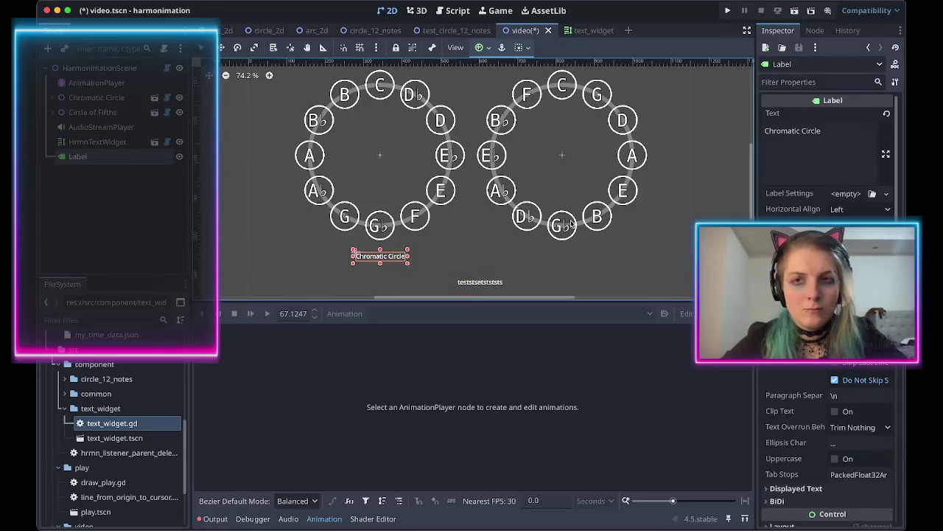
scroll(825, 442, down, 5)
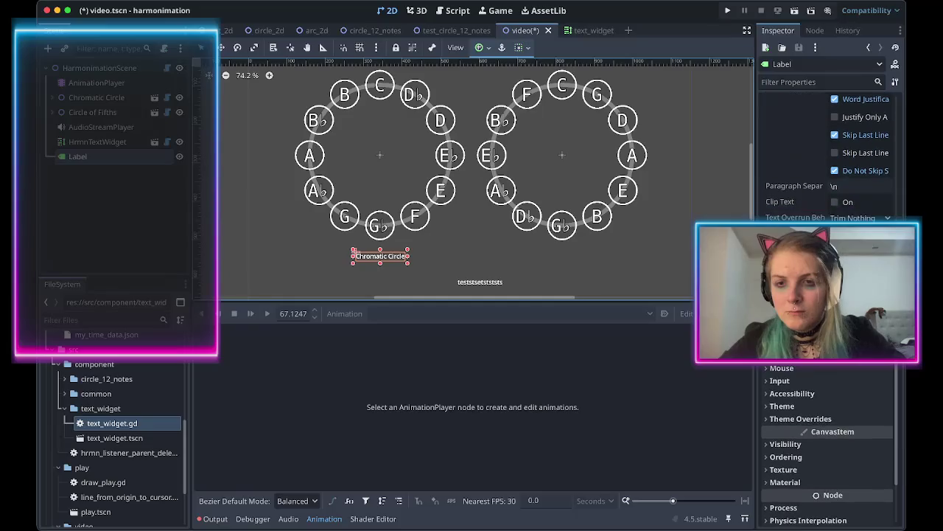
scroll(825, 442, up, 5)
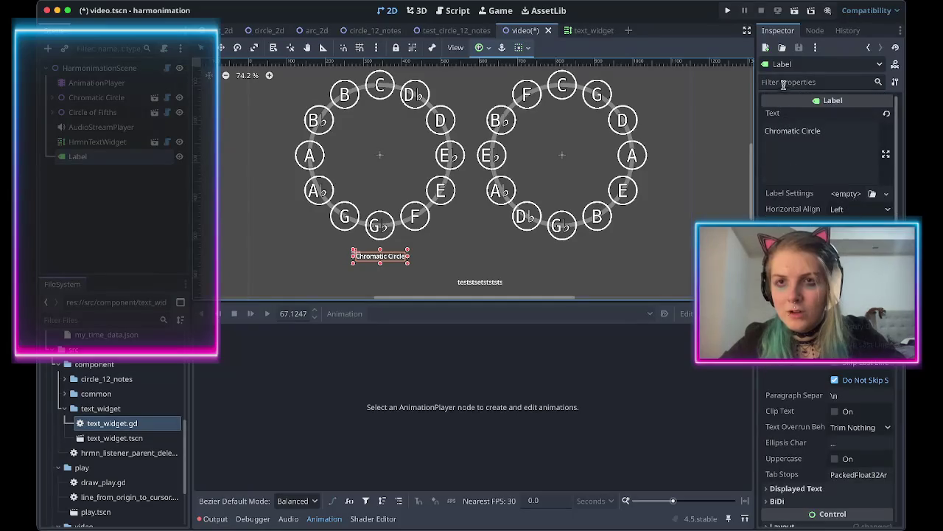
click(785, 81)
text(fil)
key(BackSpace)
key(BackSpace)
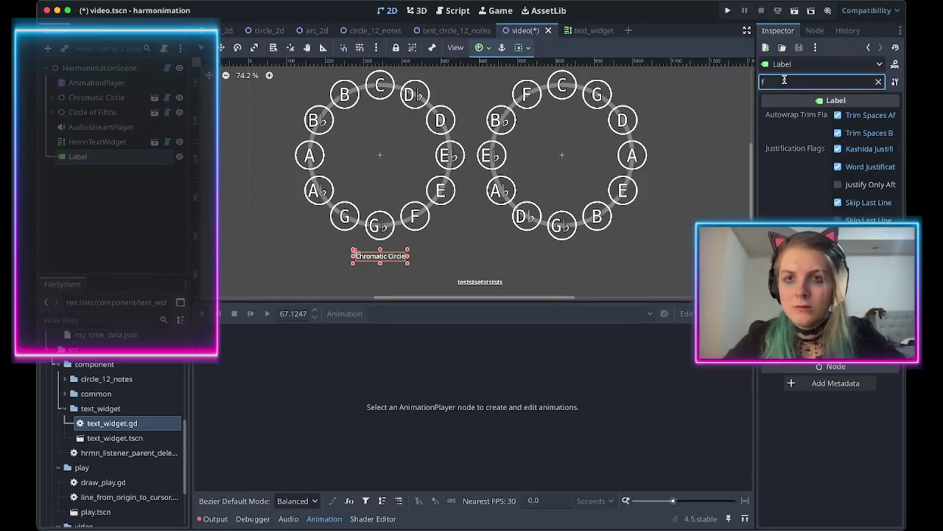
text(ont)
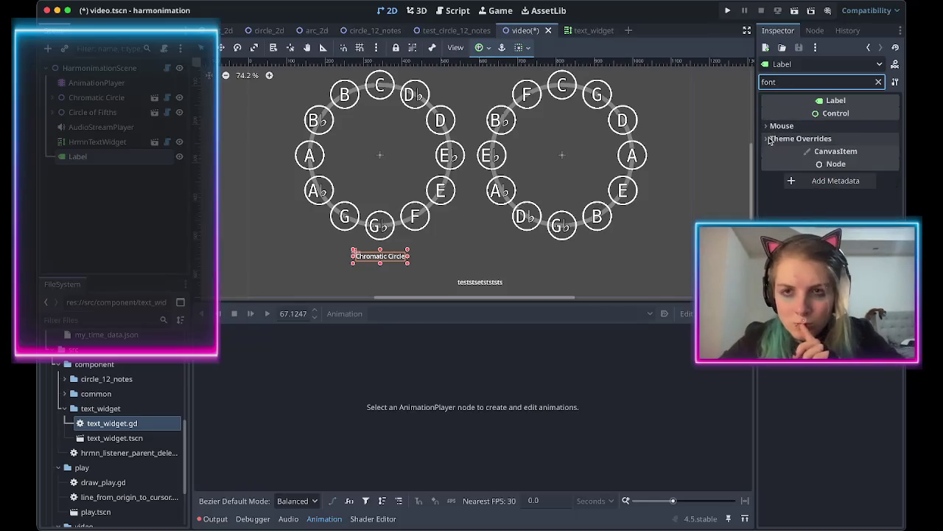
mouse_move(778, 166)
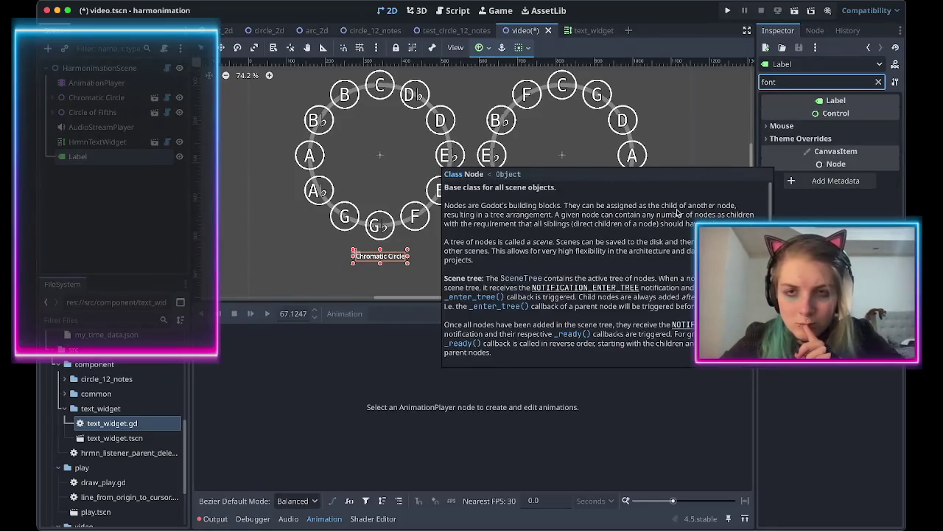
key(Escape)
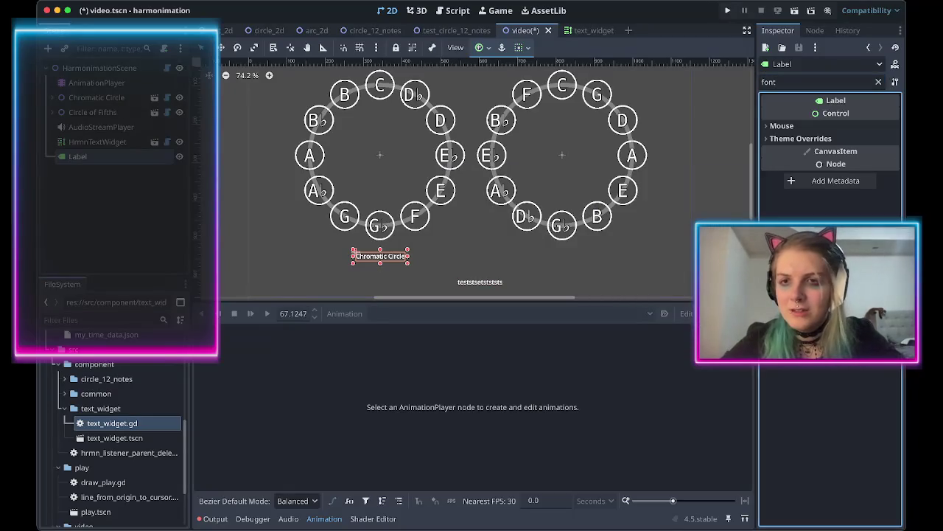
key(super+Tab)
key(super+l)
Search 'godot label font' and read the r/godot Reddit thread on Label fonts.
text(godot label font)
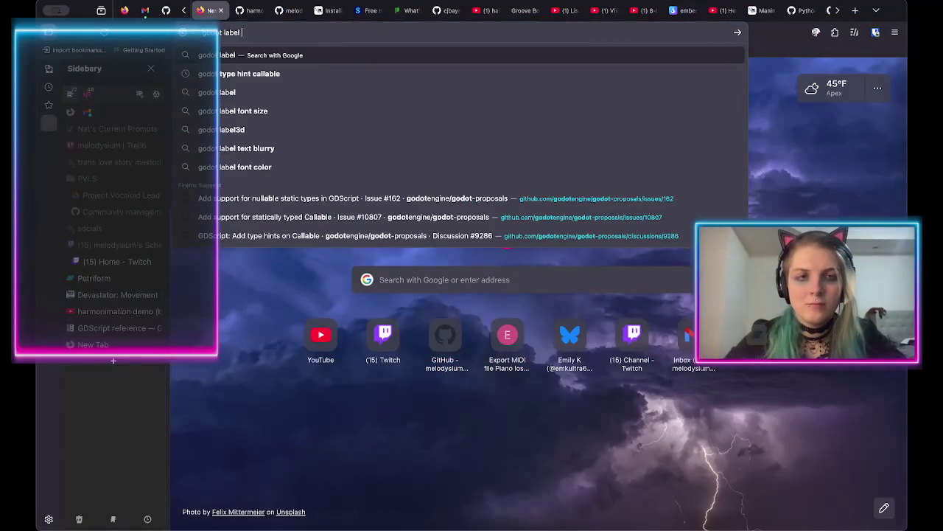
key(Return)
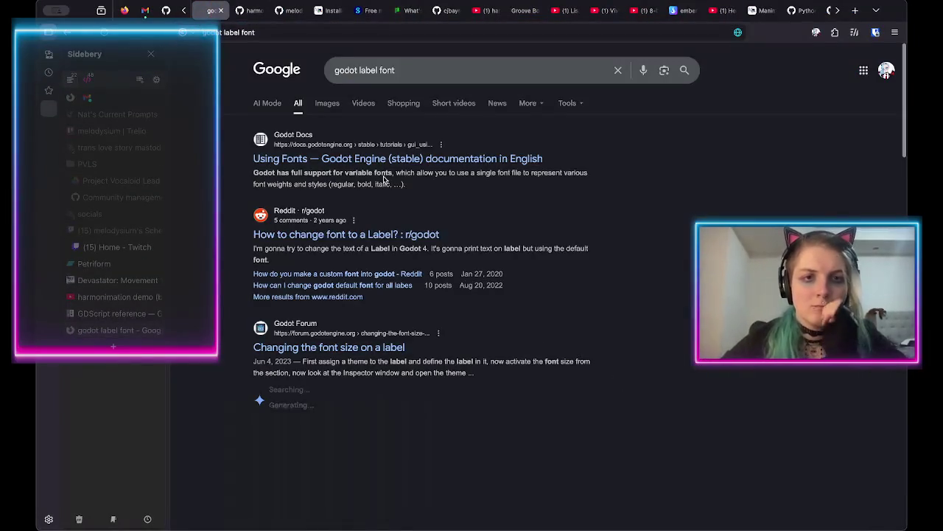
click(360, 234)
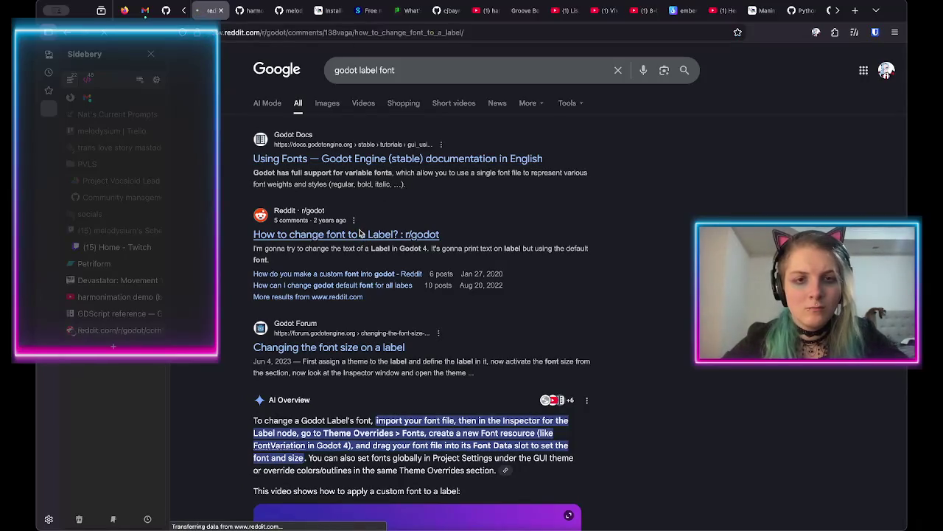
scroll(342, 290, down, 1)
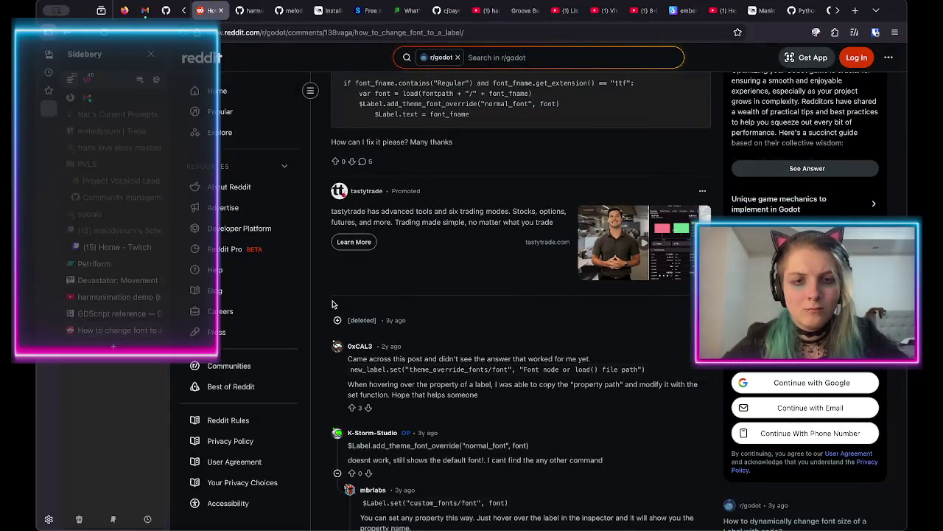
scroll(332, 304, left, 5)
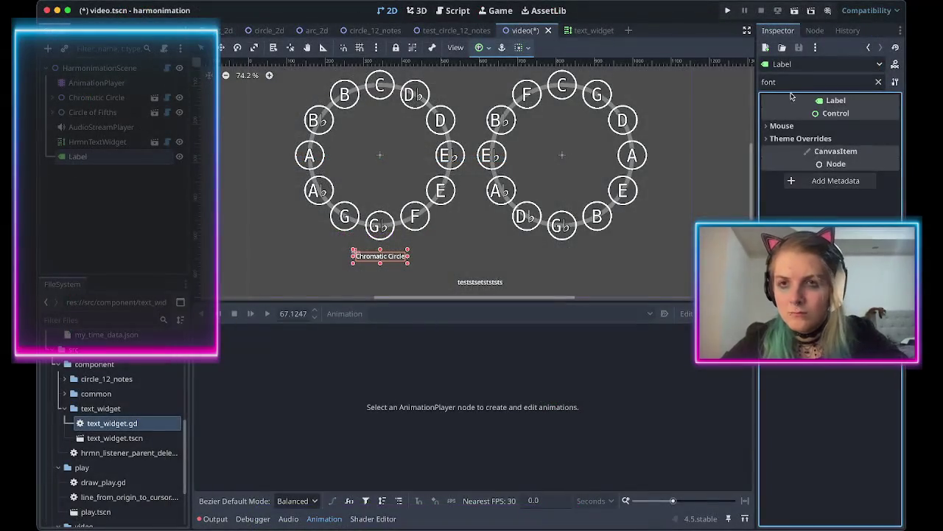
Filter Inspector properties by 'theme' and 'font', checking HrmnTextWidget's theme overrides.
double_click(784, 82)
text(theme)
click(782, 126)
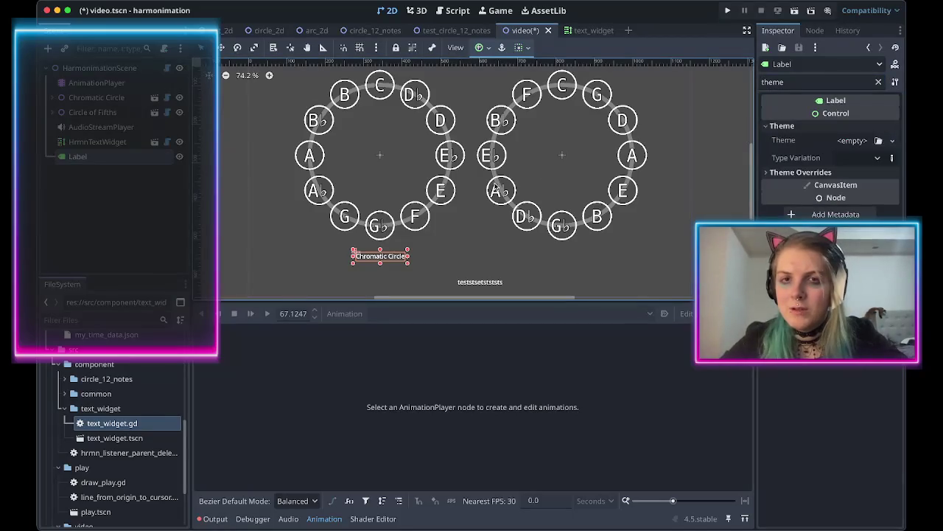
click(98, 141)
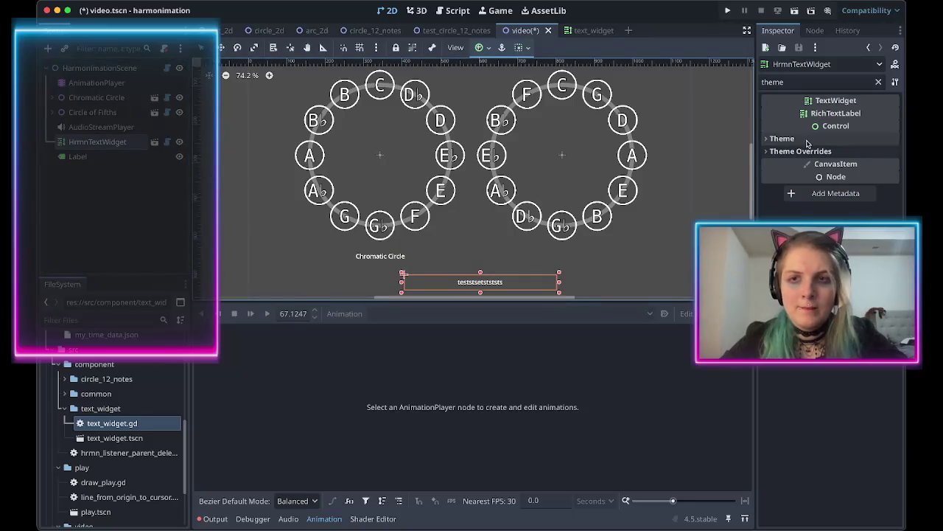
double_click(786, 77)
text(finb)
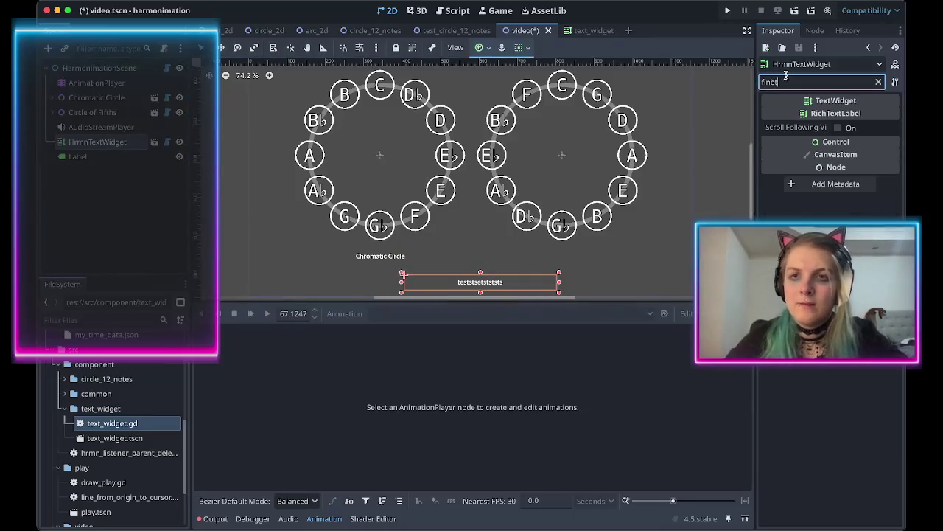
key(BackSpace)
key(BackSpace)
key(BackSpace)
text(ont)
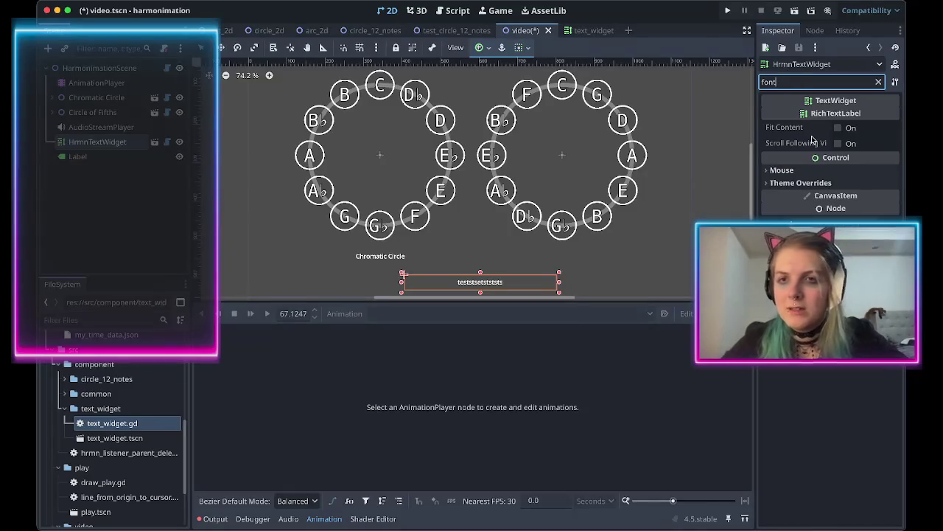
click(788, 183)
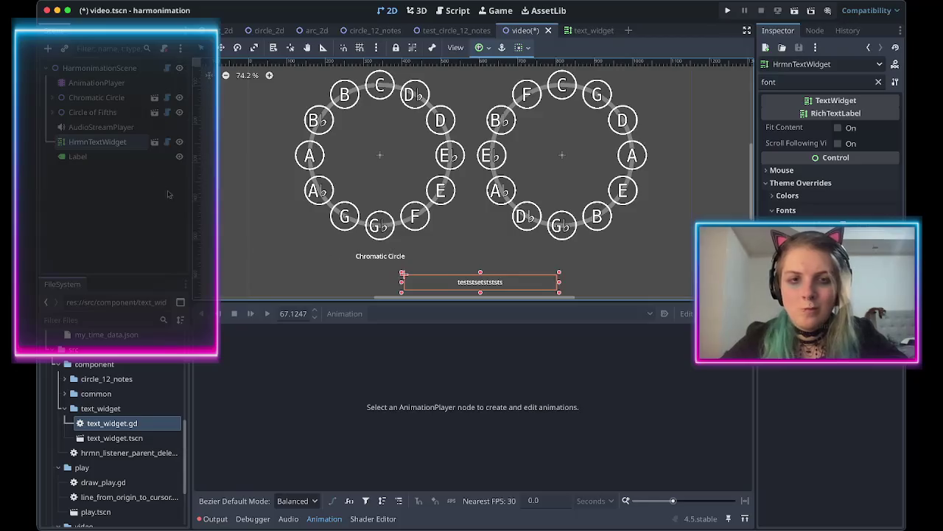
Assign Hack-Regular.ttf as the Chromatic Circle label's Theme Overrides font.
click(78, 156)
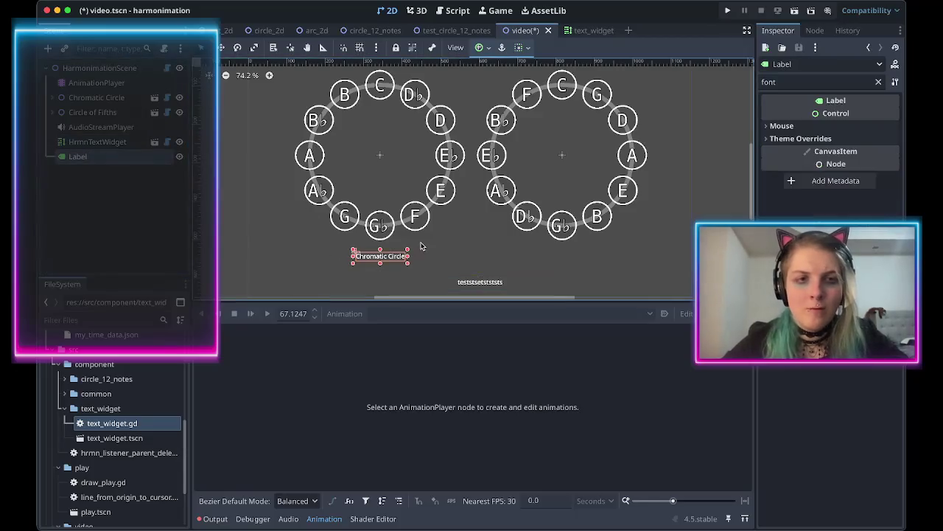
click(803, 139)
click(795, 152)
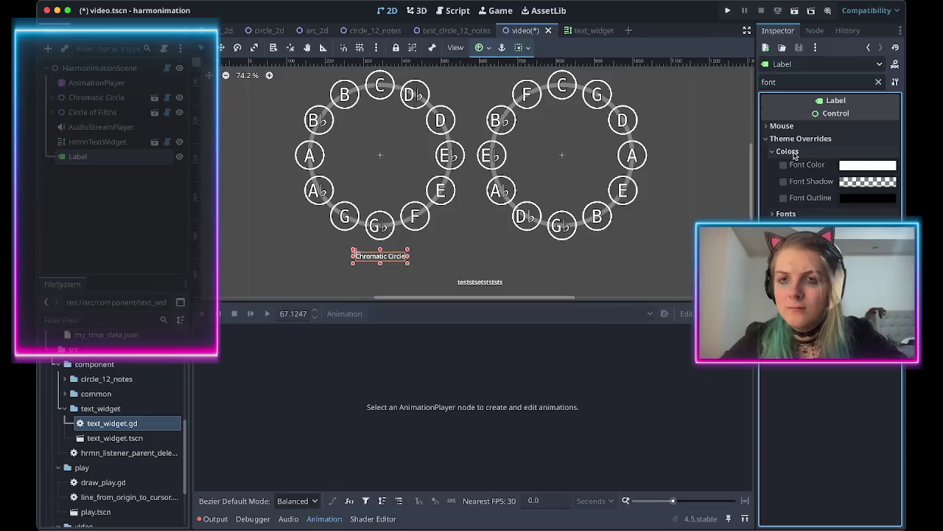
click(795, 152)
click(789, 166)
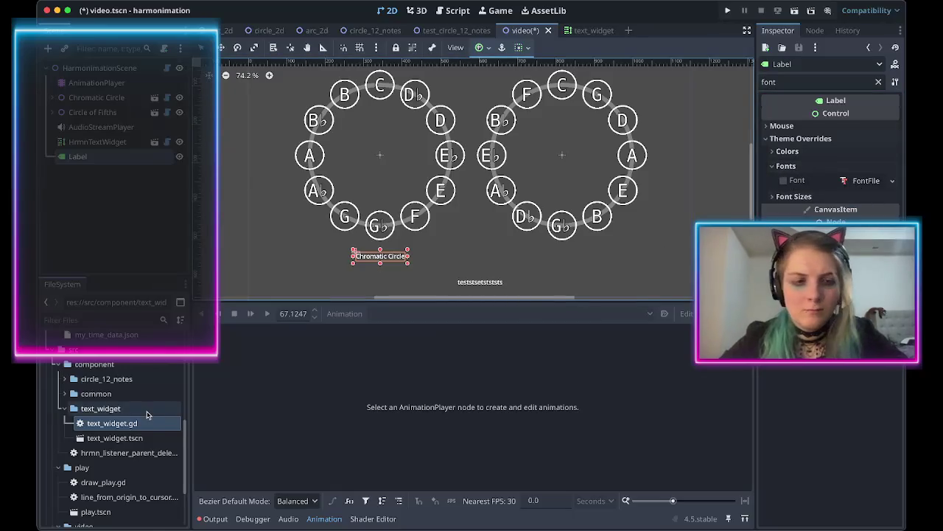
scroll(133, 398, down, 3)
click(87, 319)
text(font)
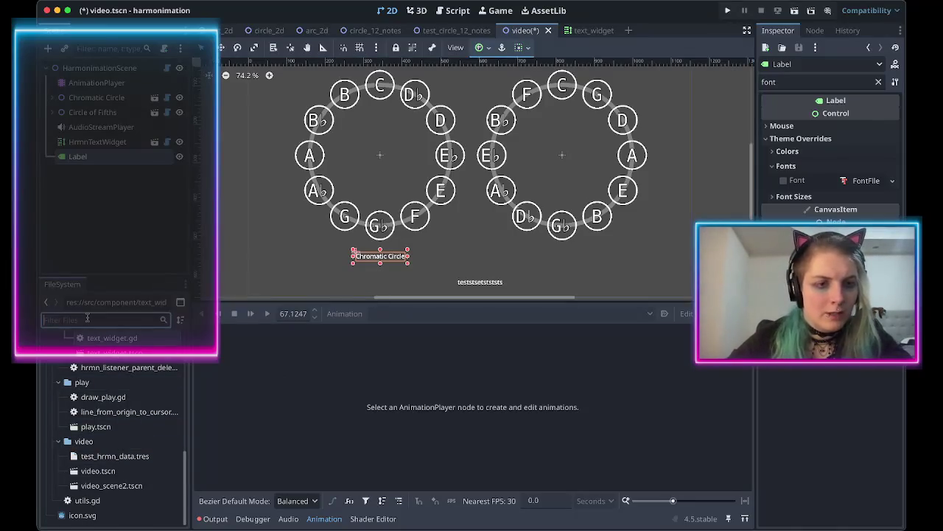
key(BackSpace)
key(BackSpace)
key(BackSpace)
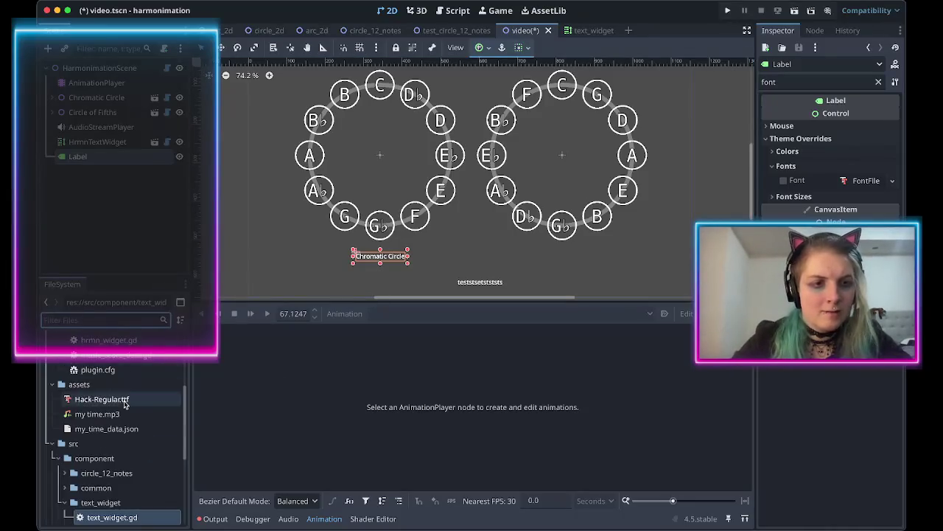
scroll(124, 401, up, 5)
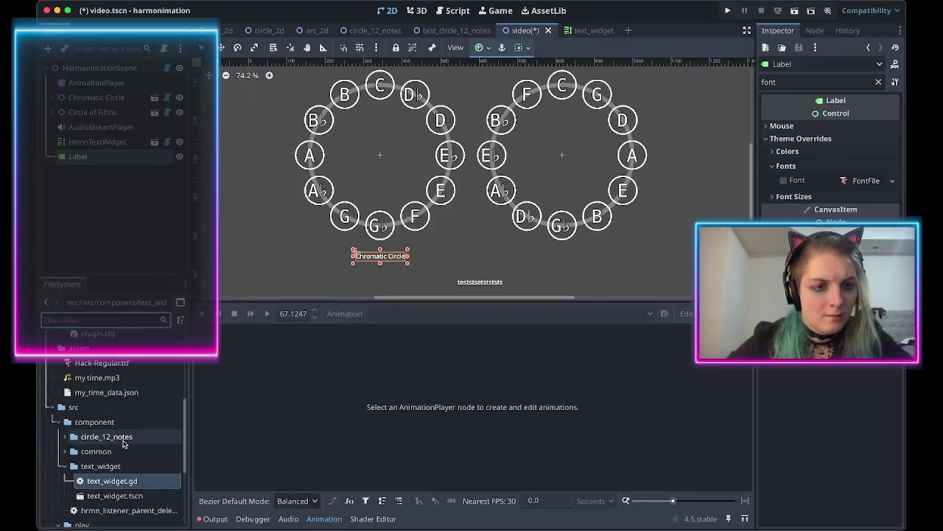
scroll(122, 435, up, 5)
mouse_move(101, 414)
mouse_down()
mouse_move(93, 417)
mouse_move(843, 182)
mouse_up()
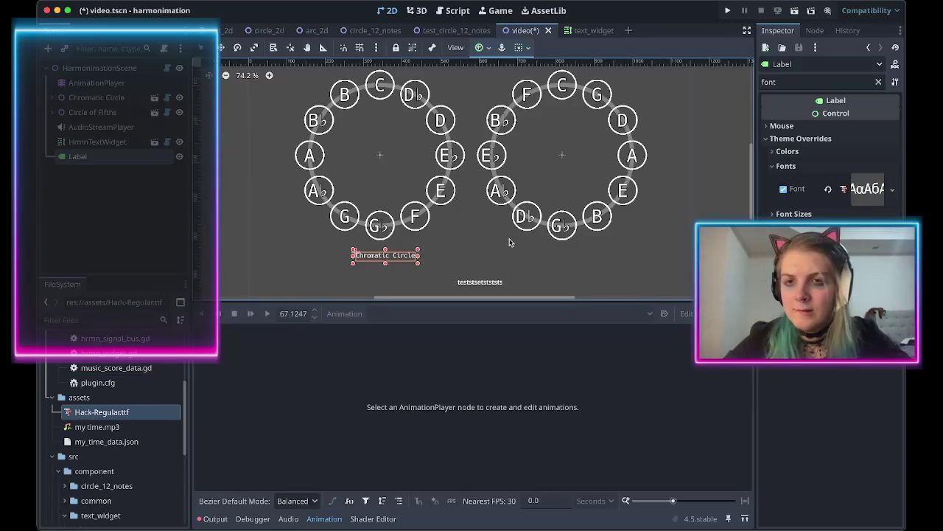
Enlarge the label's font size and position it beneath the left circle.
mouse_move(353, 251)
mouse_down()
mouse_move(244, 236)
mouse_move(281, 240)
mouse_up()
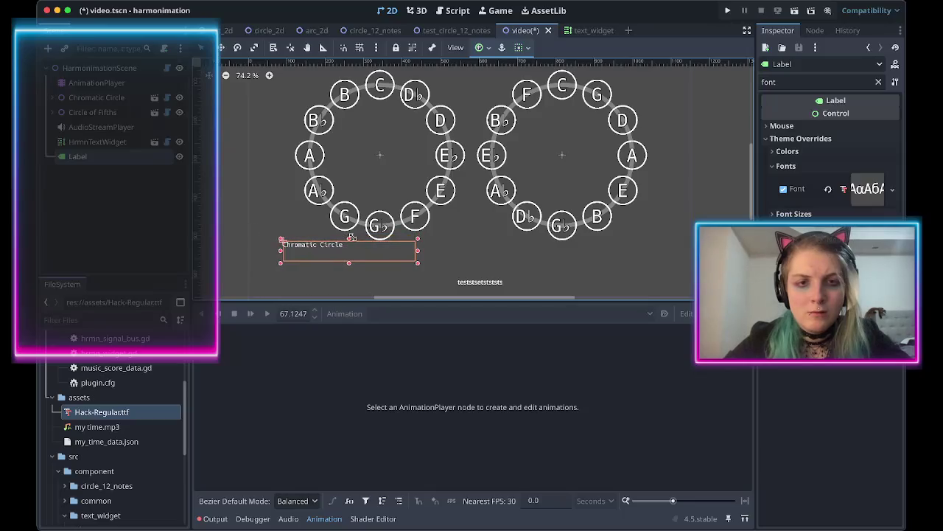
drag(352, 254, 396, 255)
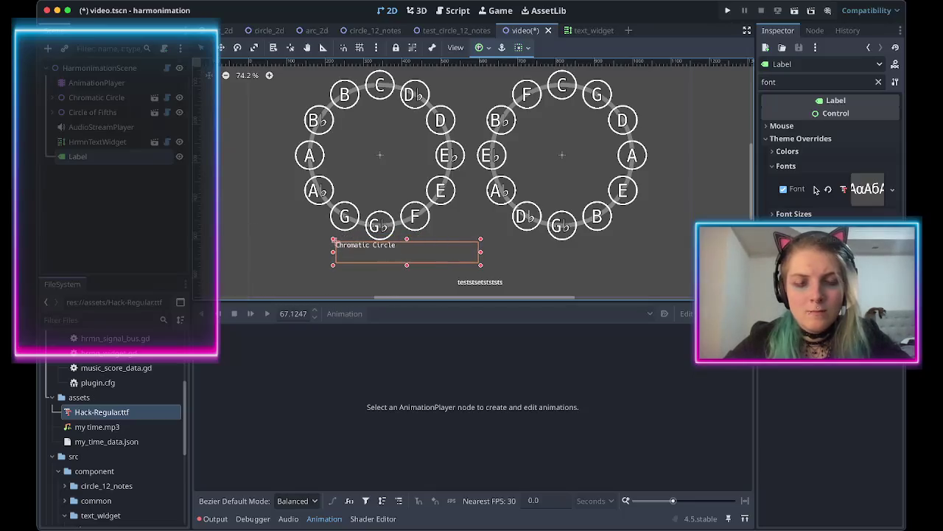
click(783, 215)
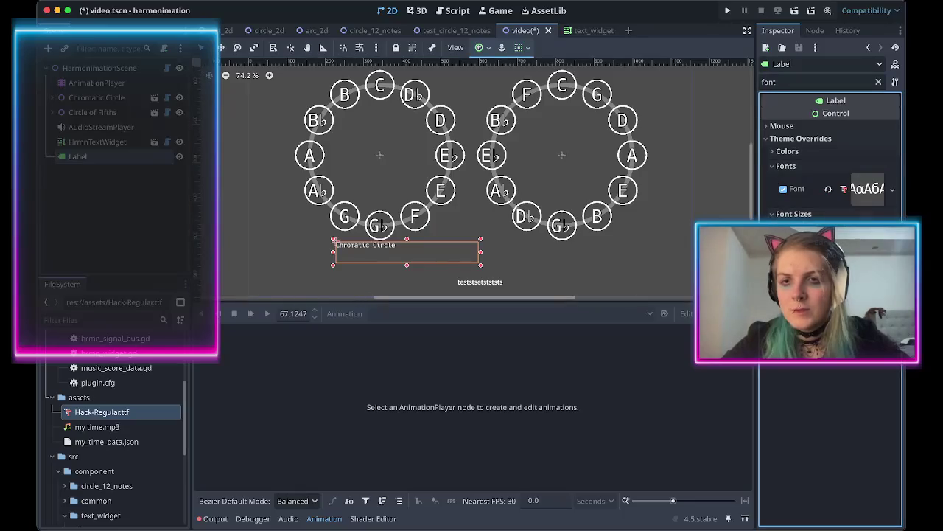
key(Return)
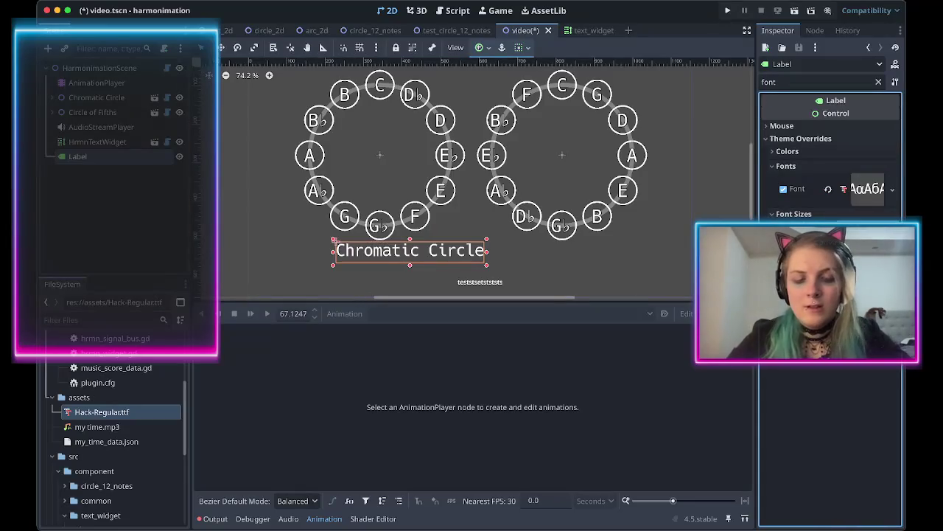
drag(409, 251, 383, 252)
click(488, 258)
click(381, 258)
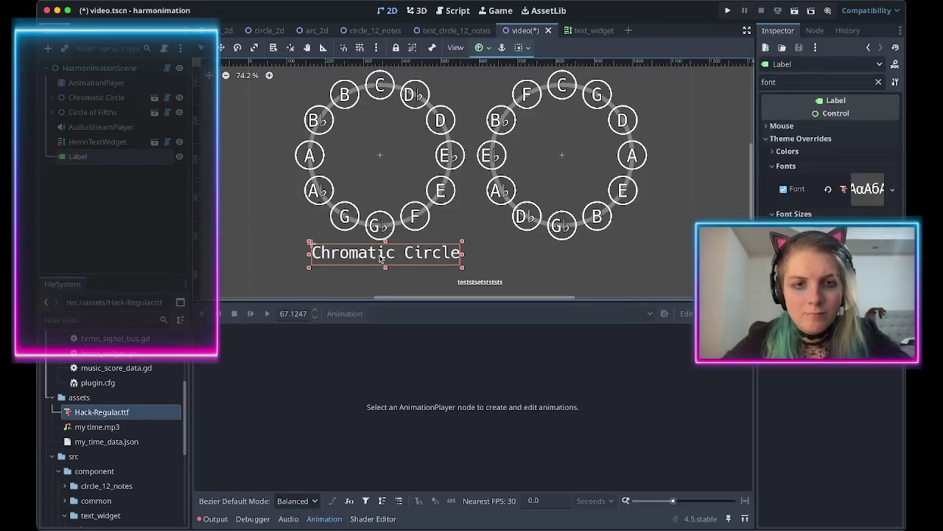
Reselect the Chromatic Circle caption and check its black font outline colour.
click(776, 152)
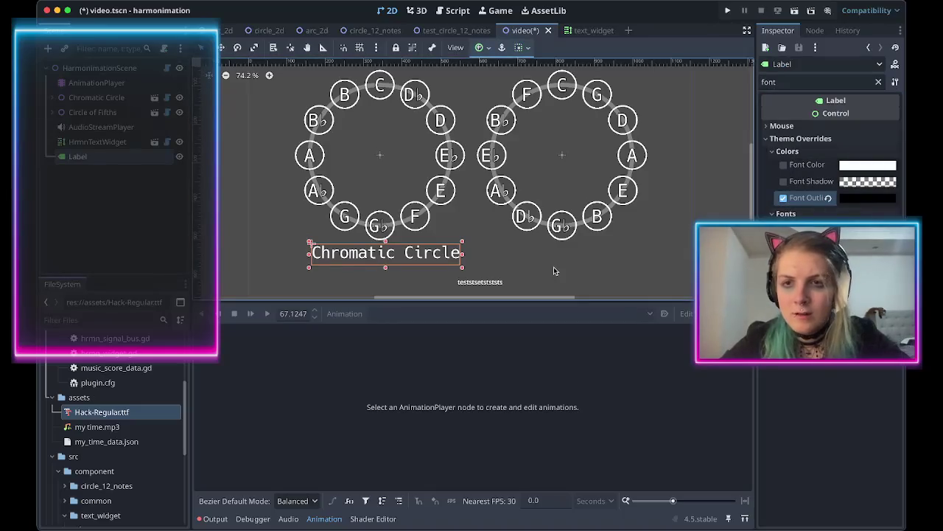
click(504, 263)
scroll(396, 255, up, 8)
scroll(354, 247, up, 3)
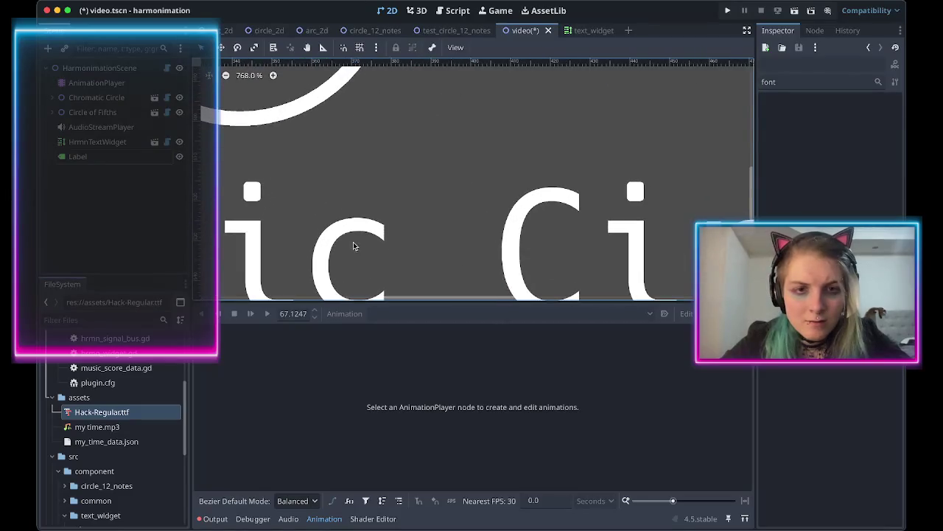
click(331, 234)
scroll(464, 228, up, 3)
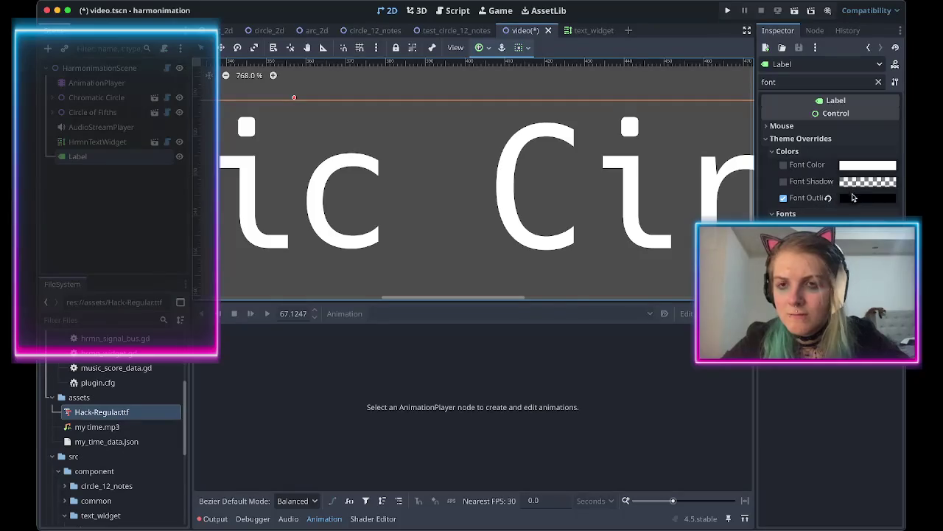
click(856, 199)
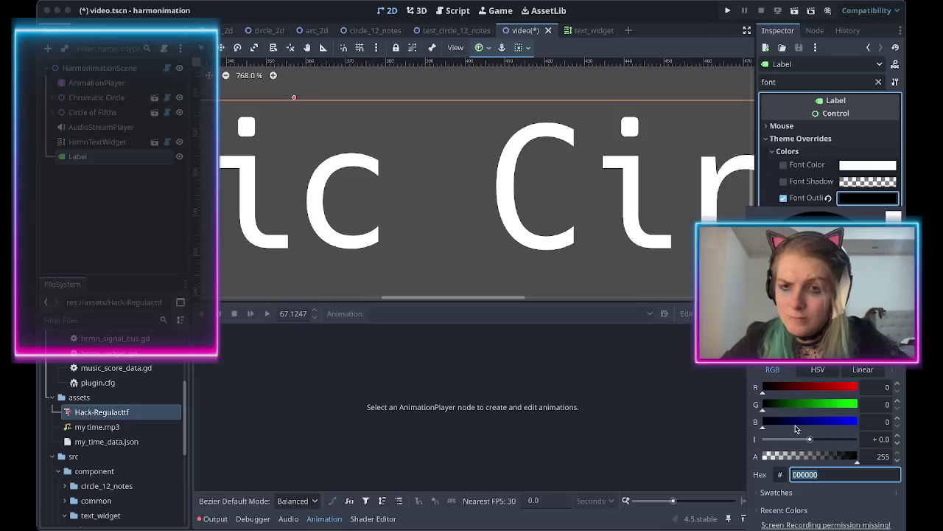
click(703, 151)
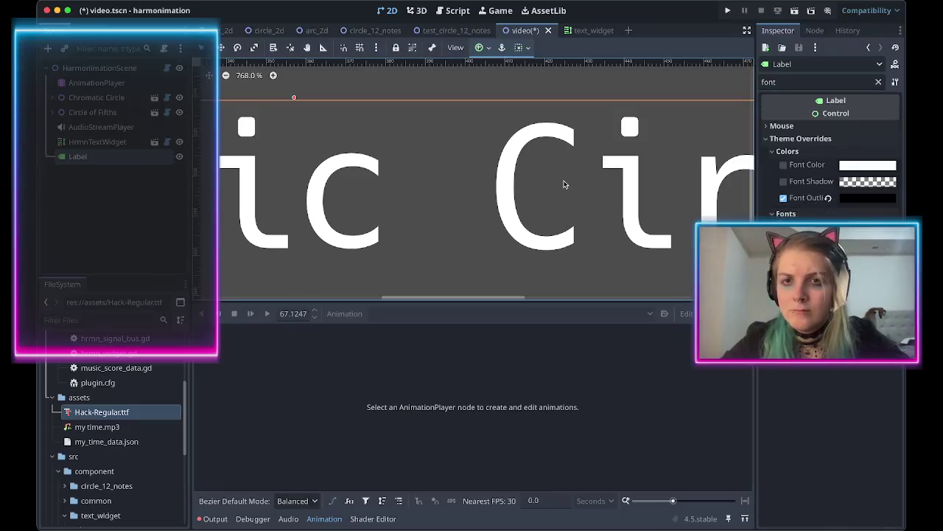
Enable a fully opaque black font shadow on the caption, then switch it back off.
scroll(566, 192, down, 5)
scroll(565, 193, up, 1)
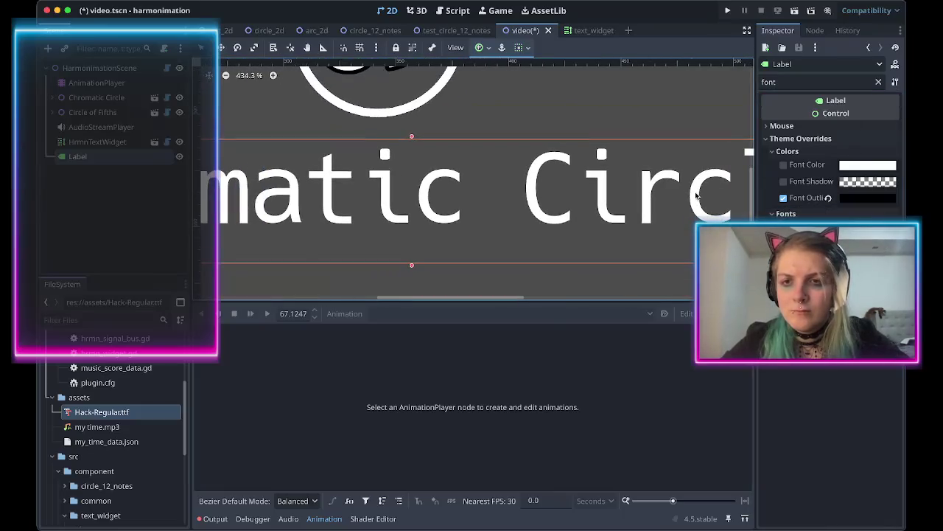
click(784, 185)
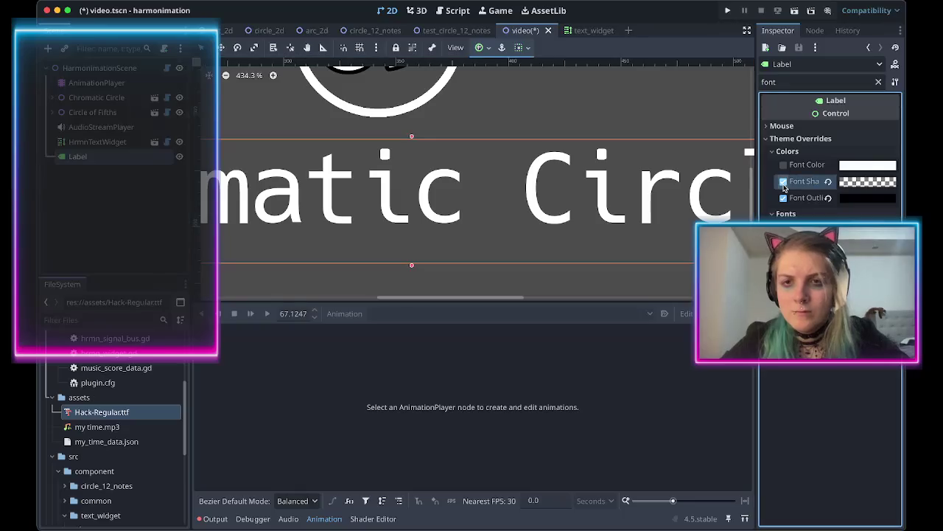
click(868, 182)
drag(822, 439, 862, 443)
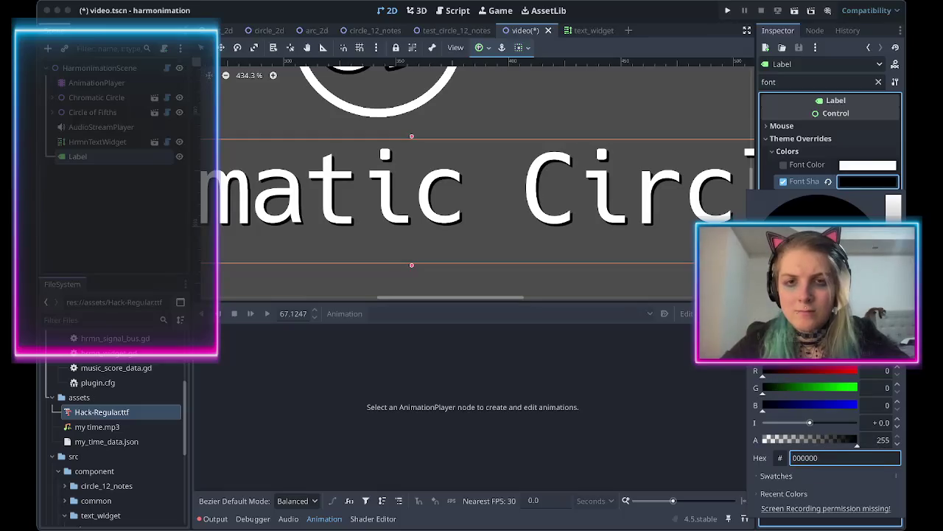
click(784, 184)
click(784, 184)
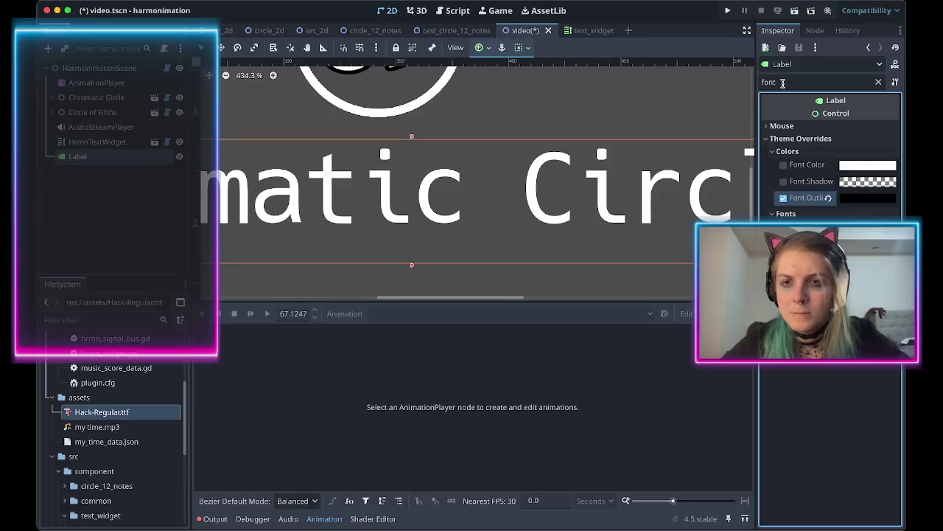
Filter the Inspector properties by 'theme' and save the scene.
double_click(783, 82)
text(theme)
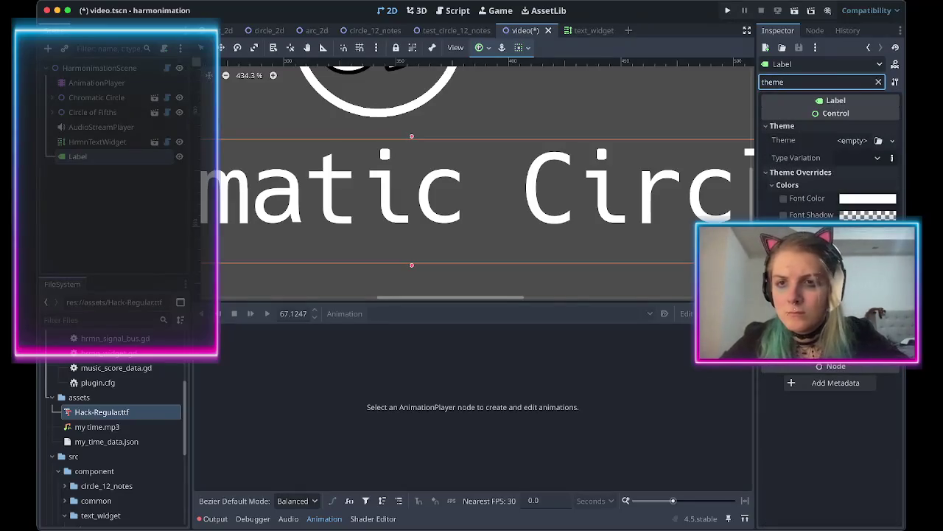
key(Return)
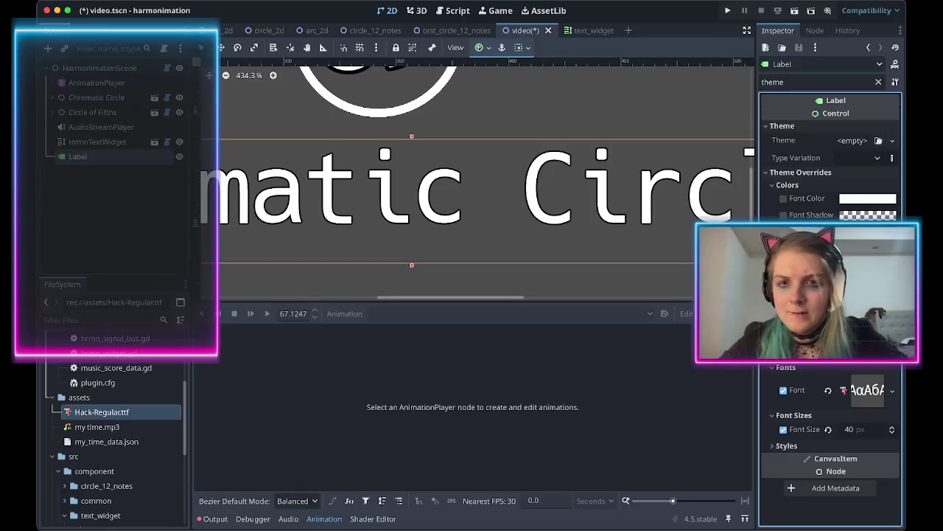
key(ctrl+s)
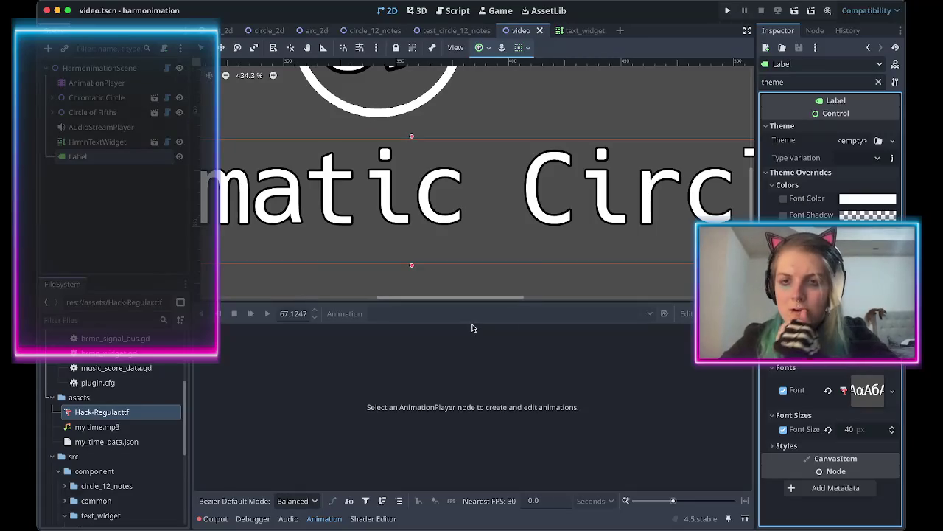
Try Quick Load for the caption's Theme property and find no theme files exist.
scroll(407, 168, down, 5)
scroll(407, 168, up, 4)
scroll(407, 168, down, 2)
scroll(573, 284, down, 2)
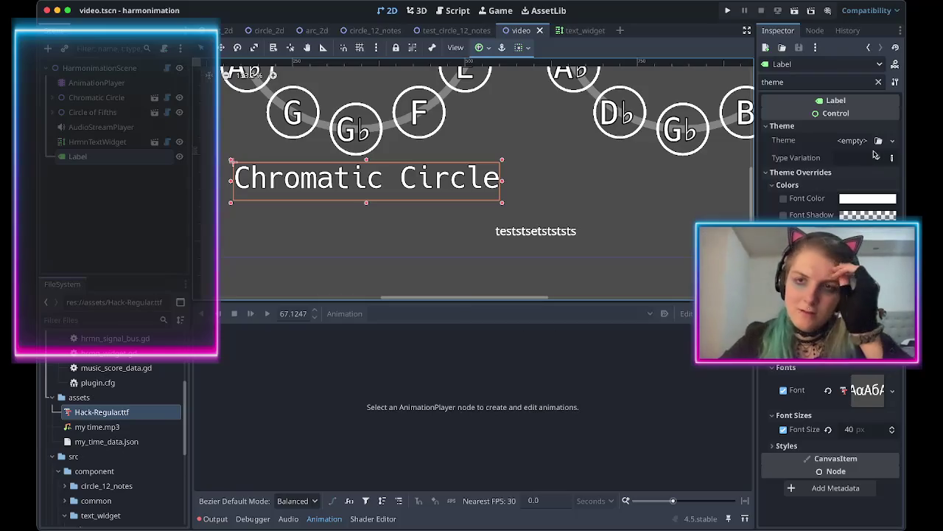
click(867, 143)
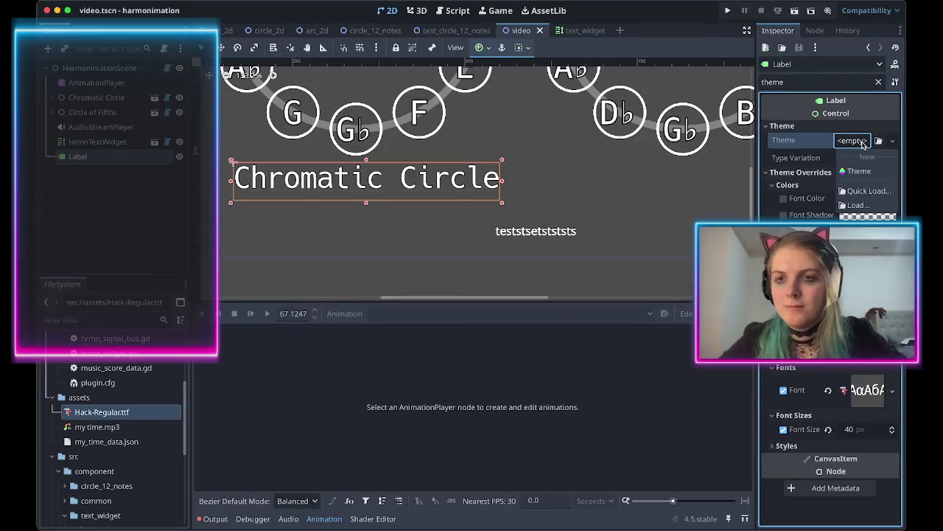
click(864, 144)
click(878, 141)
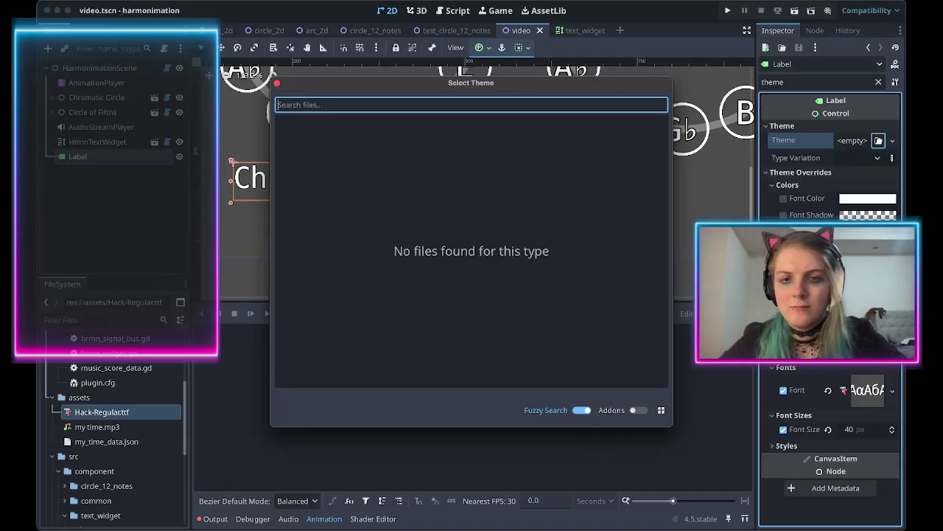
key(Escape)
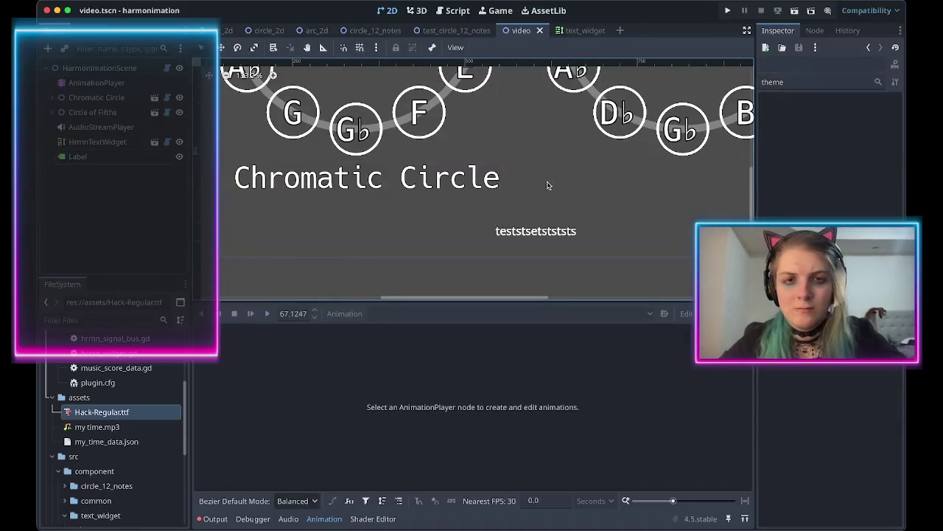
Reselect the Chromatic Circle caption and begin renaming its Label node.
scroll(549, 184, left, 3)
scroll(549, 184, up, 2)
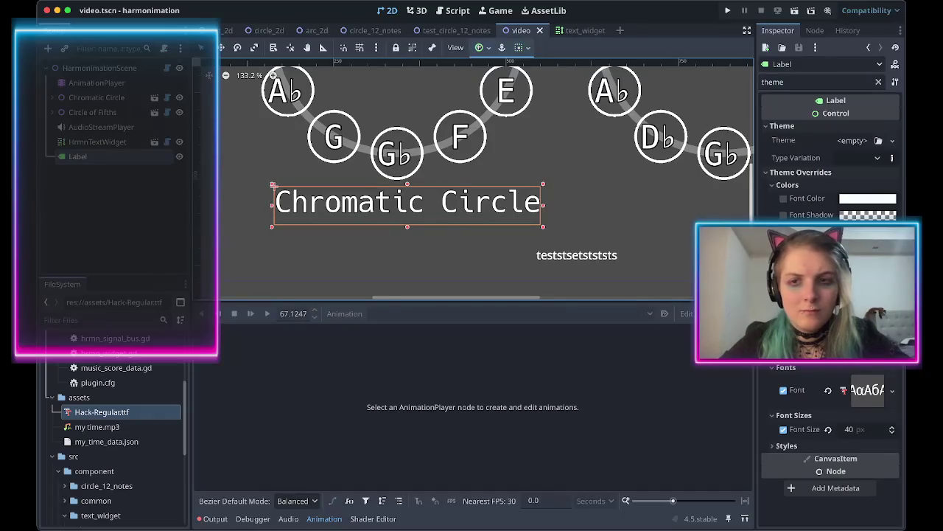
click(830, 295)
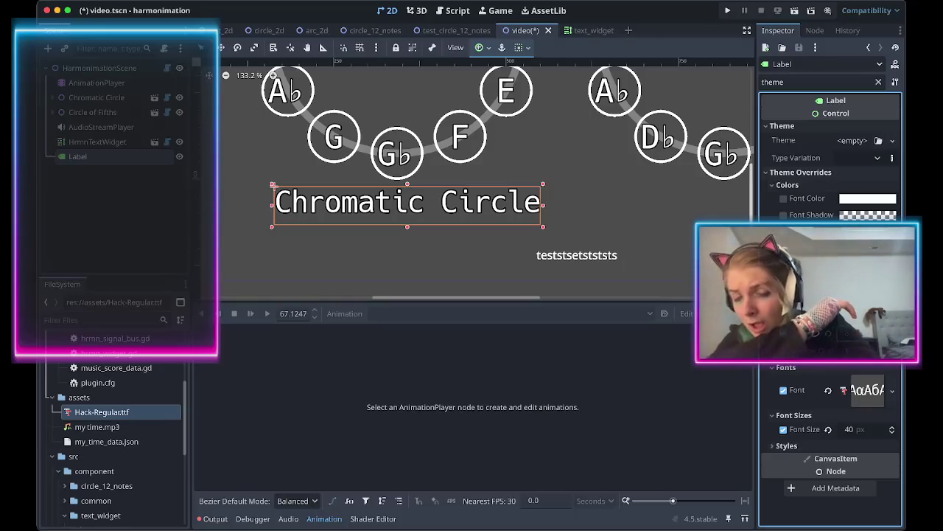
key(super+Tab)
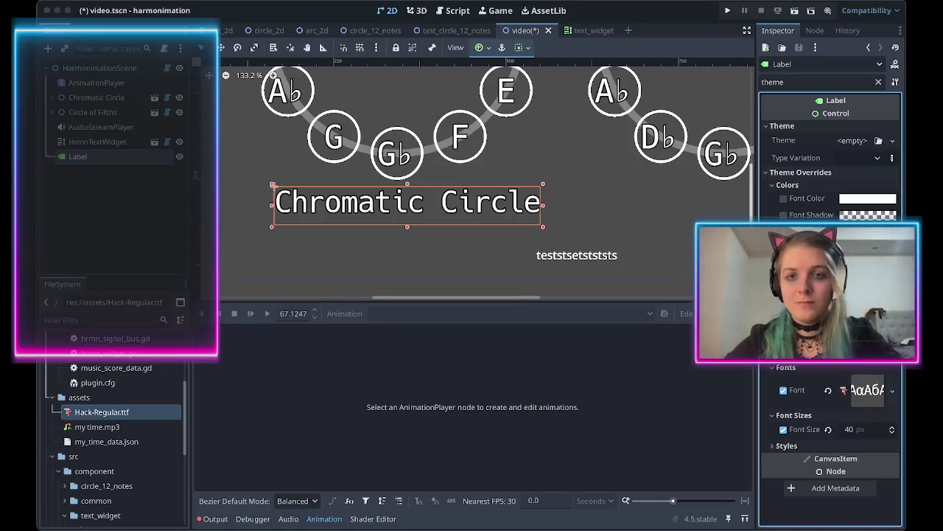
key(super+Tab)
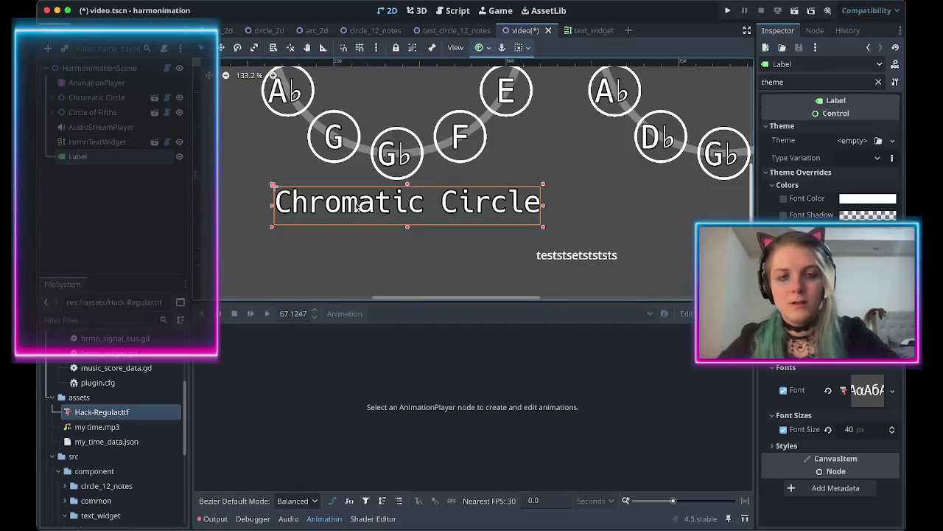
double_click(103, 164)
Name the caption Label Chromatic Circle, paste a root-level copy, and rename it Label Circle5ths.
text(Label)
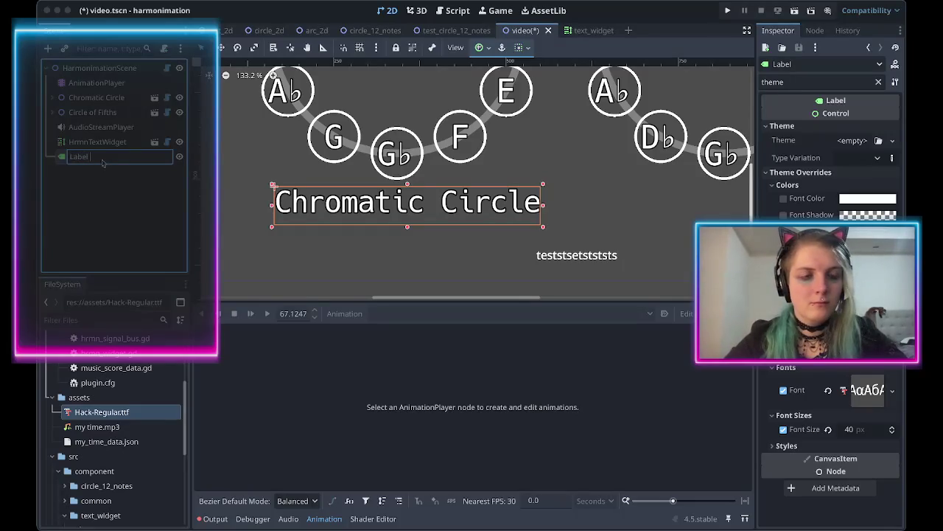
text(e)
key(Return)
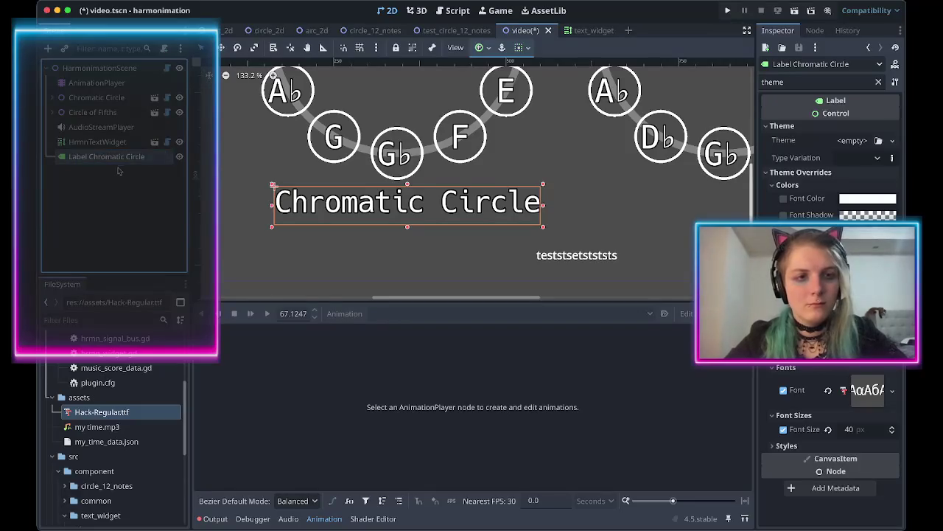
key(ctrl+v)
drag(94, 176, 92, 70)
double_click(88, 172)
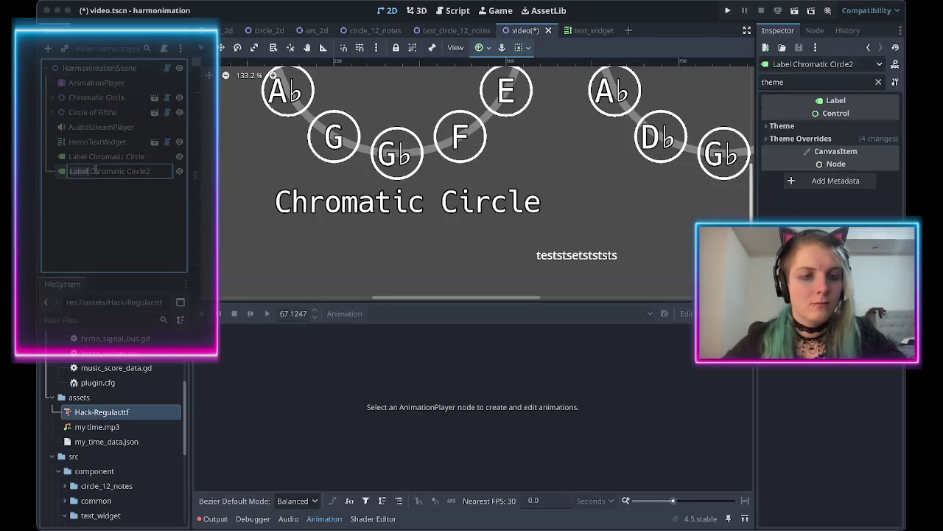
text(Label ChrCir)
double_click(104, 173)
text(Circ)
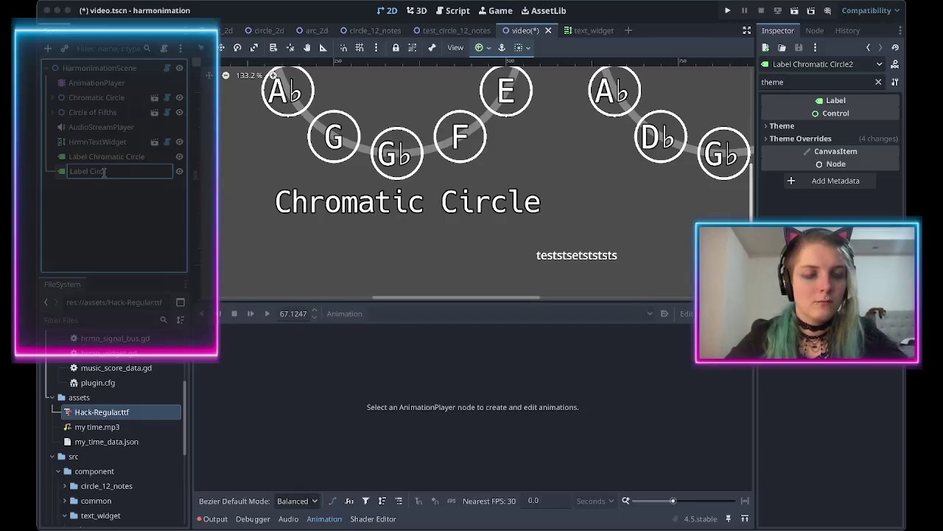
key(Return)
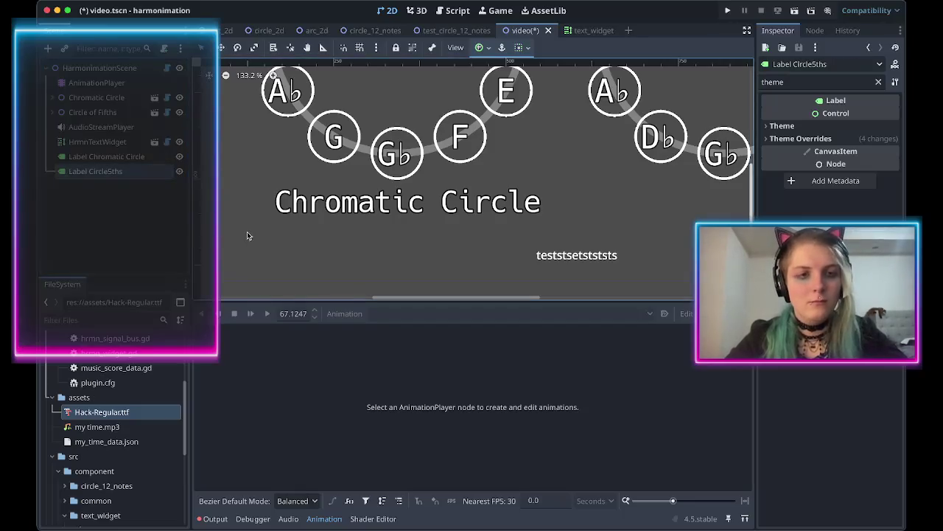
Move the Label Circle5ths copy on the canvas so it sits under the second circle.
scroll(313, 206, down, 6)
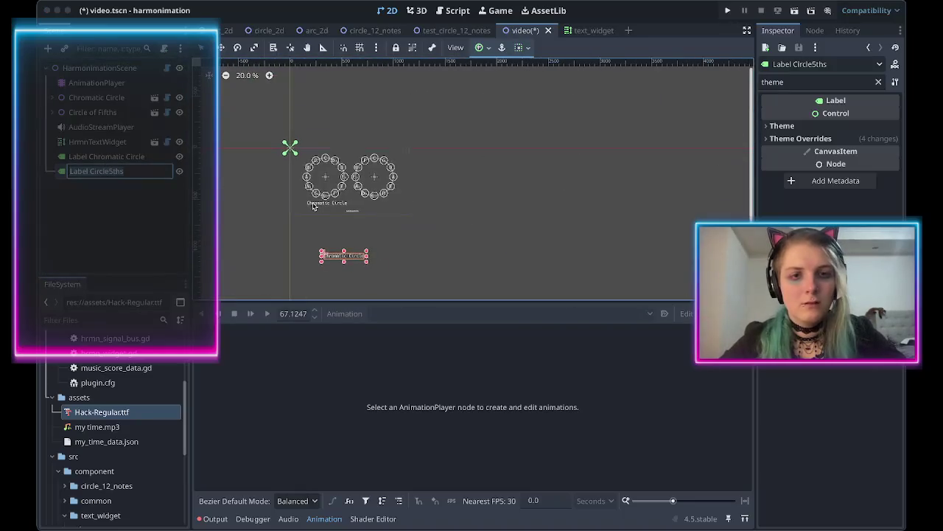
scroll(328, 255, up, 5)
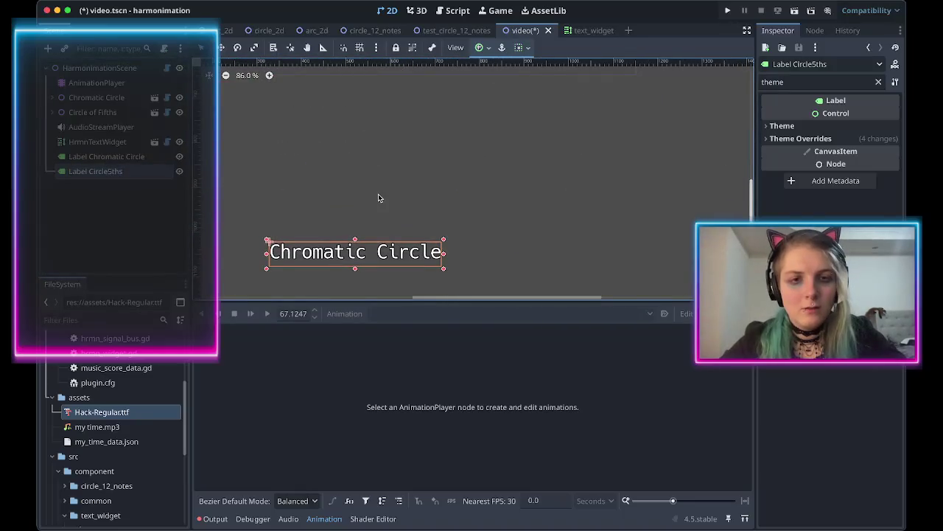
mouse_move(329, 254)
mouse_down()
mouse_move(361, 169)
mouse_move(473, 104)
mouse_move(462, 100)
mouse_up()
scroll(362, 169, up, 2)
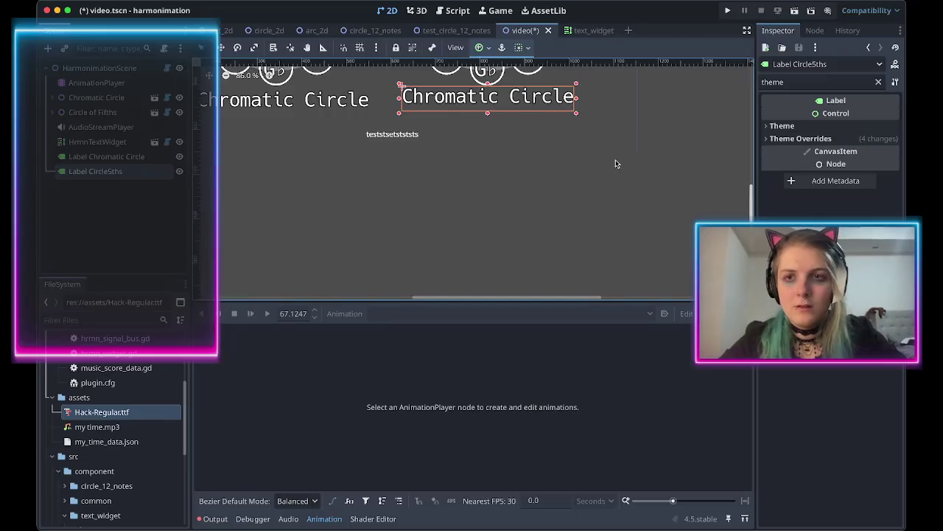
double_click(768, 82)
Replace the copied caption's text with 'Circle of Fifths' and review it on the canvas.
key(BackSpace)
triple_click(801, 145)
text(Circle of Fifths)
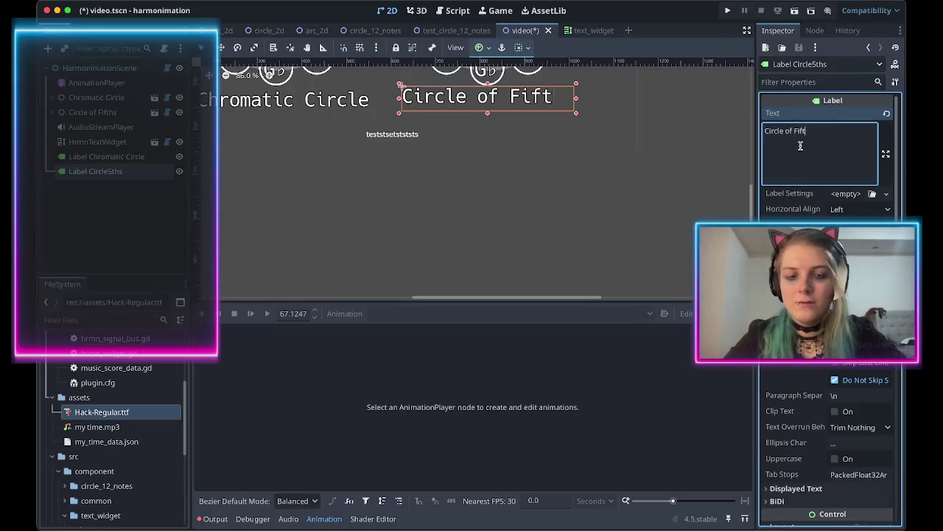
click(598, 172)
scroll(537, 182, down, 4)
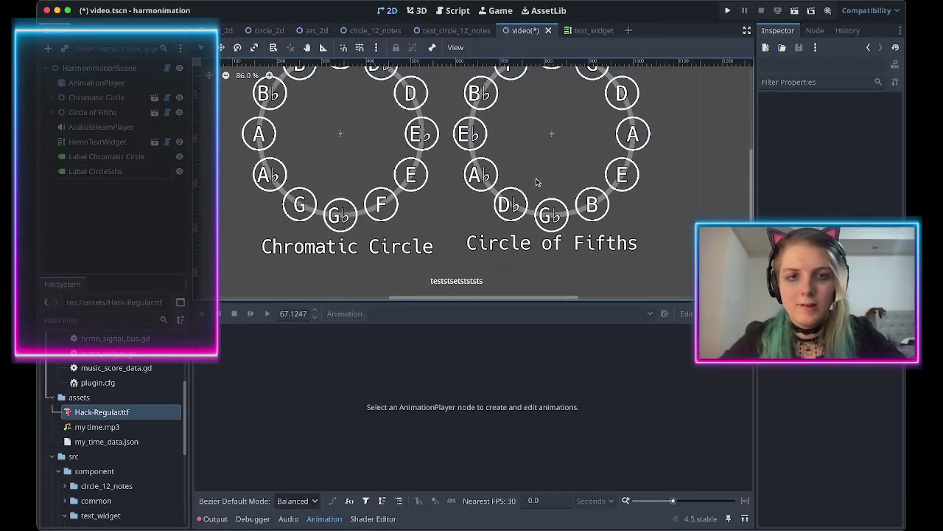
scroll(537, 181, up, 2)
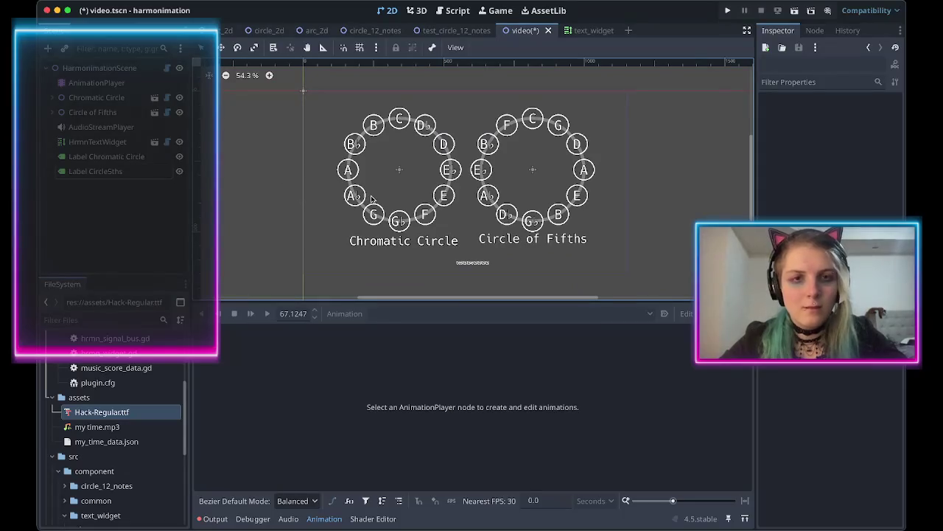
key(ctrl+a)
click(246, 72)
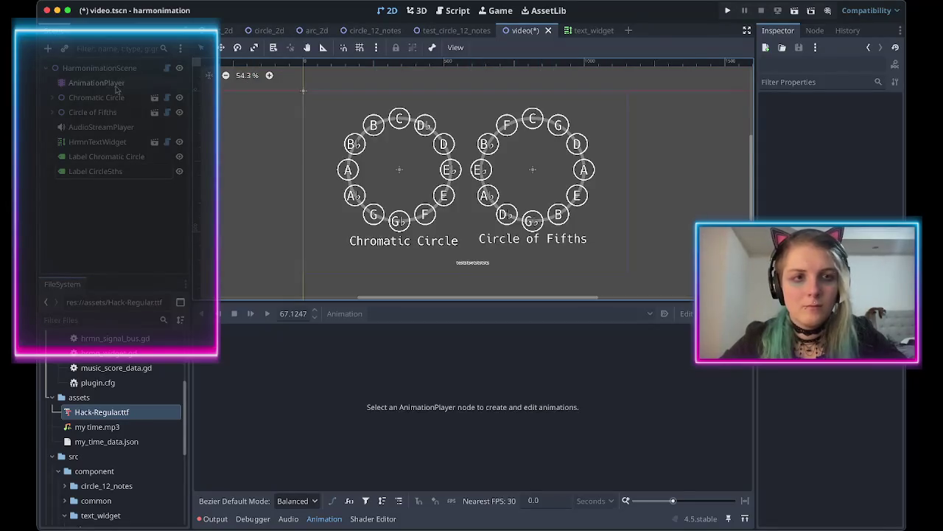
View the animation tracks, then select and drag both circle nodes before undoing the move.
click(91, 69)
click(94, 82)
click(95, 97)
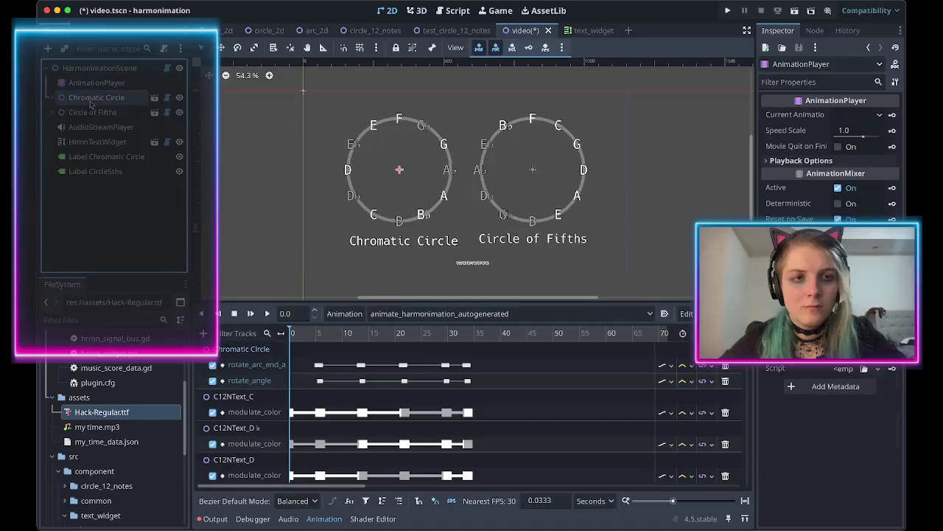
ctrl+click(90, 112)
mouse_move(402, 174)
mouse_down()
mouse_move(399, 152)
mouse_move(399, 180)
mouse_up()
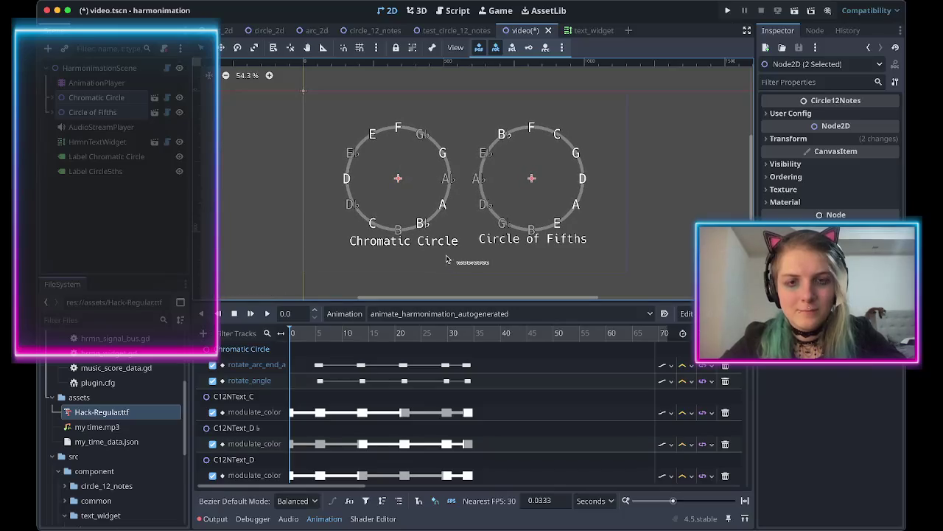
key(ctrl+z)
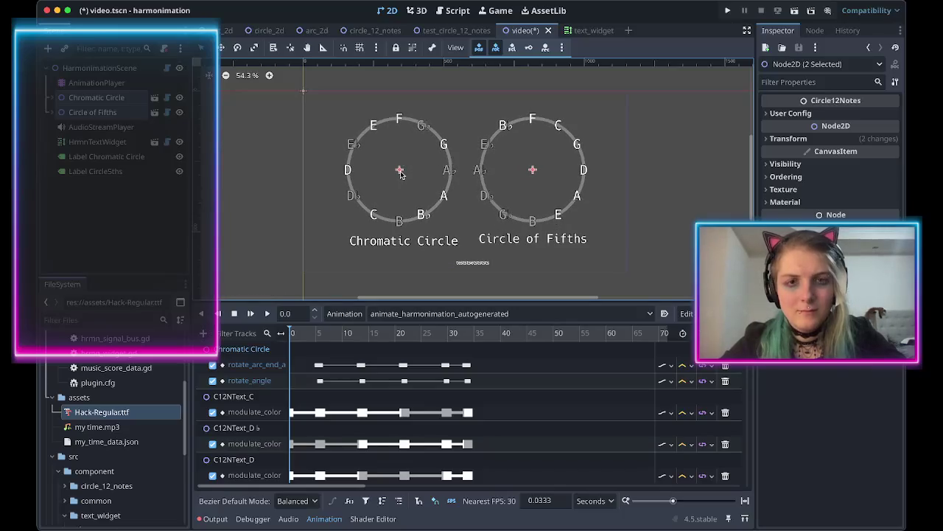
Select Chromatic Circle and Circle of Fifths and scale them down together to about ×0.81.
key(Escape)
click(398, 172)
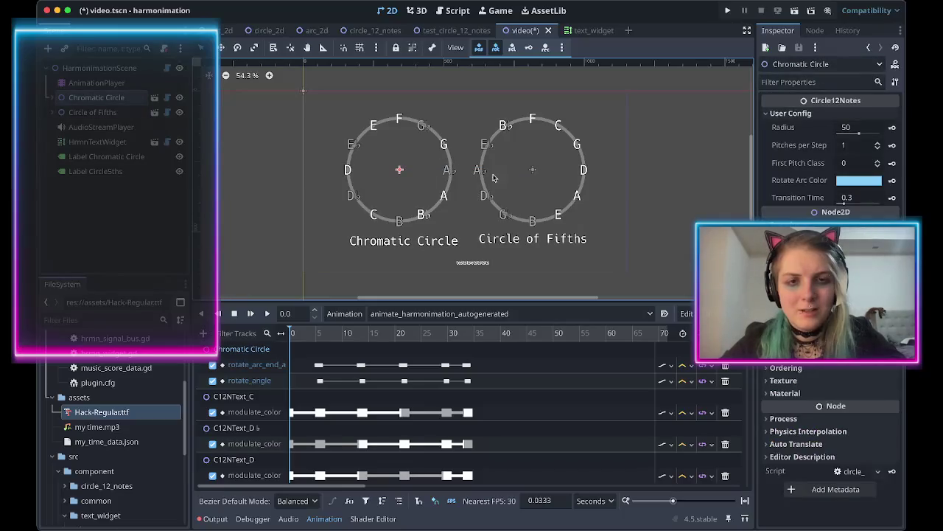
ctrl+click(104, 117)
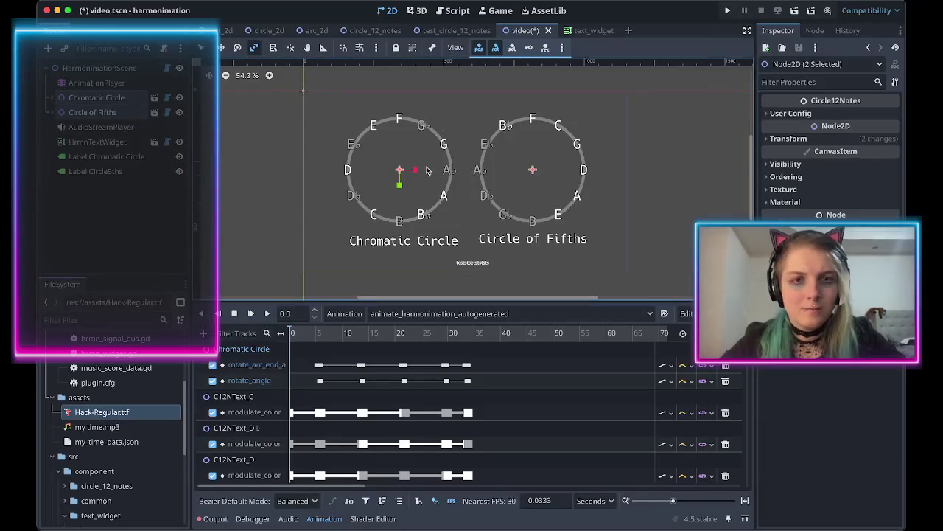
drag(416, 174, 420, 174)
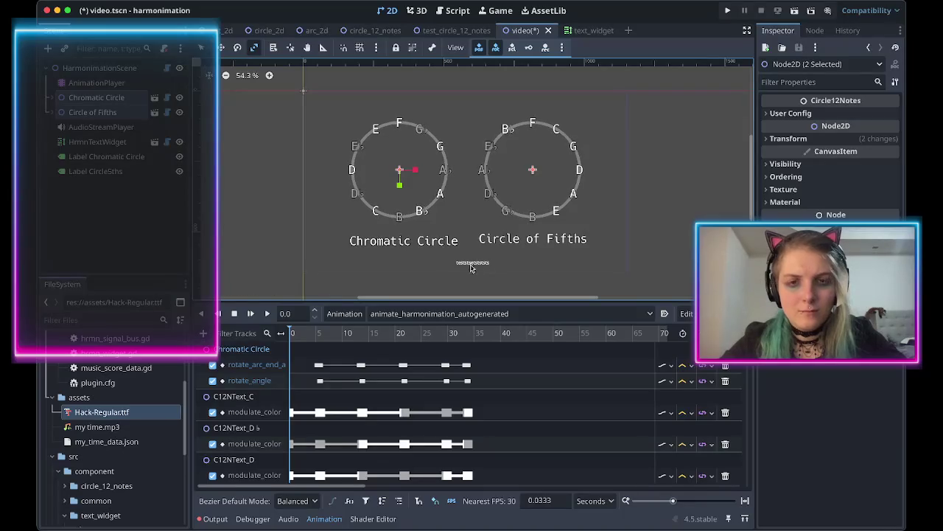
scroll(413, 249, up, 1)
scroll(413, 248, up, 3)
click(106, 156)
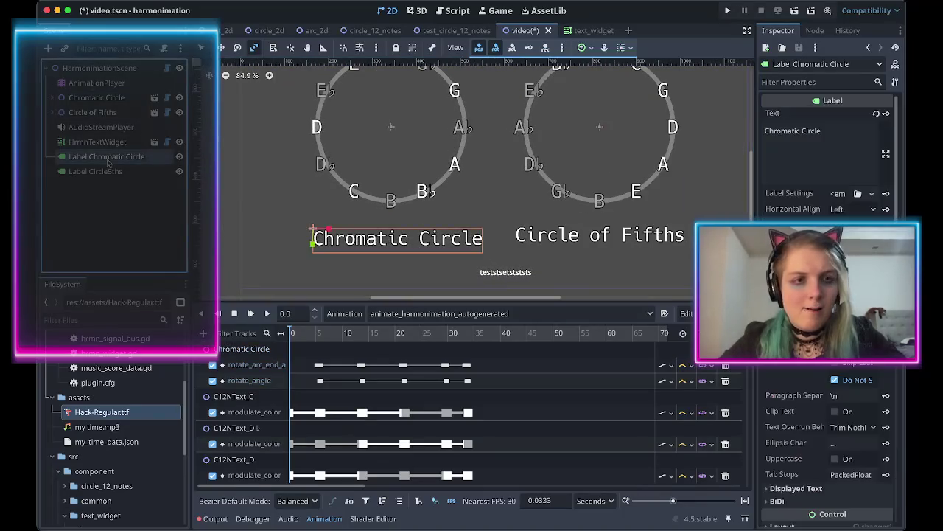
Set the Circle of Fifths caption's font size override to 32 px.
scroll(884, 352, down, 10)
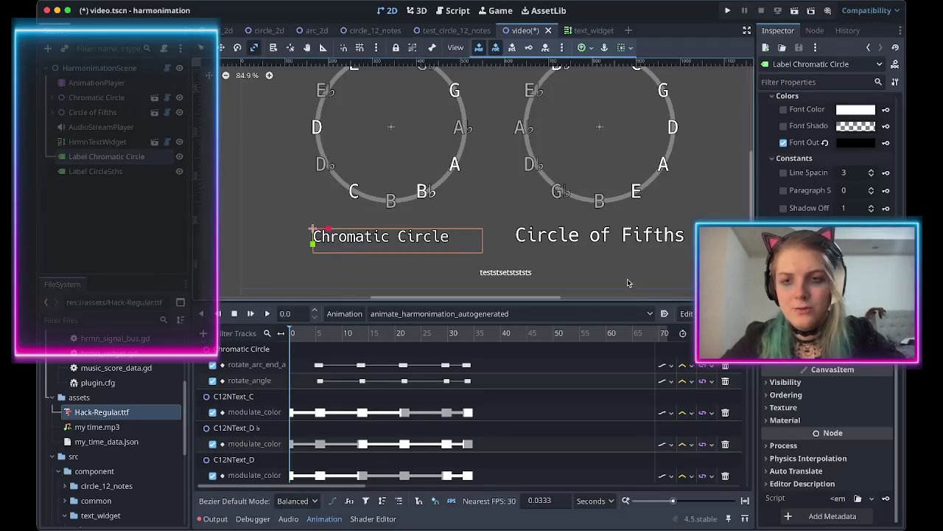
click(552, 236)
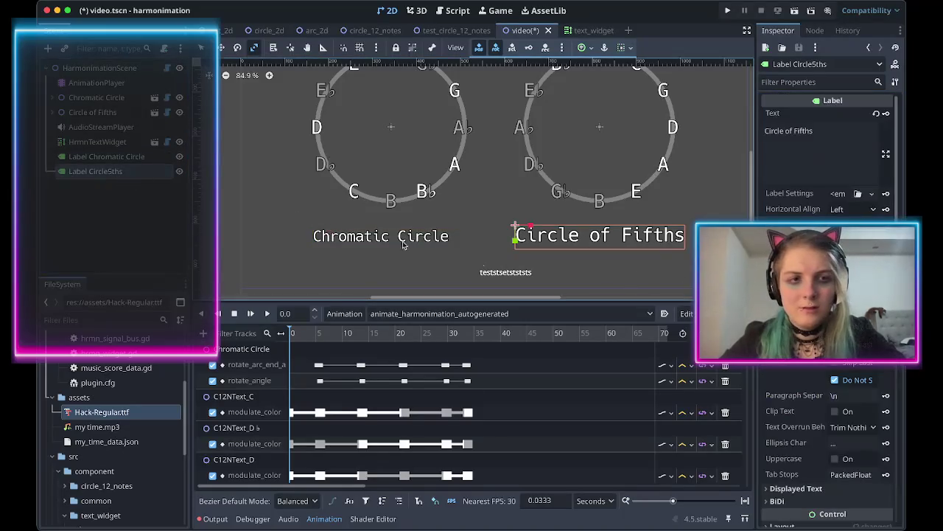
scroll(825, 295, down, 8)
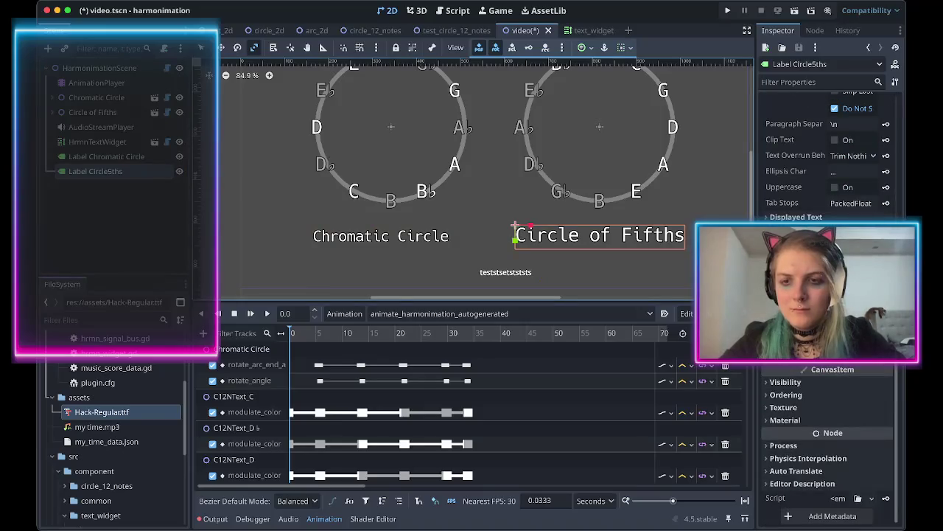
scroll(825, 295, up, 8)
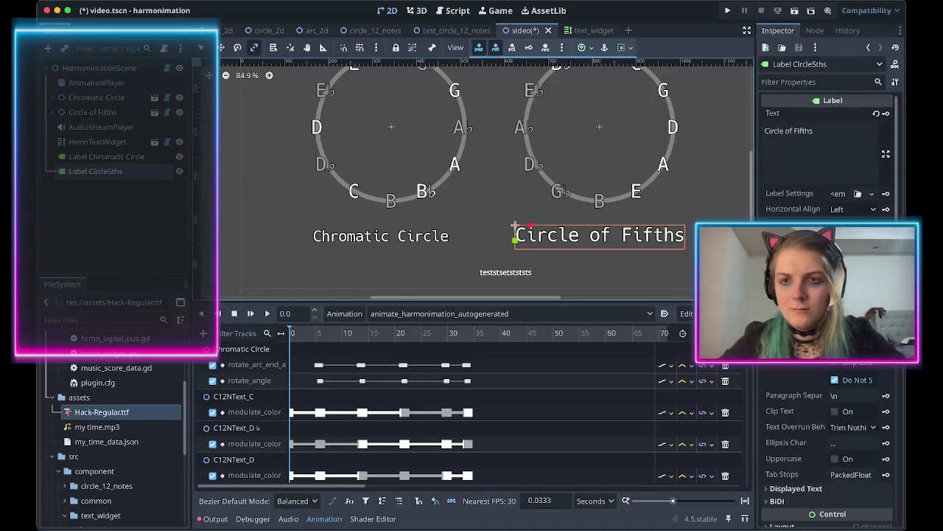
scroll(826, 295, down, 8)
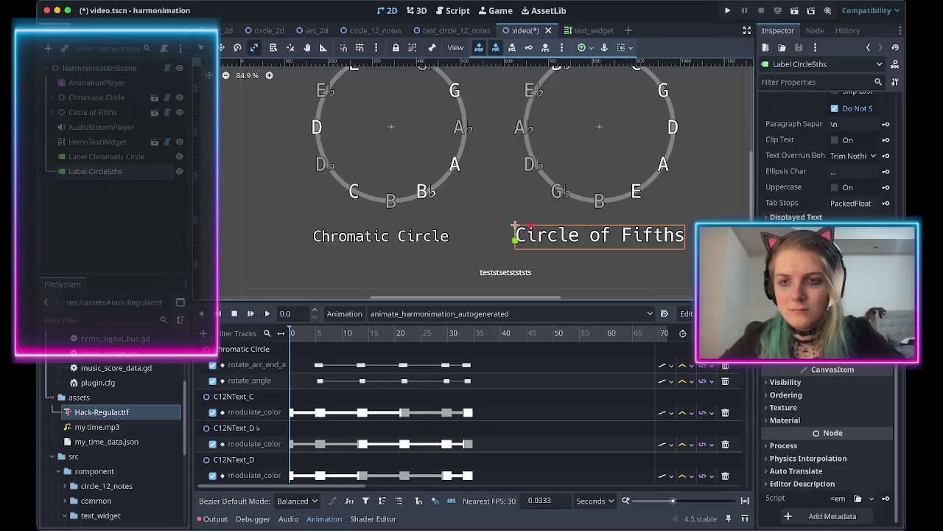
scroll(806, 449, up, 8)
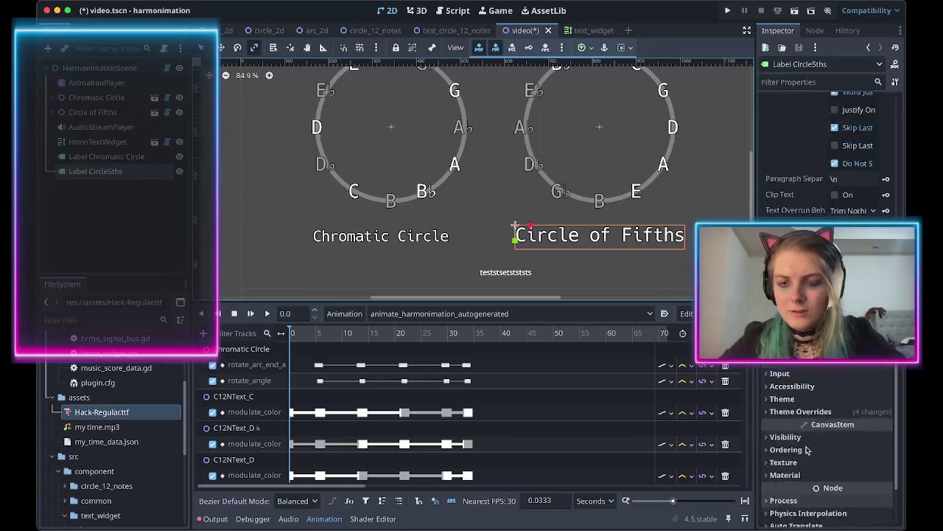
click(792, 82)
text(theme)
click(803, 138)
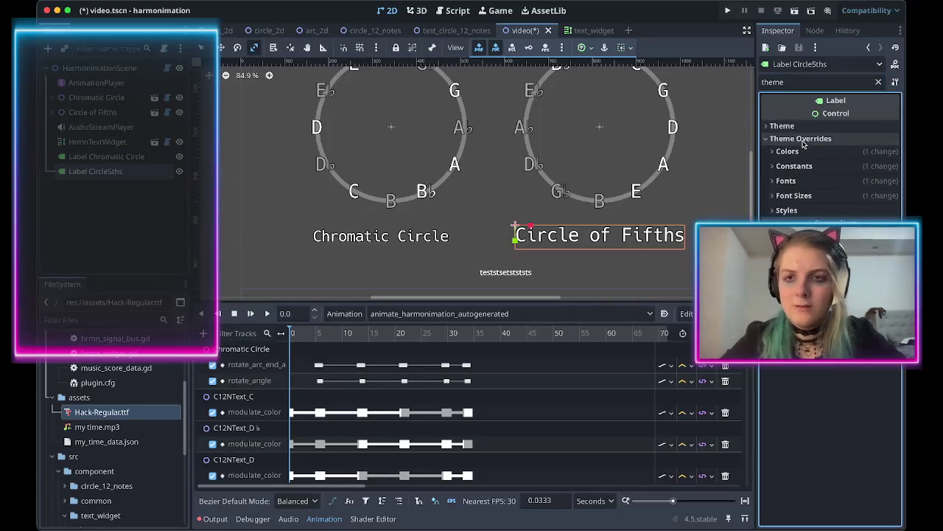
click(801, 197)
click(851, 210)
text(32)
key(Return)
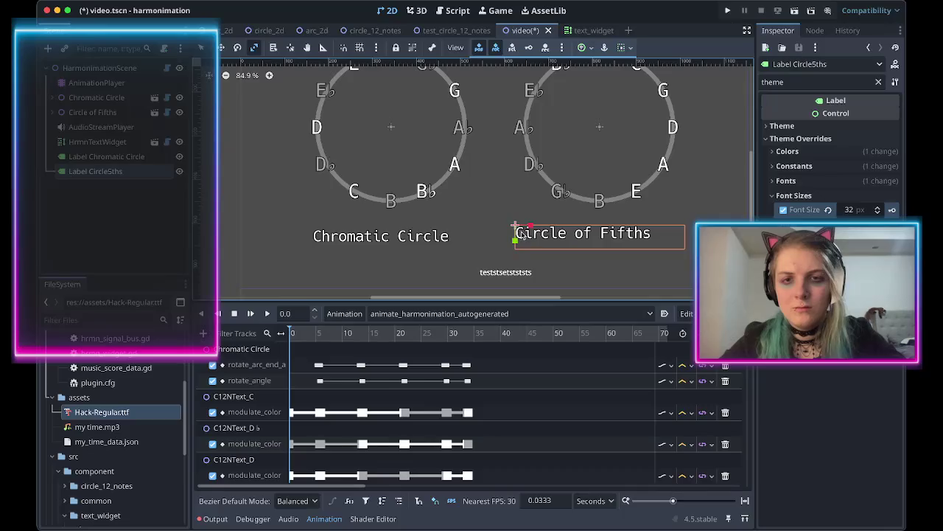
Nudge the Circle of Fifths and Chromatic Circle captions up toward their circles.
drag(585, 232, 594, 228)
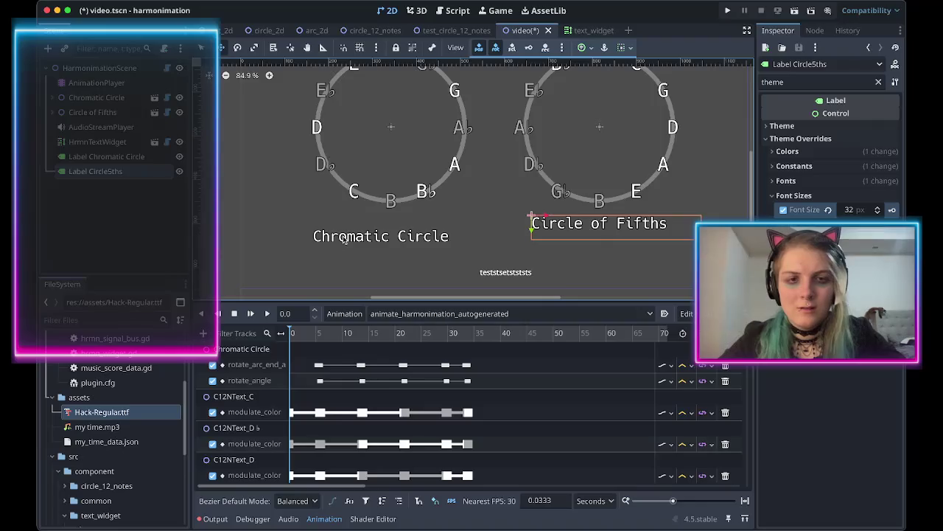
click(112, 156)
drag(364, 244, 371, 227)
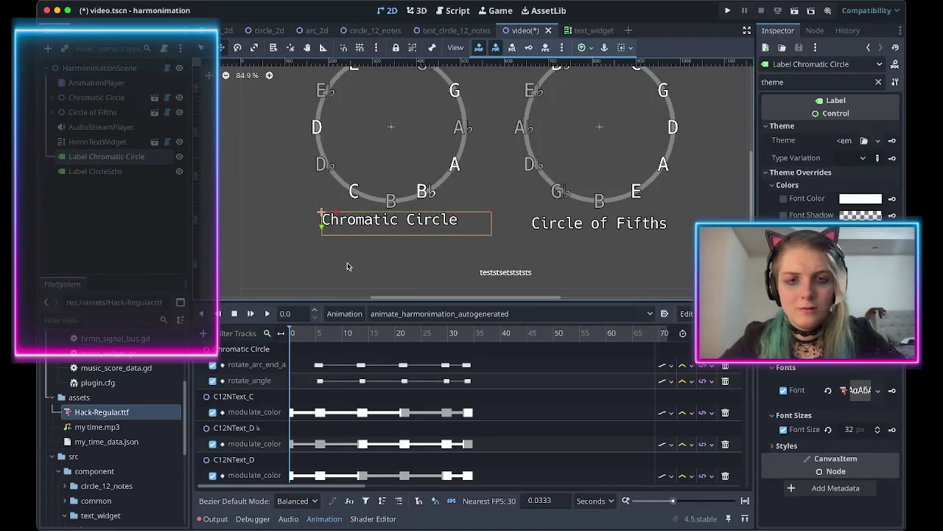
scroll(298, 264, down, 2)
scroll(294, 268, down, 2)
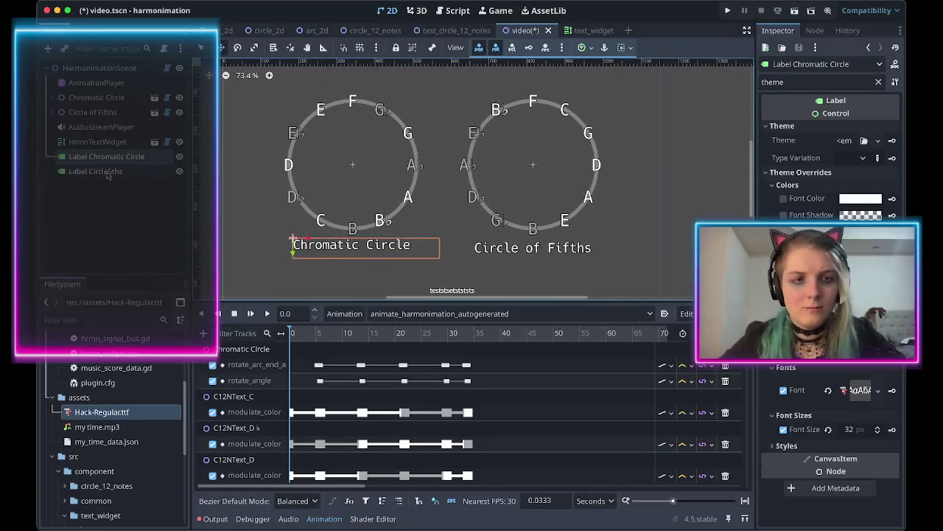
click(103, 141)
Move the teststsetststs widget under Circle of Fifths, then narrow and recentre it.
scroll(353, 197, down, 2)
scroll(353, 197, down, 2)
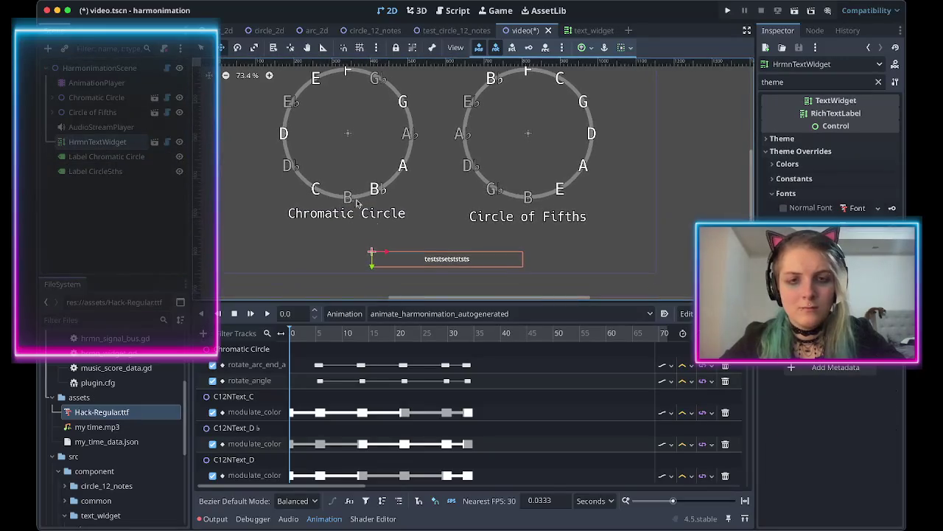
drag(417, 263, 507, 238)
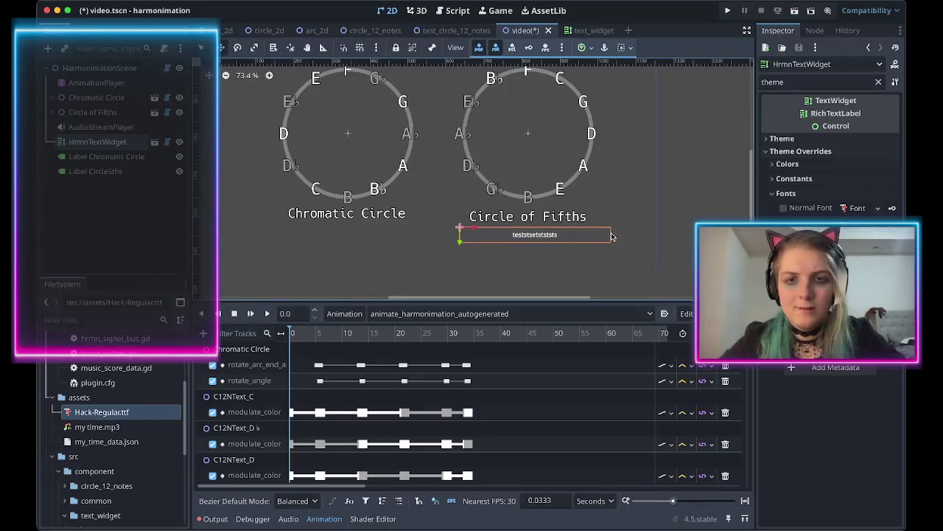
drag(472, 228, 473, 227)
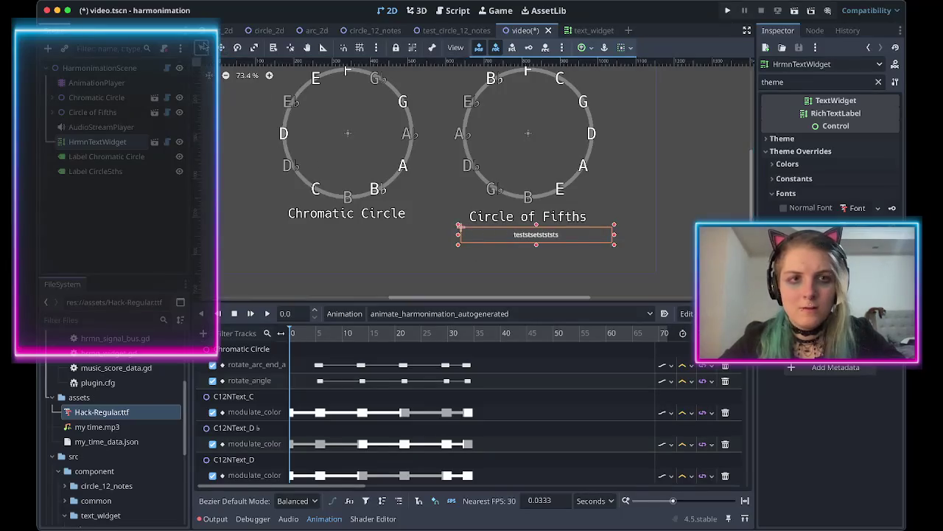
mouse_move(613, 234)
mouse_down()
mouse_move(516, 234)
mouse_move(541, 238)
mouse_up()
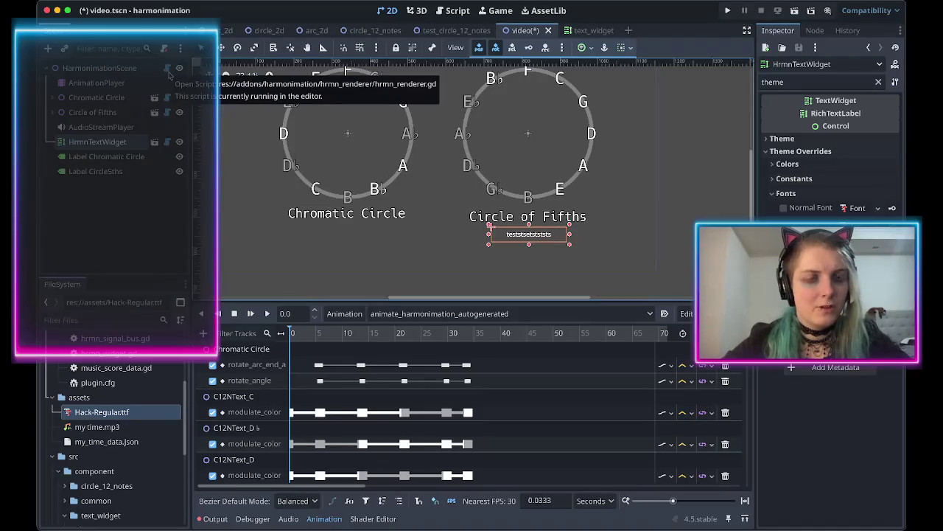
Open the text_widget.gd script and rename the HrmnTextWidget node to CurrentChordText.
click(168, 142)
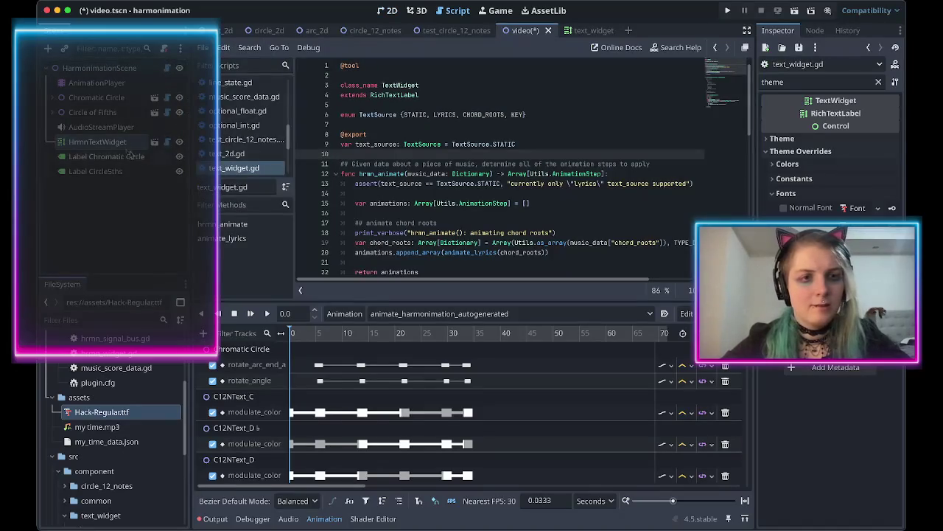
double_click(112, 140)
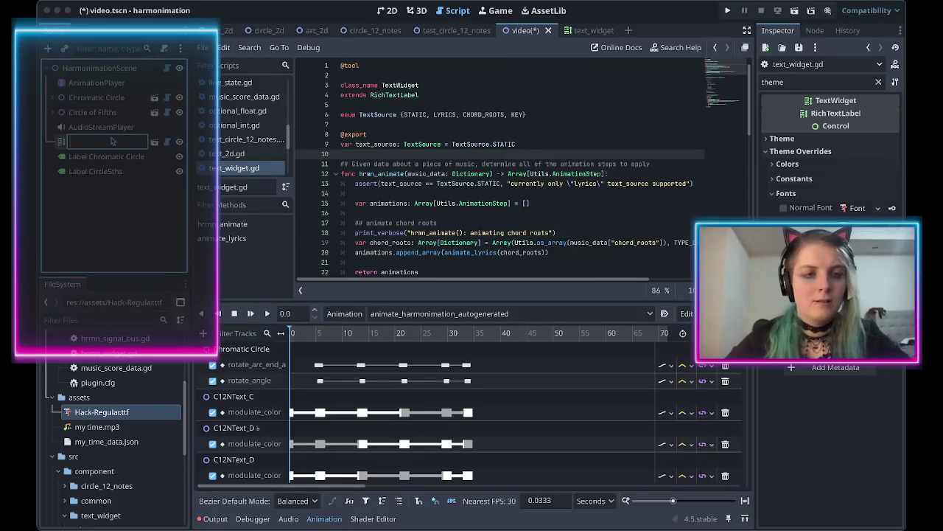
text(Cu)
key(BackSpace)
key(BackSpace)
text(HrmnTextWidget)
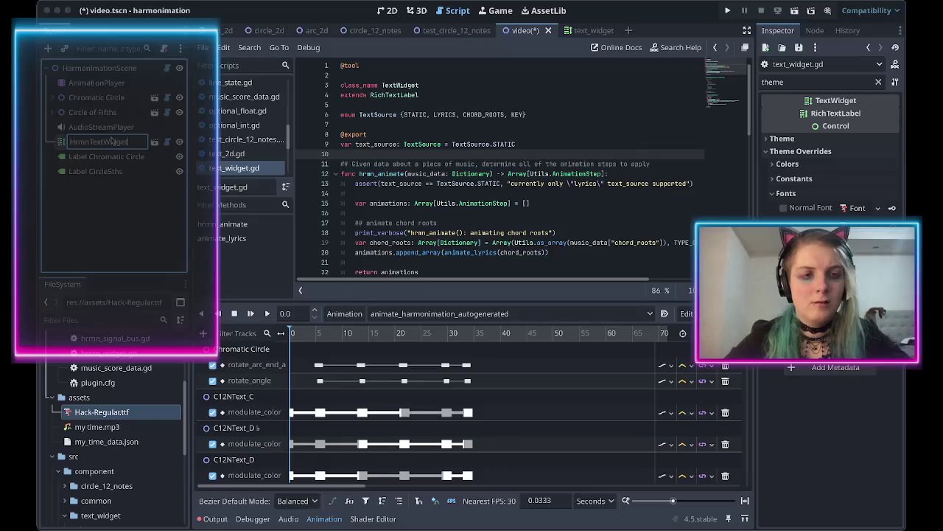
key(ctrl+a)
text(Curre)
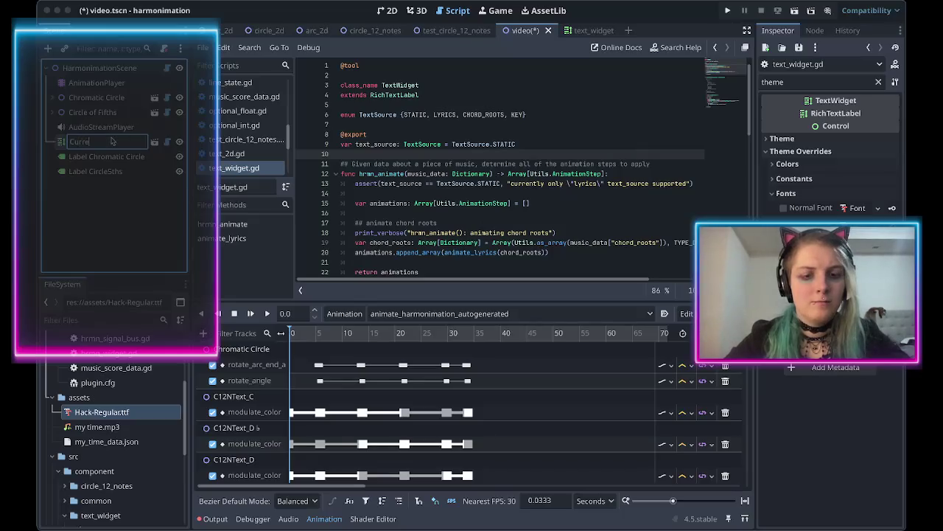
key(Return)
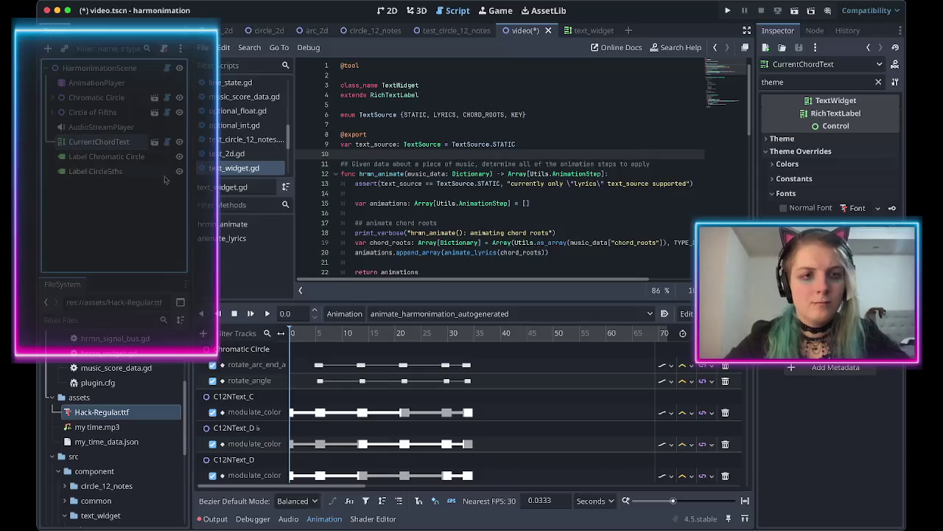
scroll(405, 190, down, 12)
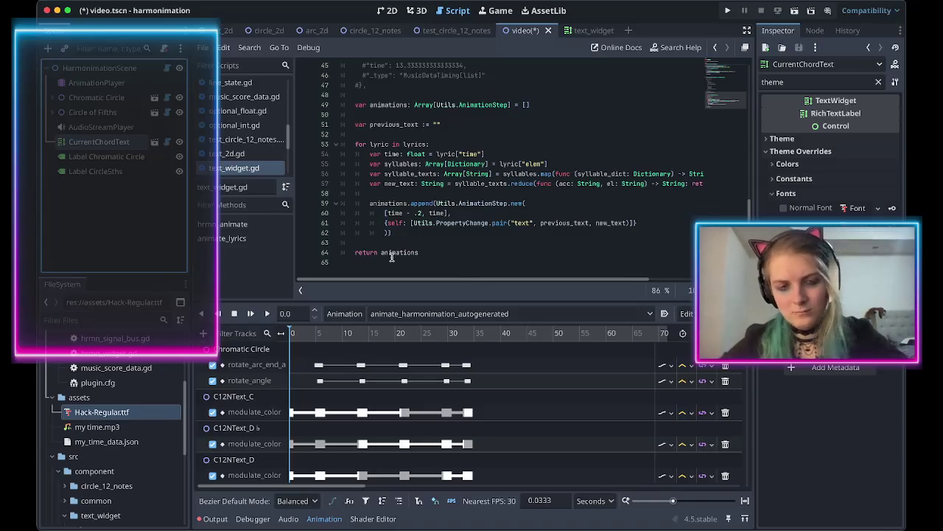
scroll(391, 256, up, 10)
scroll(391, 257, down, 10)
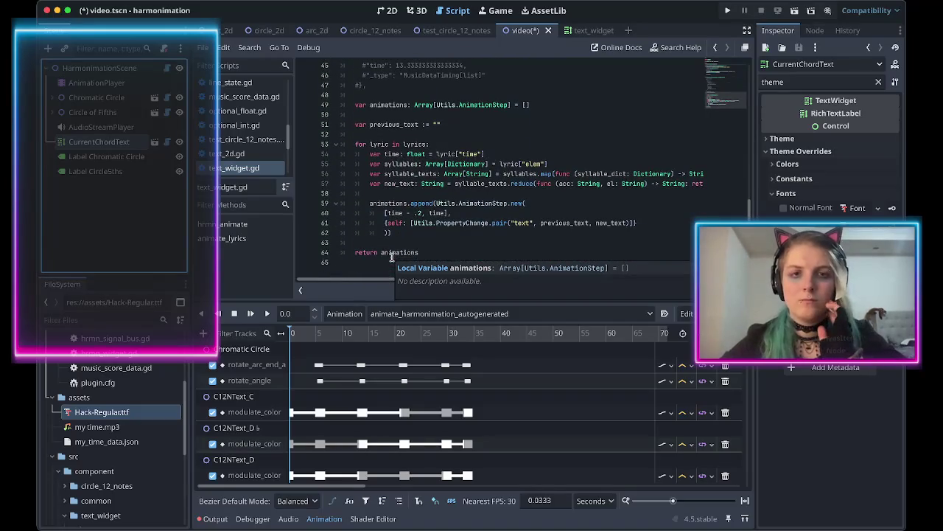
scroll(403, 243, up, 1)
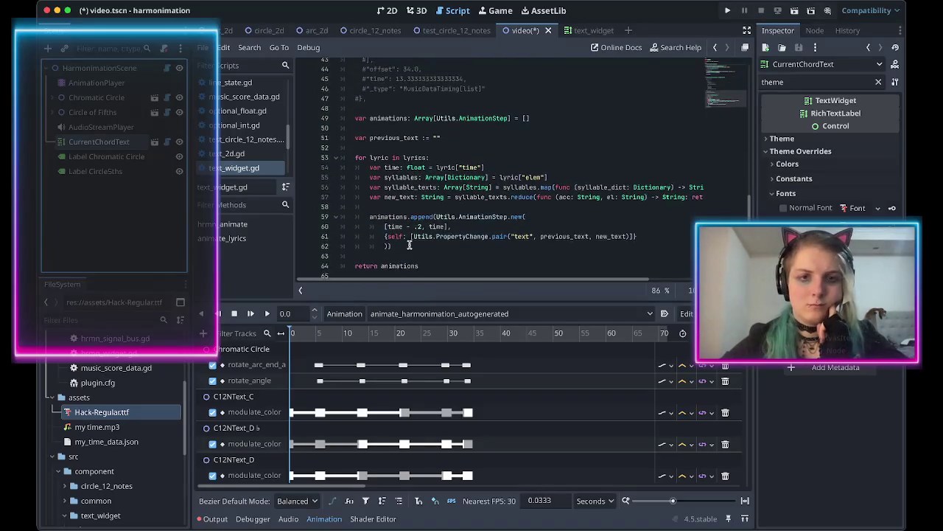
scroll(402, 184, down, 1)
scroll(402, 132, up, 1)
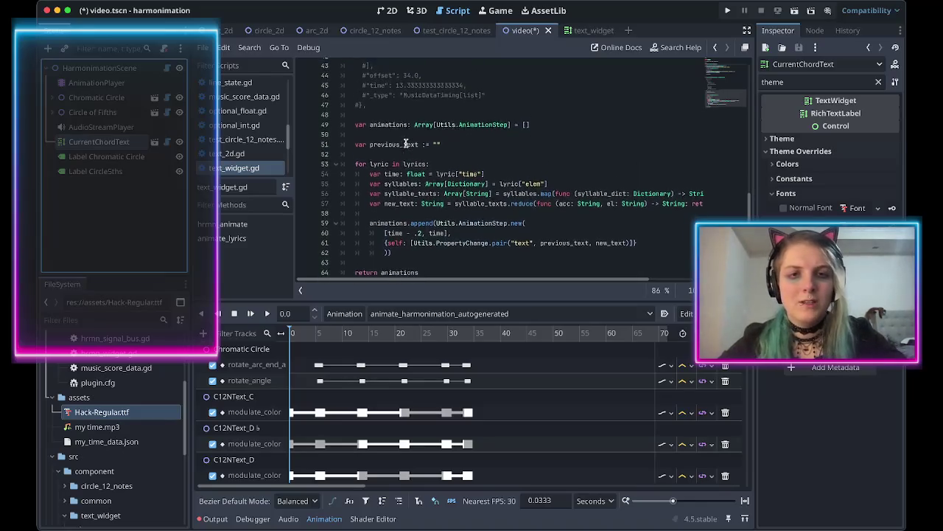
scroll(302, 144, down, 1)
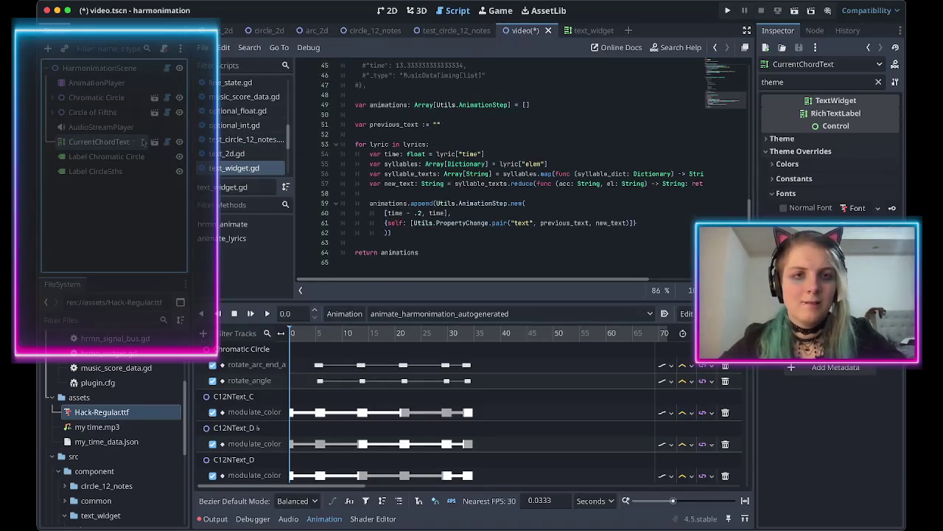
Duplicate CurrentChordText and rename the copy CurrentLyrics.
right_click(112, 146)
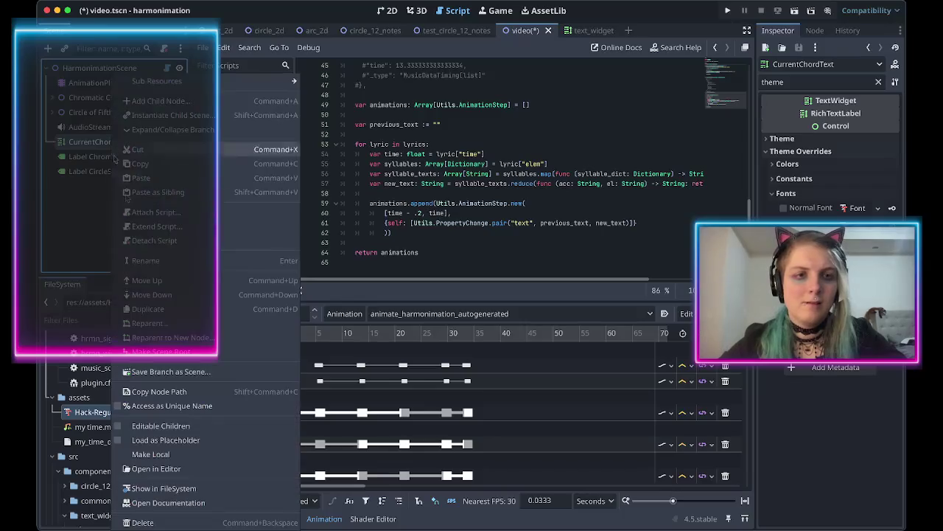
click(177, 311)
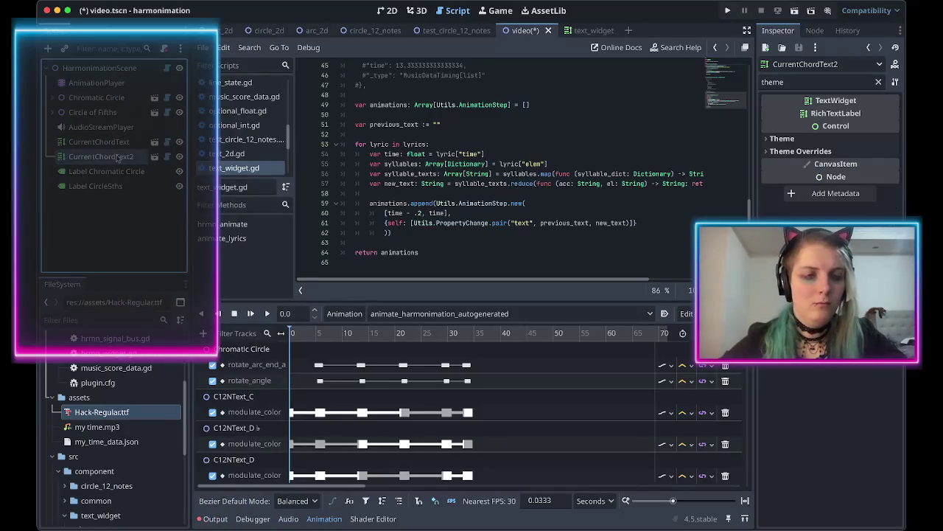
double_click(123, 157)
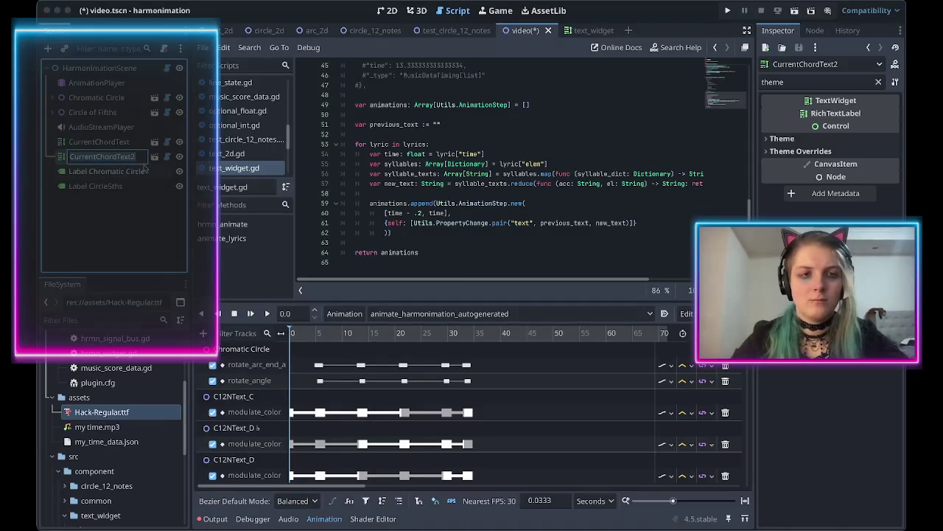
text(CurrentL)
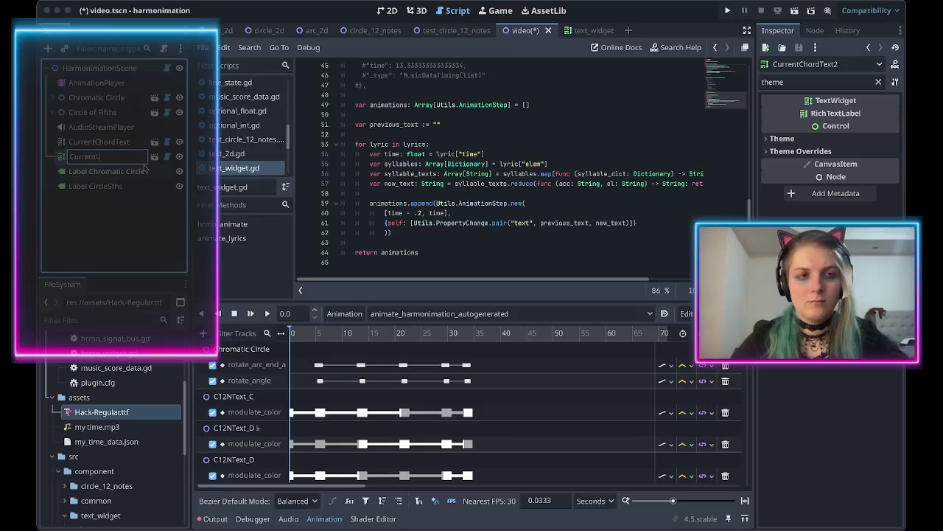
text(yrics)
key(Return)
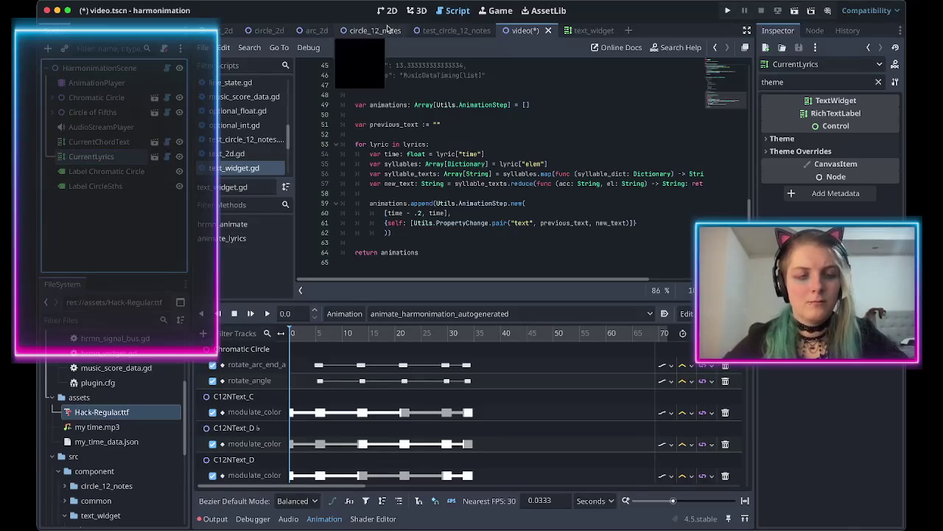
Drag CurrentLyrics under the Chromatic Circle caption and expand its Theme Overrides and Theme properties.
click(387, 11)
click(100, 143)
click(99, 157)
drag(514, 239, 338, 238)
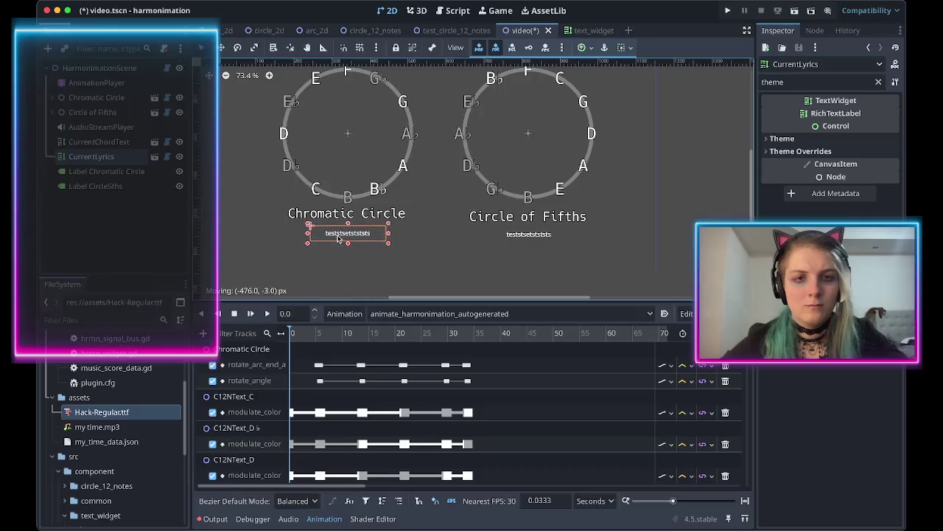
click(802, 151)
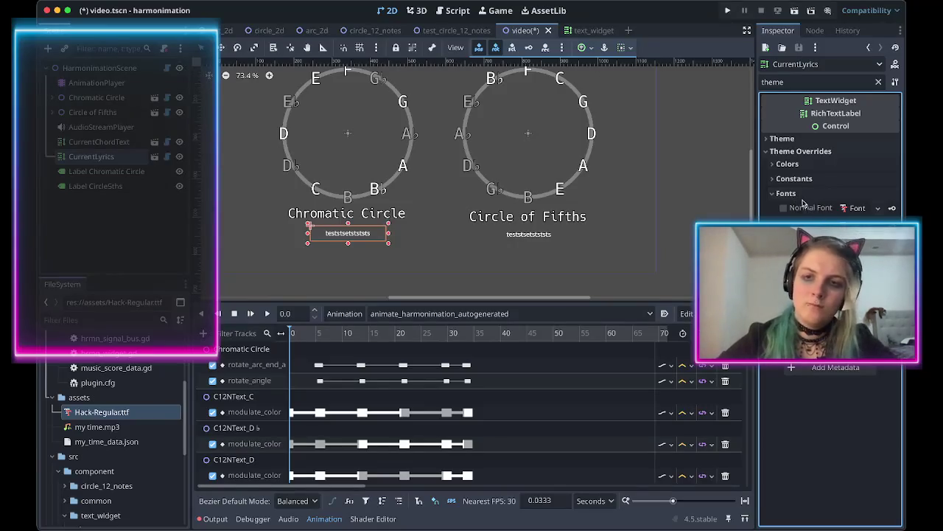
click(782, 139)
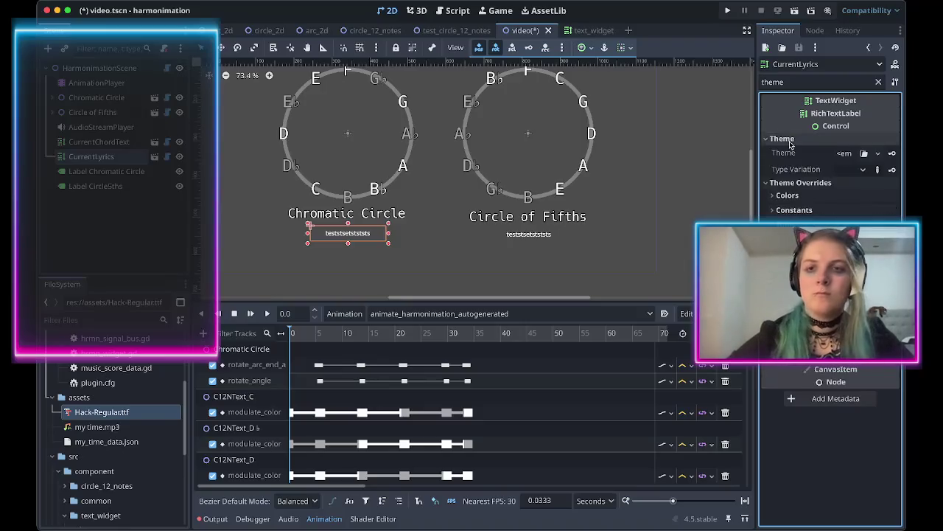
Give the CurrentLyrics caption a New Theme and open it in the Theme editor.
click(845, 153)
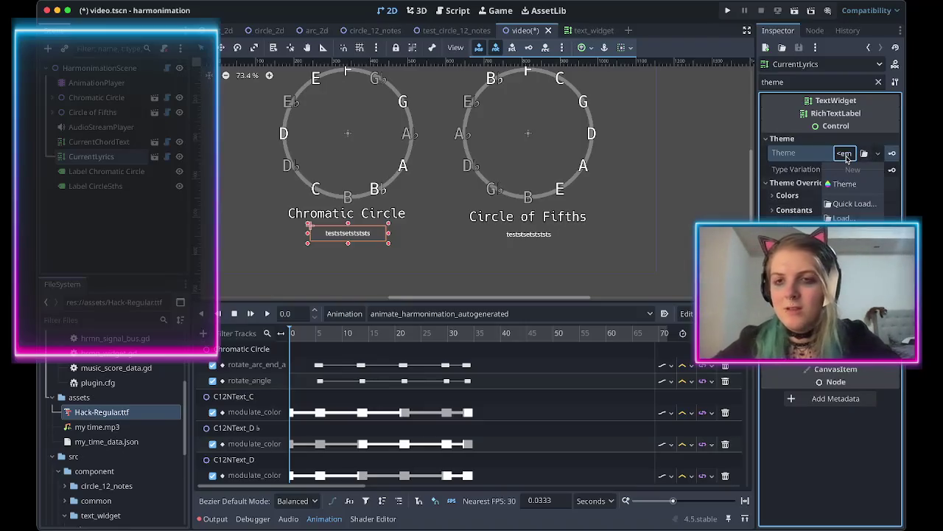
click(845, 183)
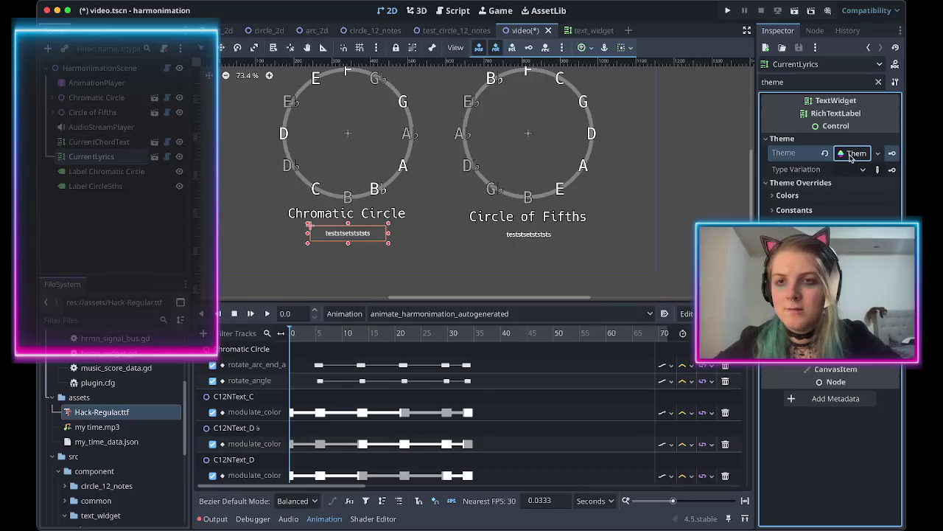
click(851, 157)
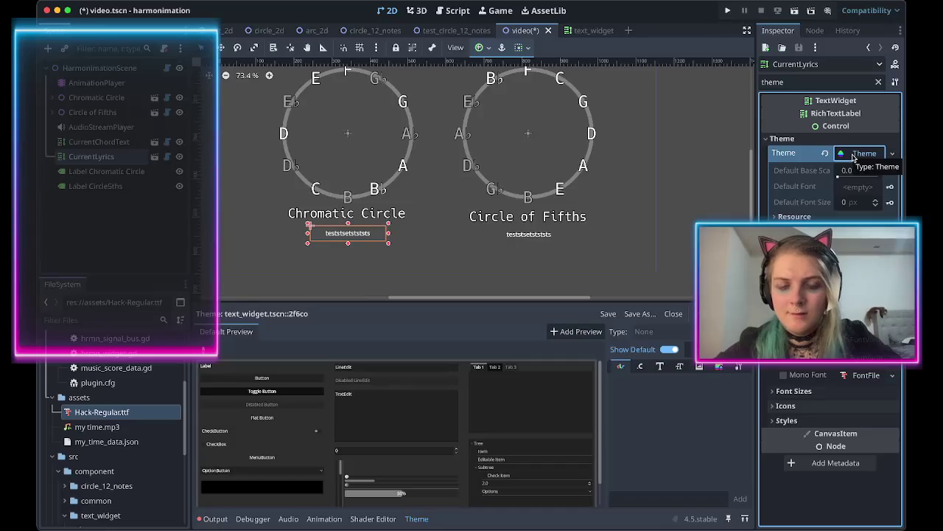
Drag the new theme onto the assets folder to save it, dismissing the save warning.
mouse_move(853, 158)
mouse_down()
mouse_move(54, 418)
mouse_move(71, 410)
mouse_up()
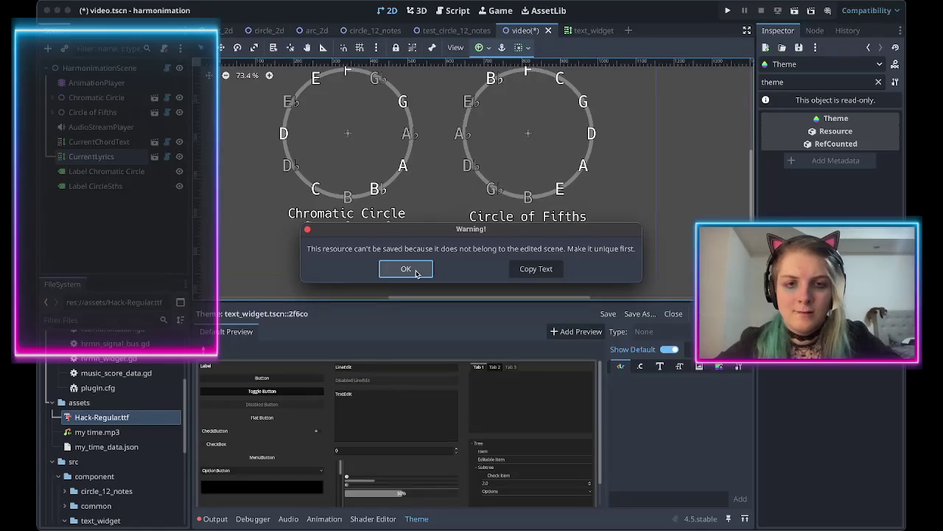
click(416, 270)
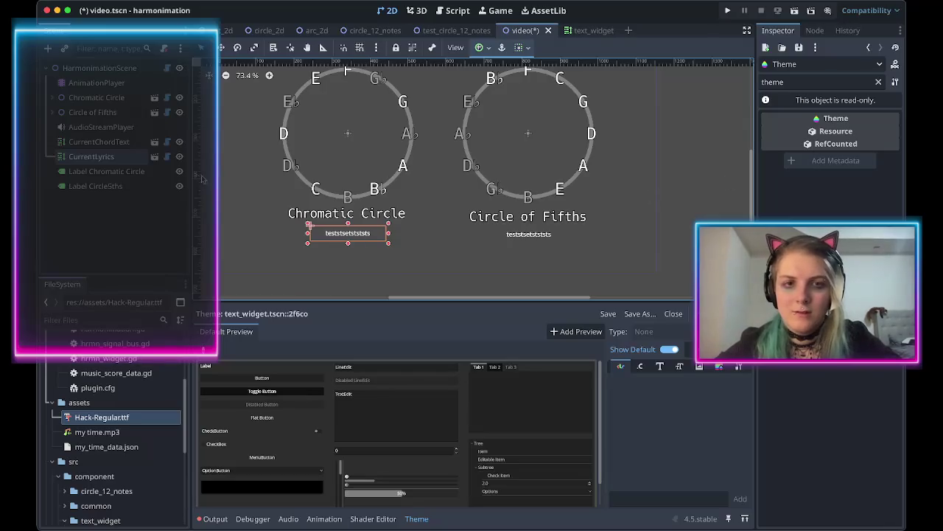
click(117, 171)
click(94, 156)
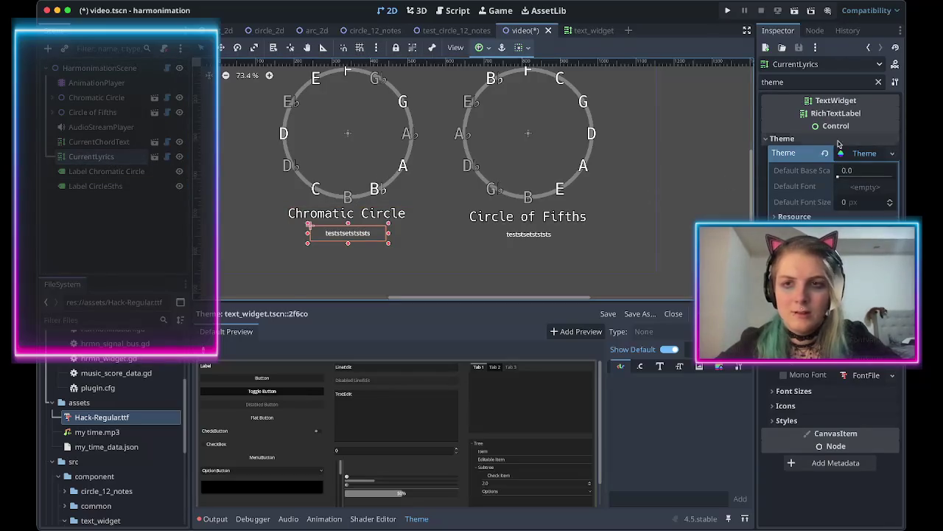
click(885, 153)
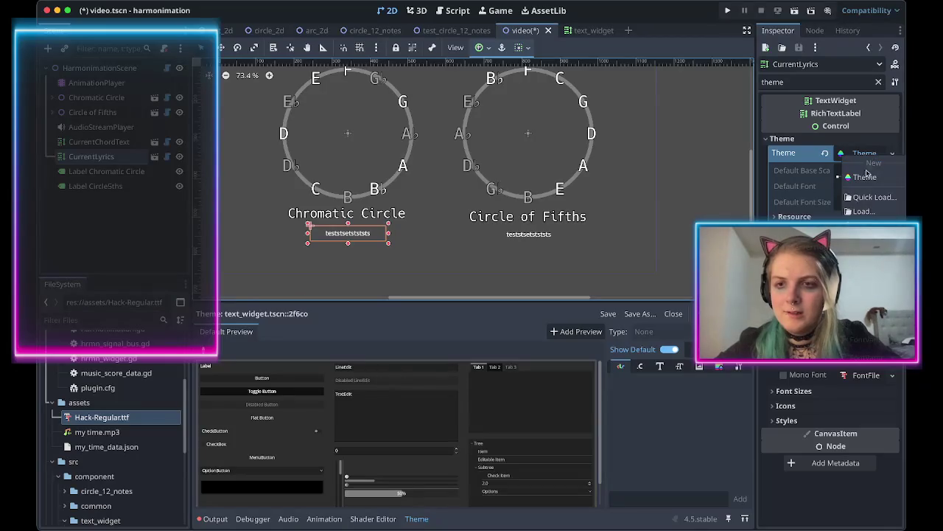
click(870, 216)
mouse_move(858, 153)
mouse_down()
mouse_move(537, 270)
mouse_move(116, 385)
mouse_move(106, 401)
mouse_up()
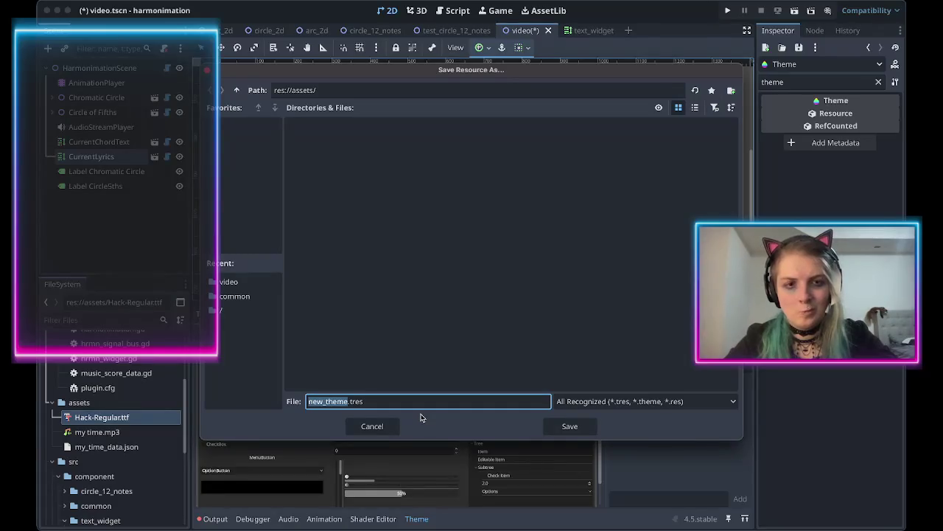
Name the theme file video_text.tres and save it into res://assets/.
text(video_t)
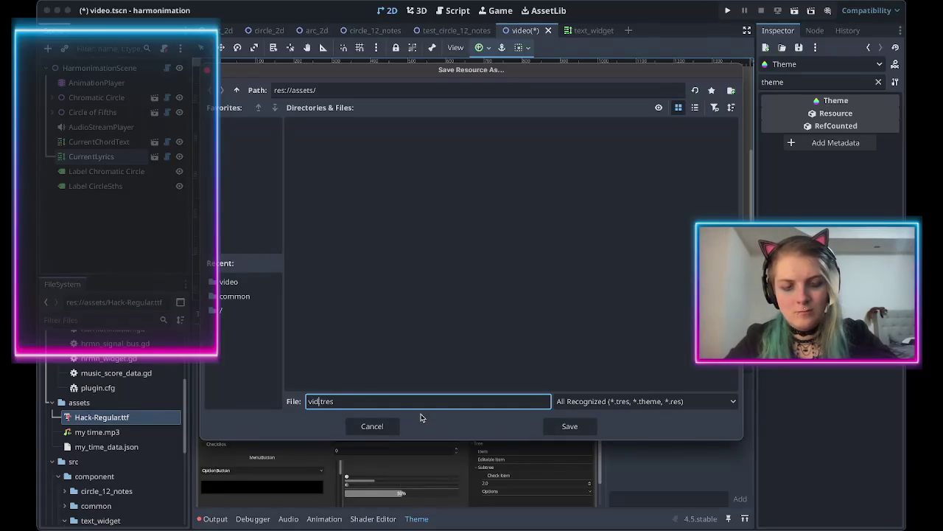
text(ext)
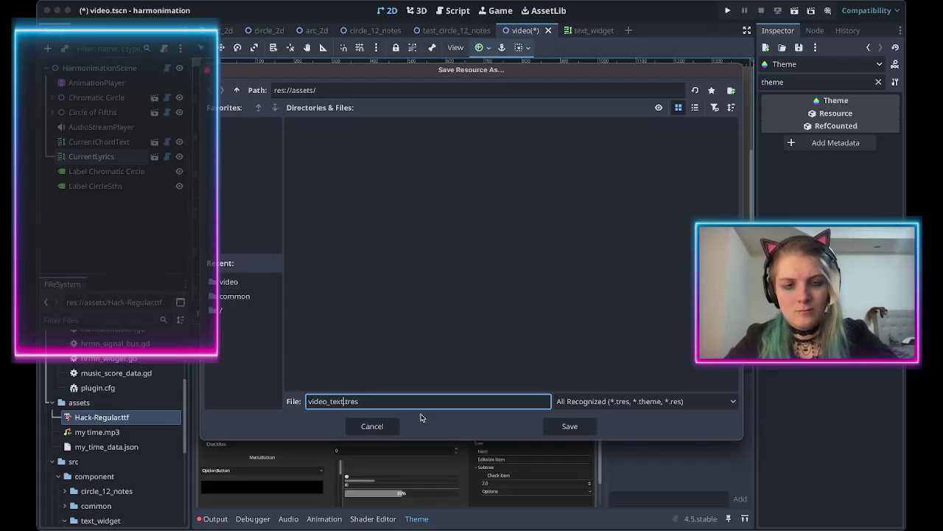
click(579, 433)
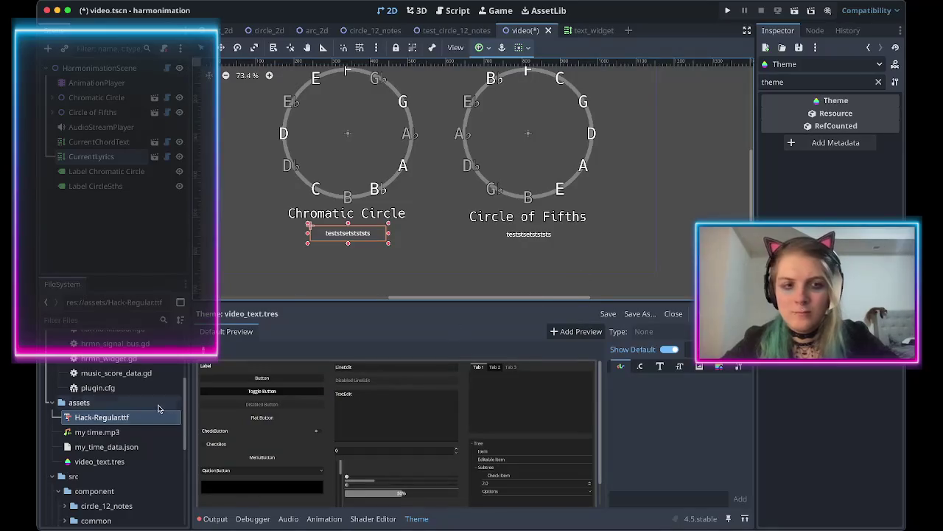
Assign video_text to CurrentLyrics, with Hack-Regular as default font at size 28.
click(98, 464)
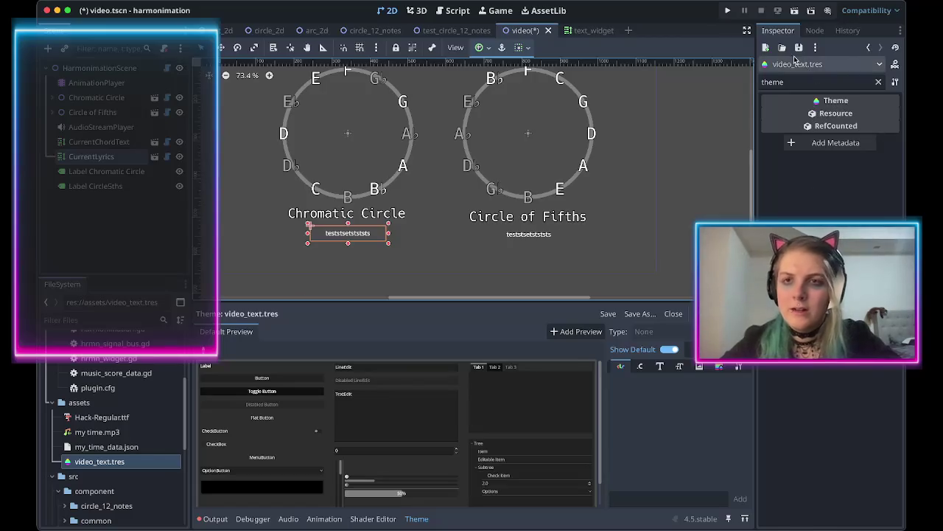
click(104, 158)
mouse_move(122, 460)
mouse_down()
mouse_move(465, 421)
mouse_move(858, 156)
mouse_up()
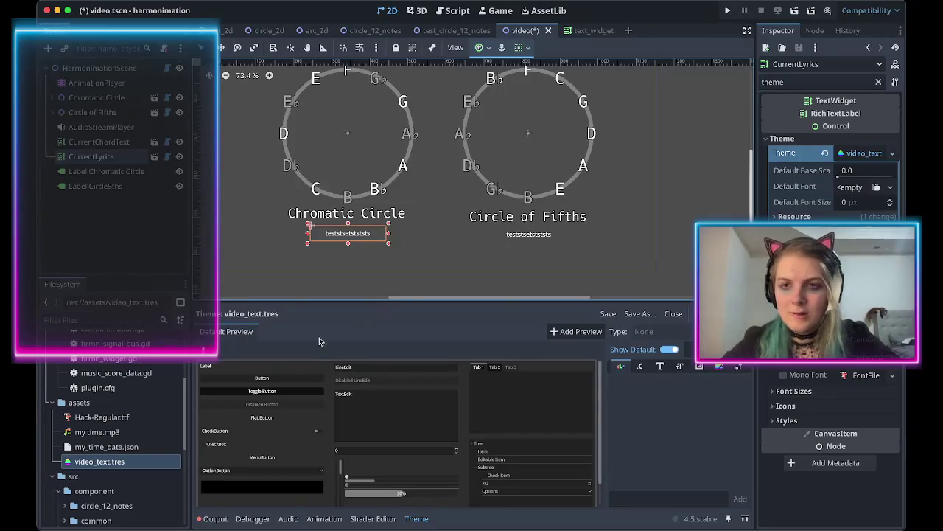
mouse_move(100, 418)
mouse_down()
mouse_move(110, 423)
mouse_move(848, 186)
mouse_up()
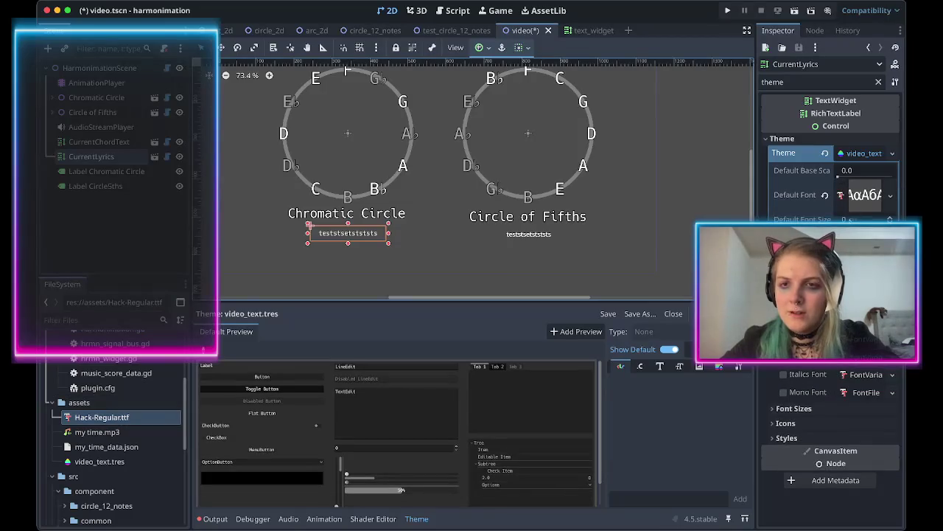
click(851, 219)
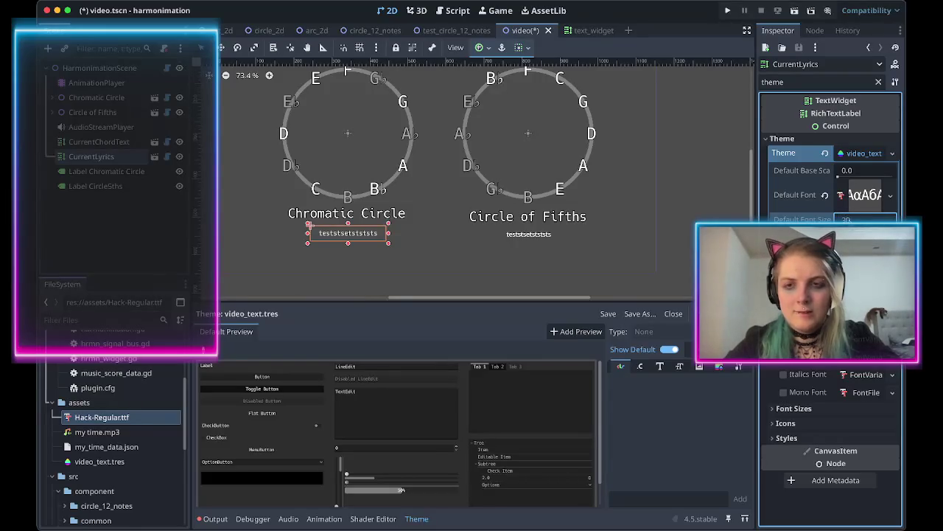
text(28)
key(Return)
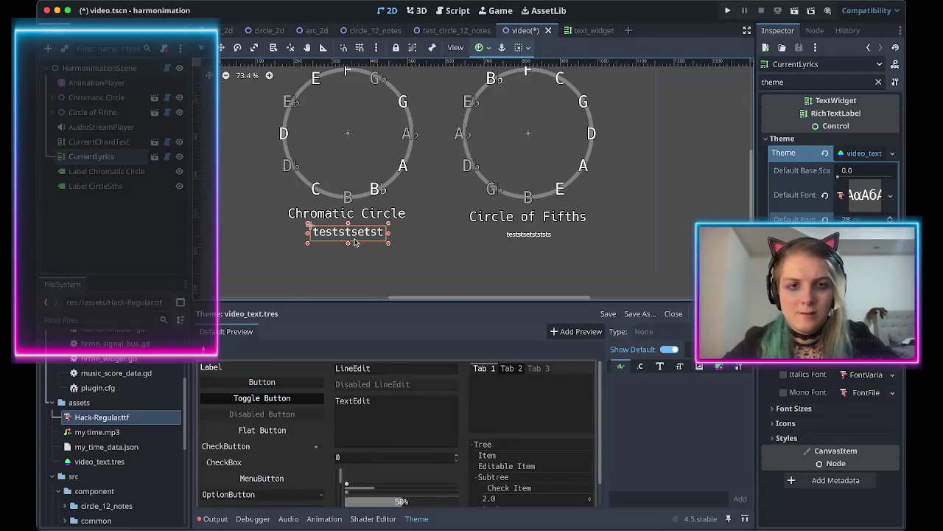
Widen the CurrentLyrics label so all of its text shows.
click(335, 267)
click(349, 236)
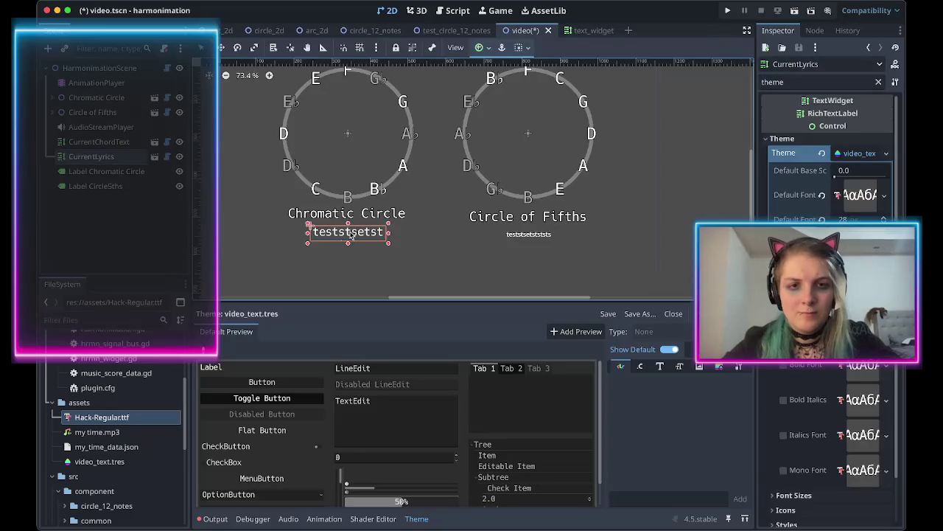
mouse_move(308, 246)
mouse_down()
mouse_move(273, 253)
mouse_move(340, 241)
mouse_move(276, 238)
mouse_up()
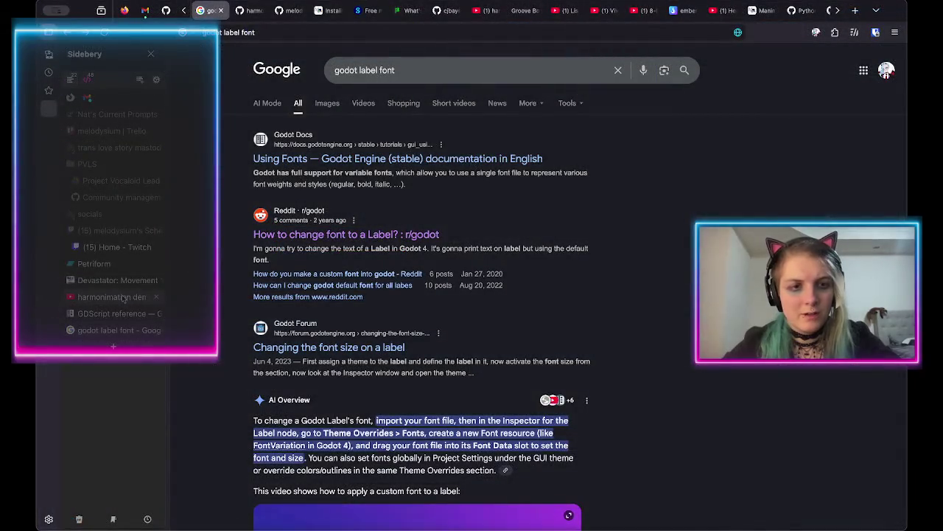
click(121, 297)
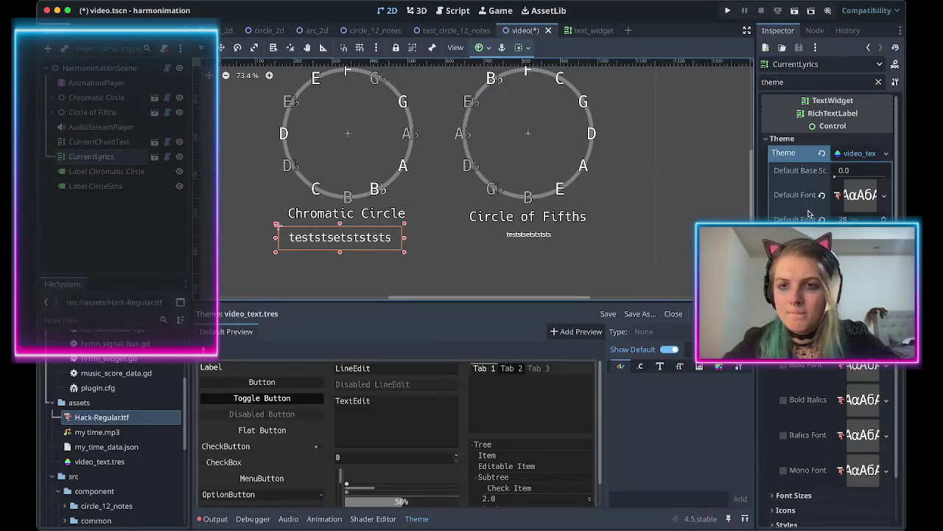
Collapse the font overrides and save video.tscn with Ctrl+S.
click(810, 243)
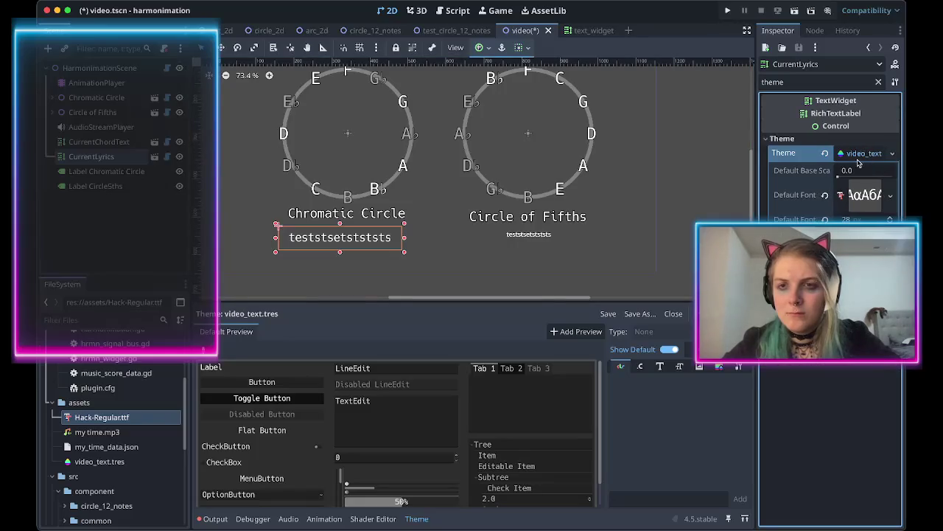
mouse_move(821, 174)
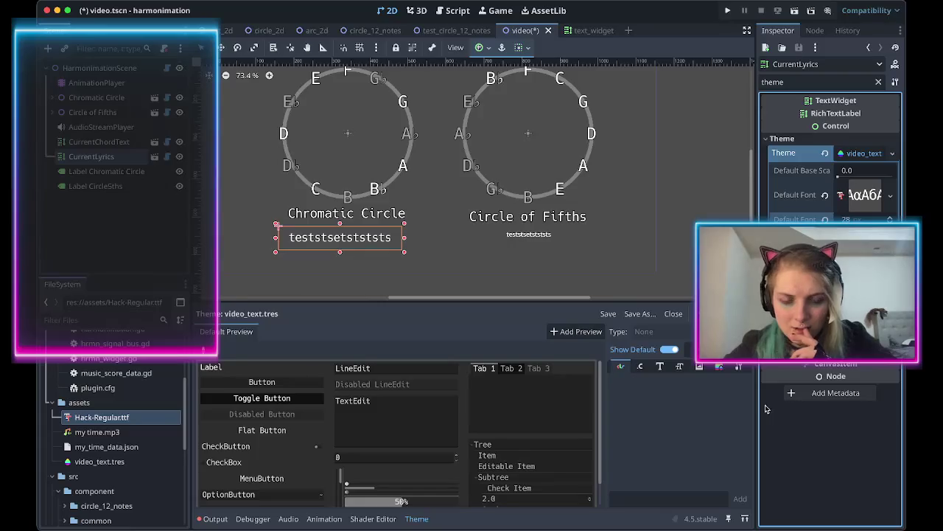
key(ctrl+s)
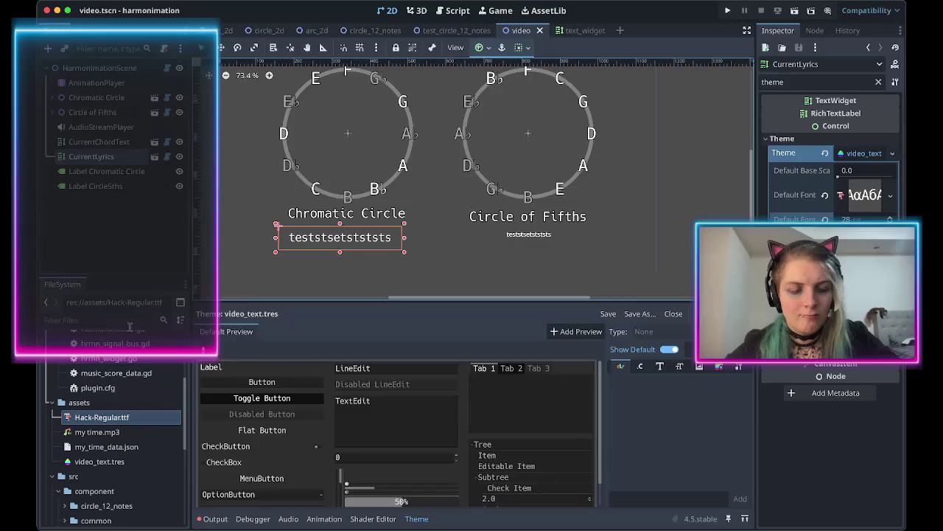
Give the Chromatic Circle title the video_text theme, remove its font override, and save.
click(116, 174)
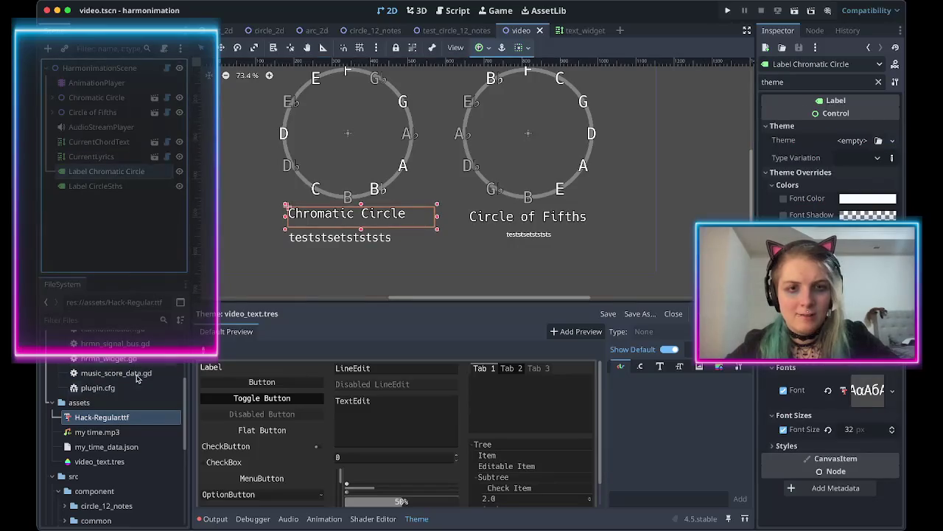
mouse_move(107, 421)
mouse_down()
mouse_move(341, 337)
mouse_move(702, 186)
mouse_move(881, 149)
mouse_up()
mouse_move(99, 461)
mouse_down()
mouse_move(170, 450)
mouse_move(378, 357)
mouse_move(759, 127)
mouse_move(842, 140)
mouse_up()
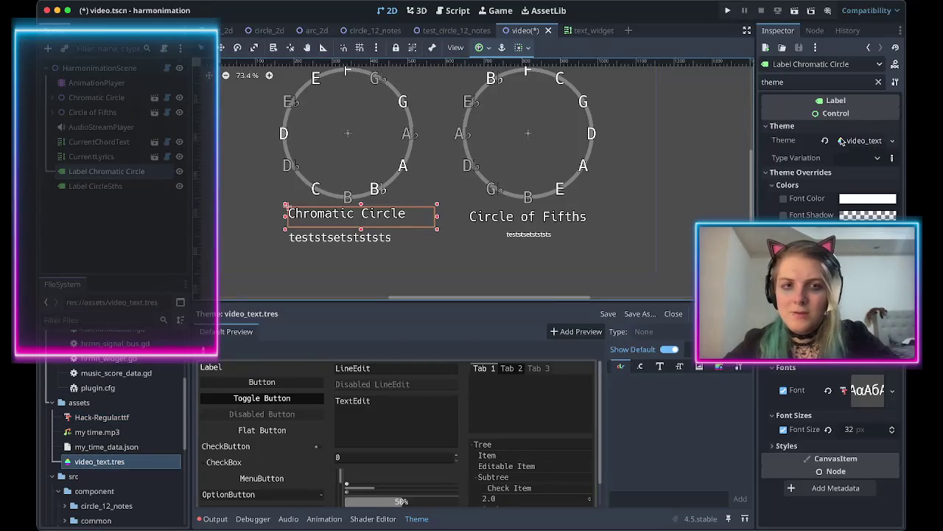
click(829, 395)
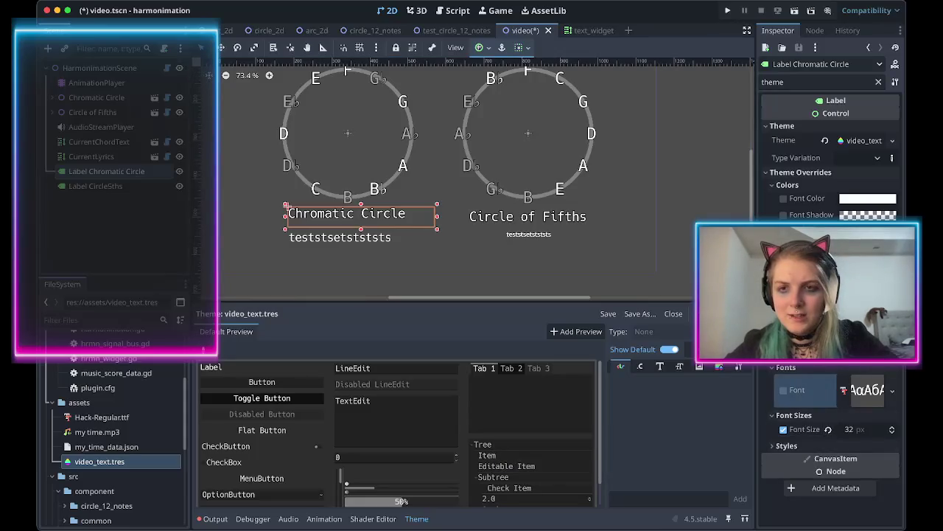
key(ctrl+s)
Give the Circle of Fifths title the video_text theme and save the scene.
click(101, 250)
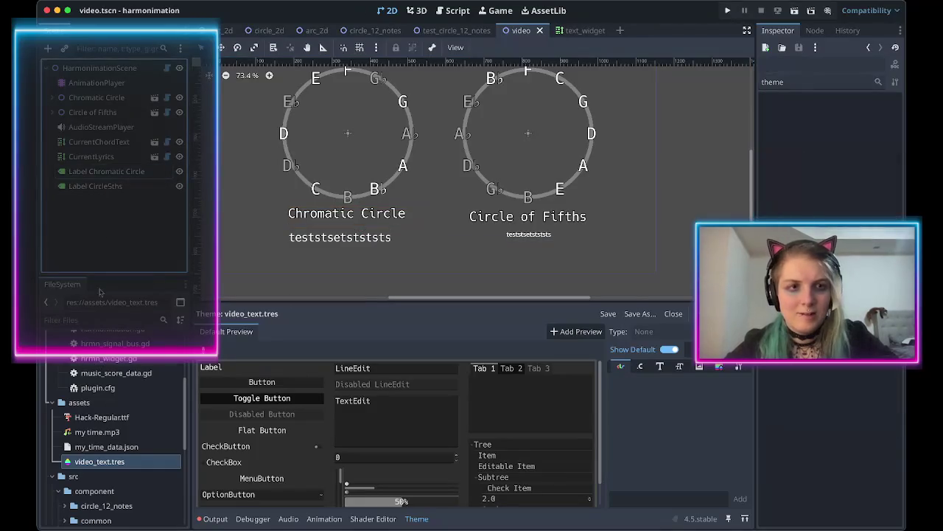
click(103, 187)
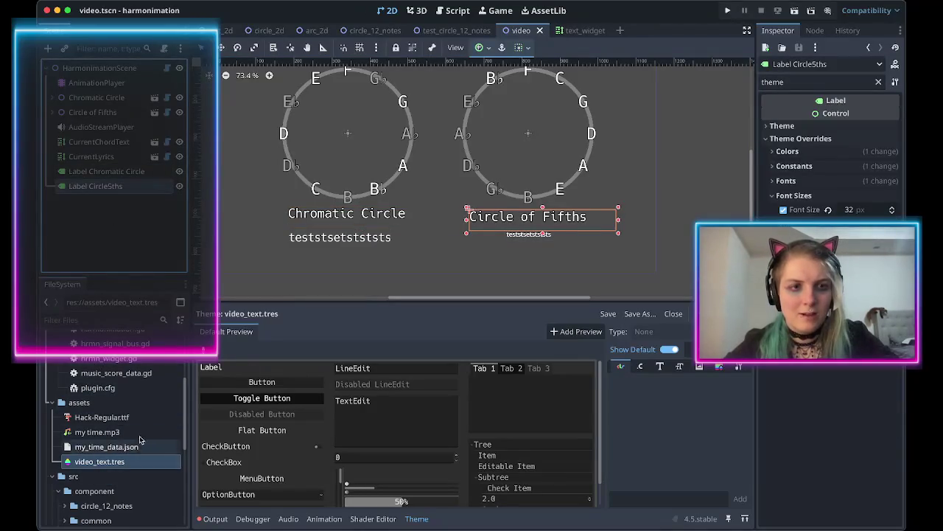
click(782, 125)
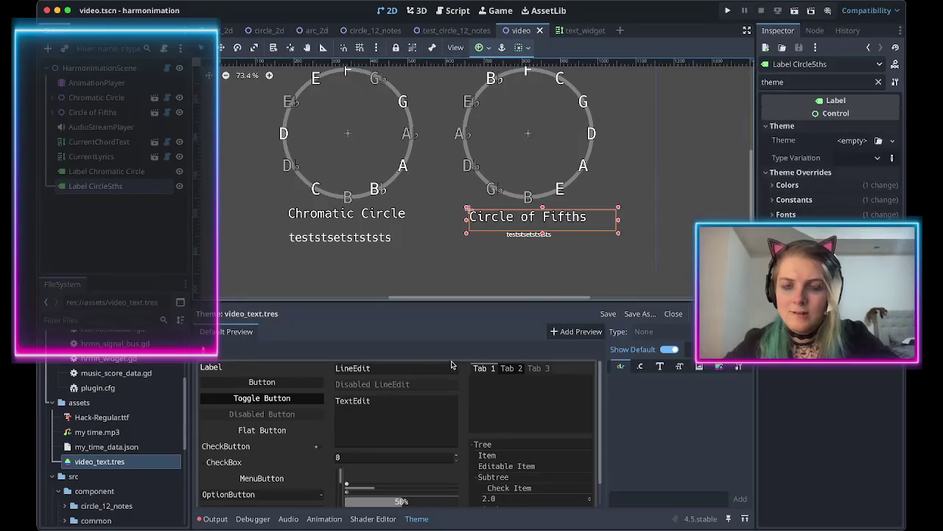
mouse_move(100, 462)
mouse_down()
mouse_move(829, 161)
mouse_move(845, 143)
mouse_up()
click(776, 214)
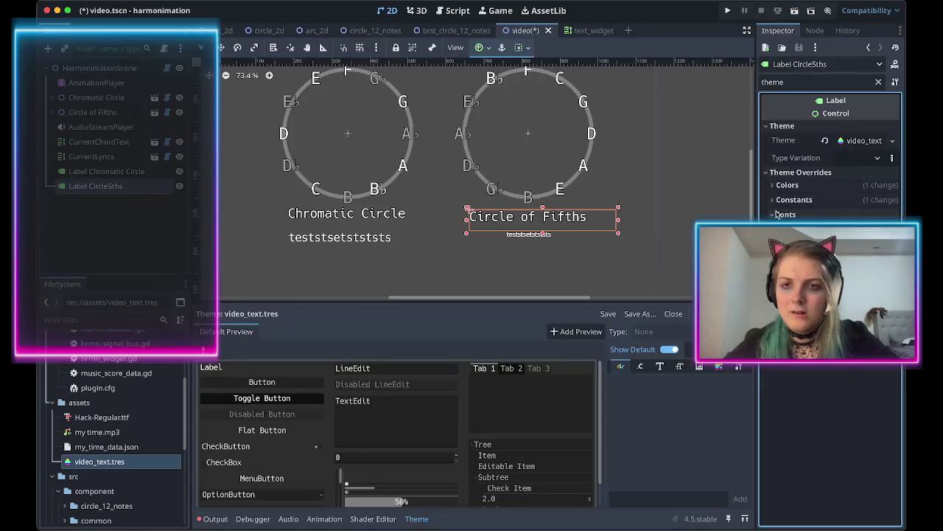
key(ctrl+s)
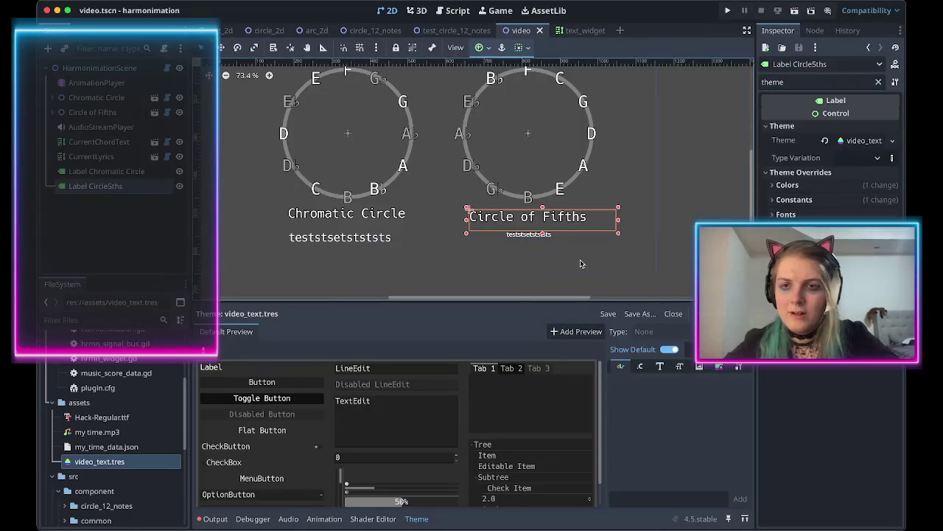
click(325, 242)
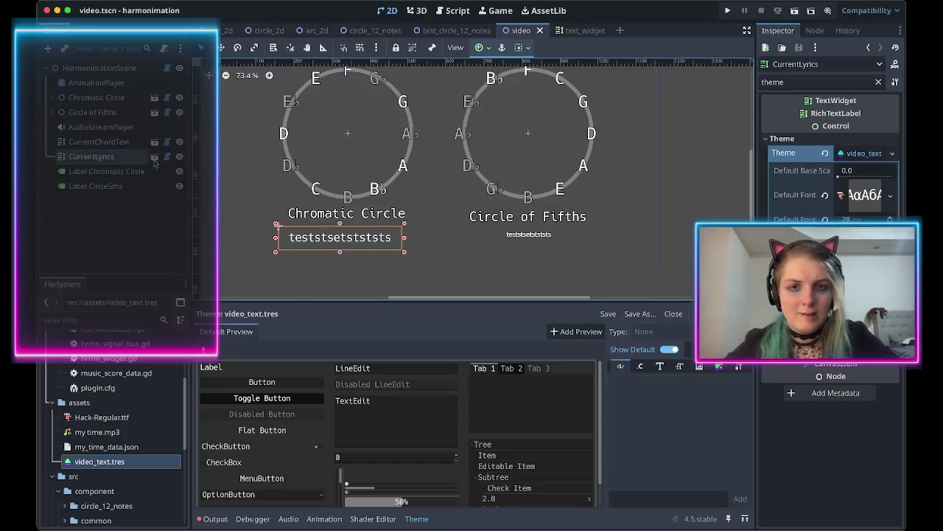
Apply video_text to CurrentChordText and widen its box so all text shows.
click(96, 142)
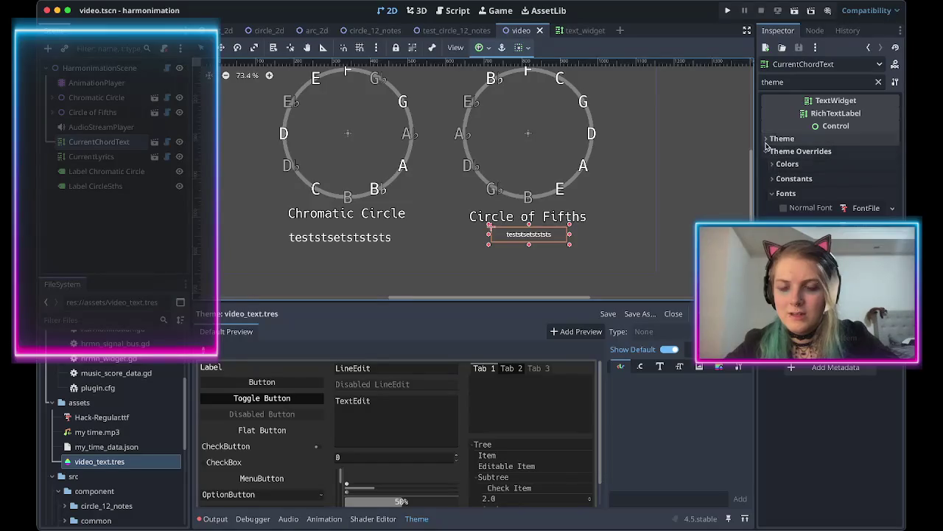
click(782, 138)
mouse_move(81, 462)
mouse_down()
mouse_move(221, 368)
mouse_move(496, 267)
mouse_move(848, 158)
mouse_up()
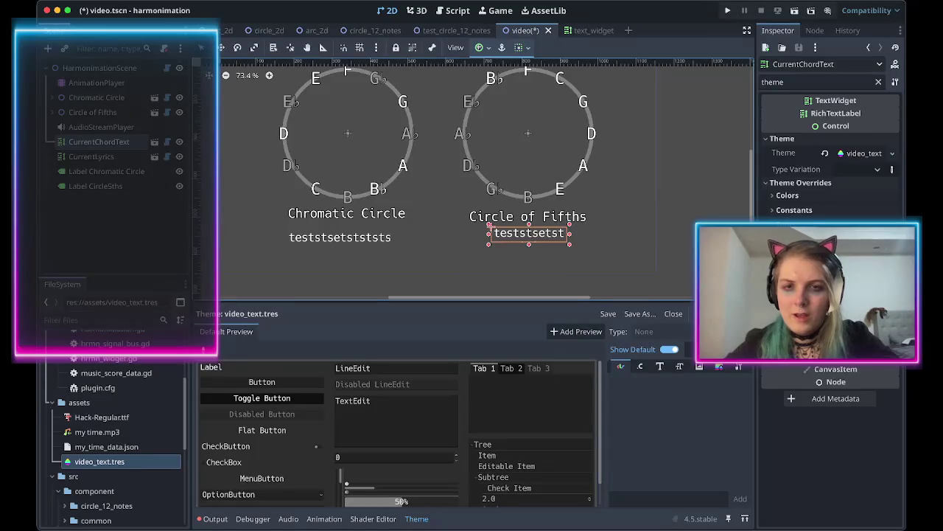
mouse_move(489, 233)
mouse_down()
mouse_move(457, 235)
mouse_move(514, 240)
mouse_up()
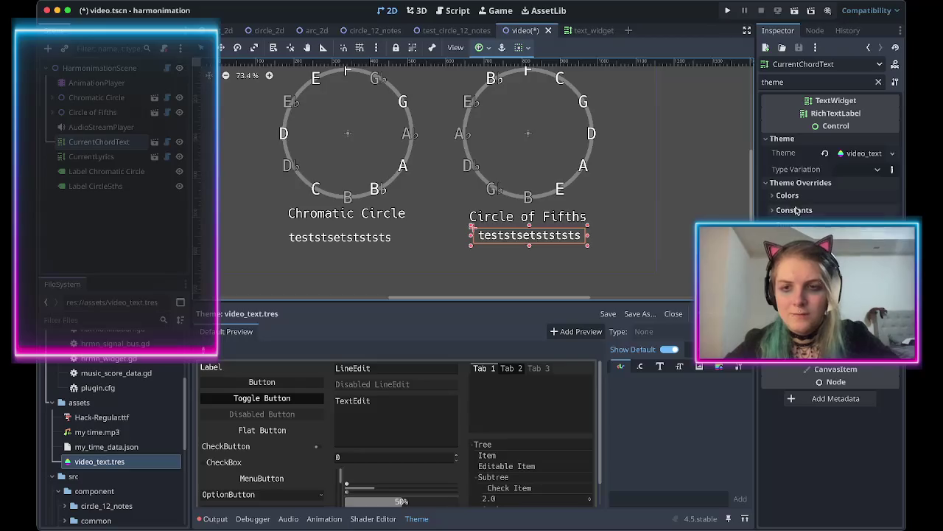
click(773, 212)
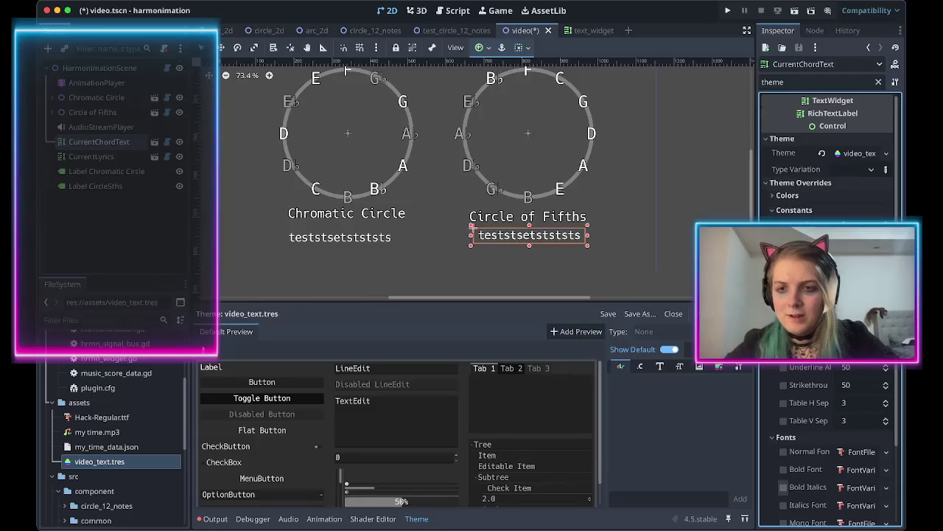
click(508, 215)
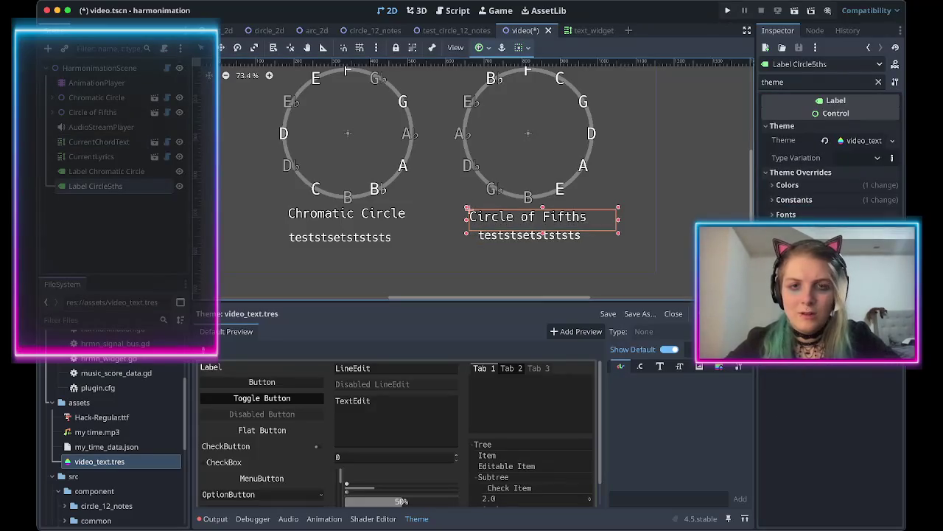
Inspect the chord text's colour and constant overrides, then fold all override sections away.
click(780, 185)
click(780, 185)
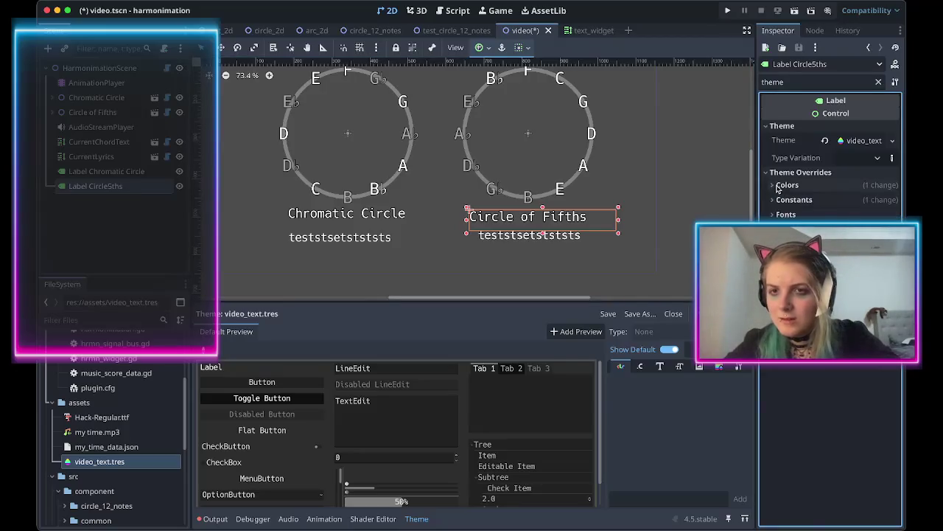
click(776, 200)
click(507, 239)
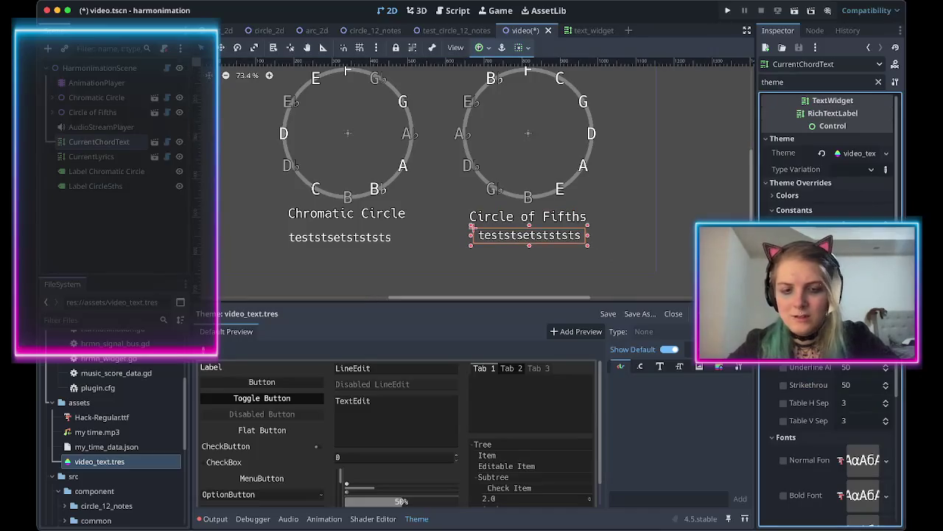
click(777, 196)
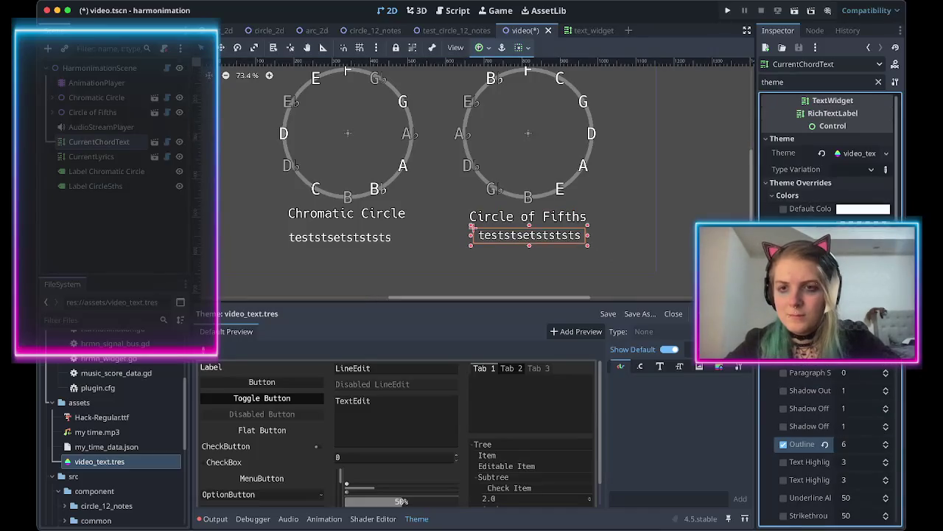
click(775, 196)
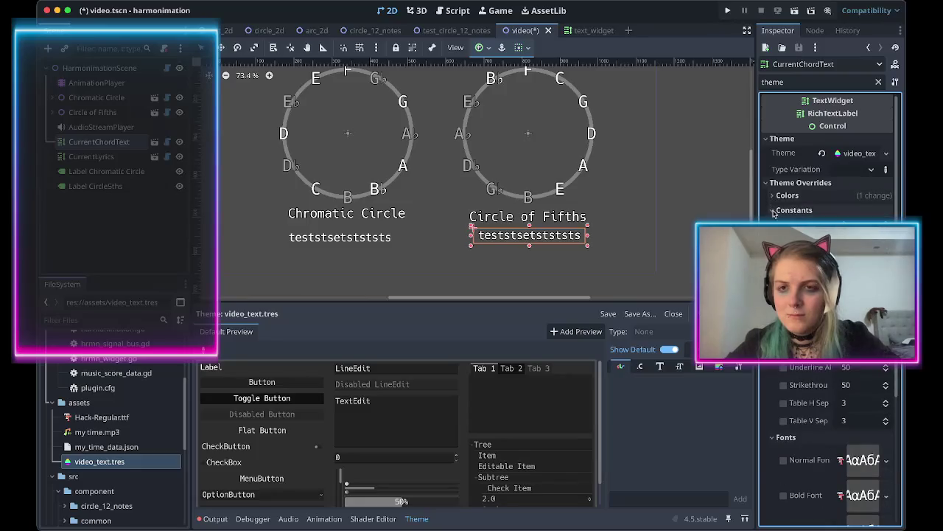
click(773, 211)
click(774, 225)
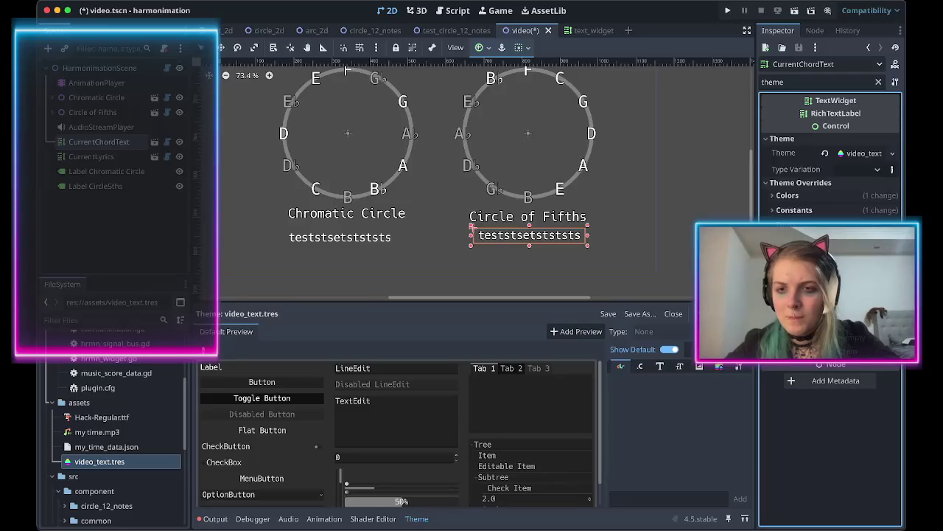
Enable an Outline Size override of 8 on the CurrentLyrics text.
scroll(476, 230, up, 10)
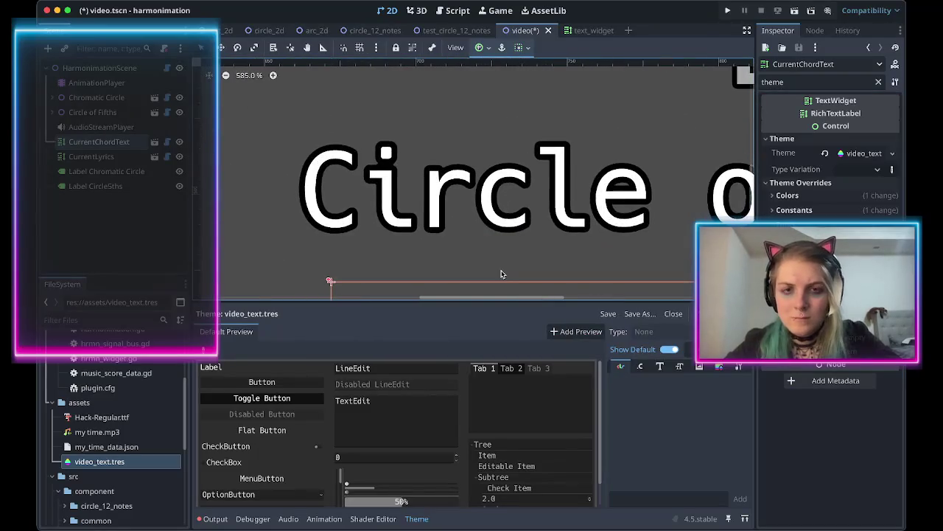
scroll(501, 274, down, 8)
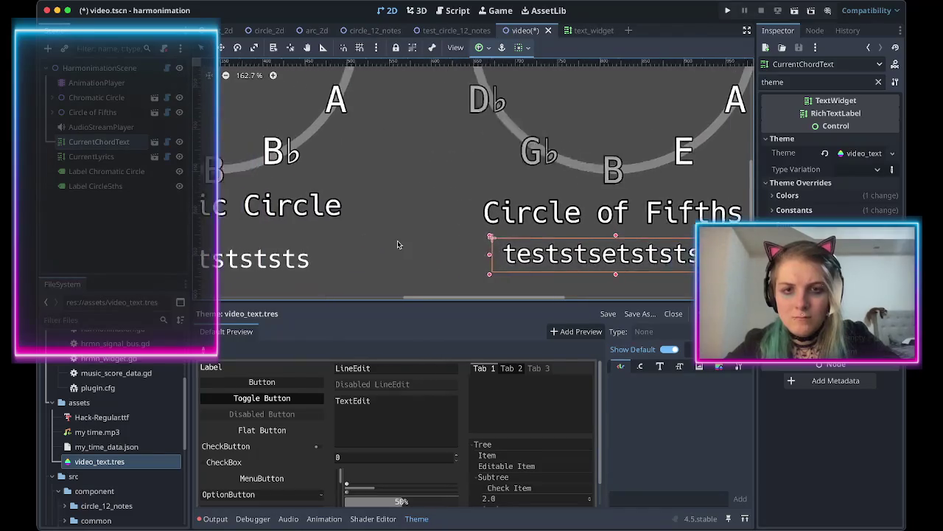
scroll(398, 241, up, 2)
click(281, 270)
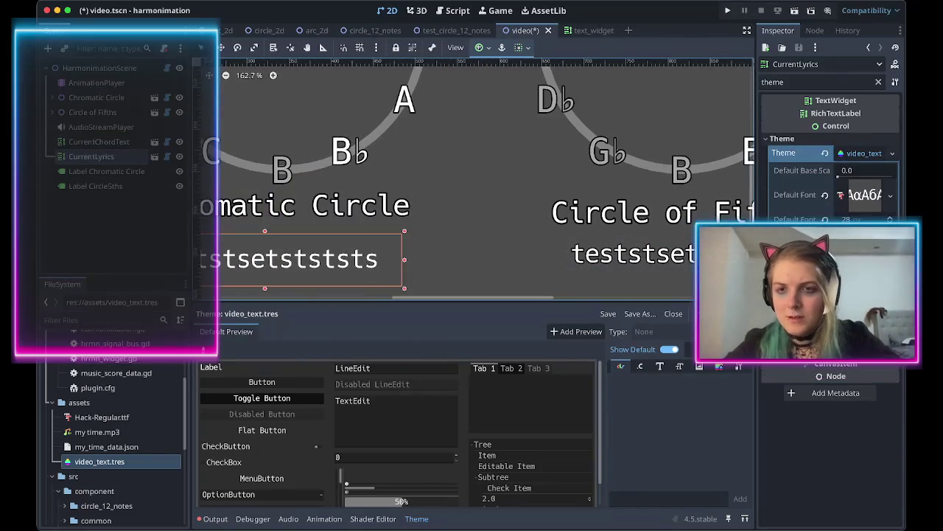
click(826, 250)
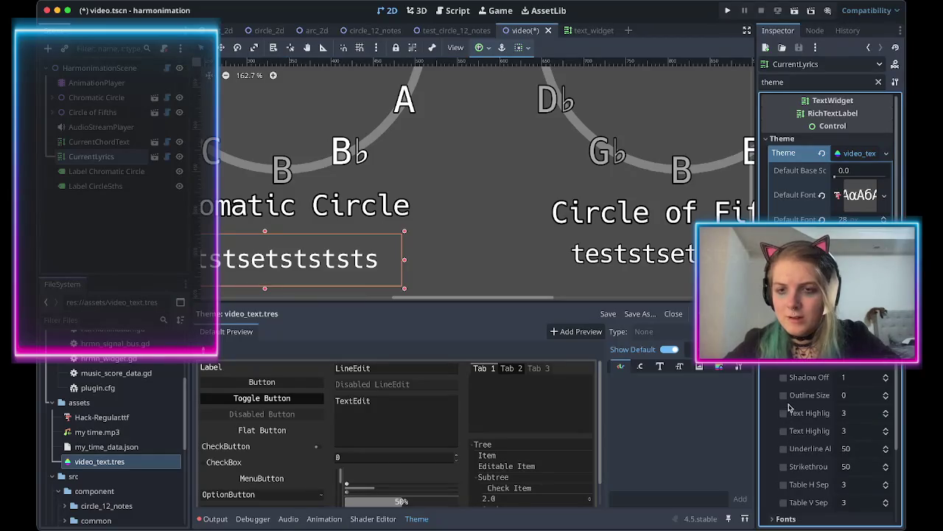
click(866, 397)
text(8)
key(Return)
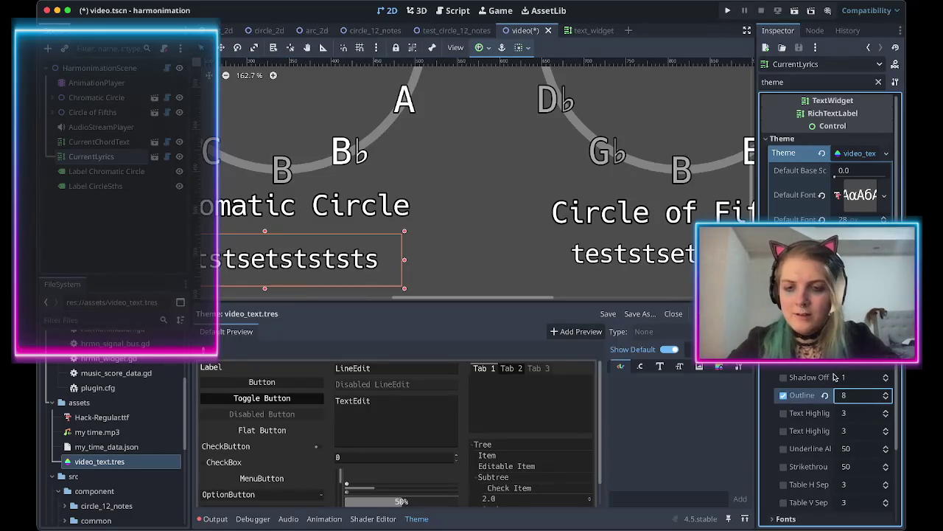
Review the chord text's style and colour overrides, then save the scene.
scroll(833, 442, up, 4)
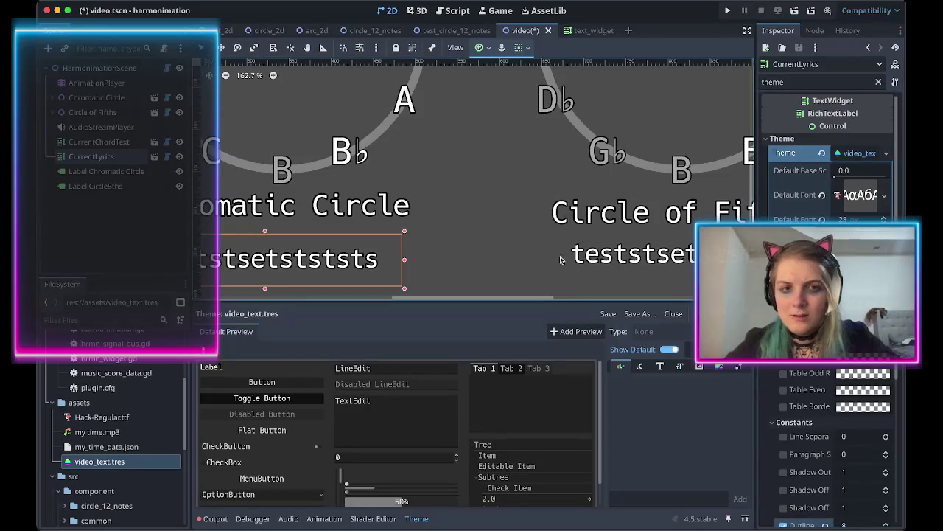
scroll(584, 268, left, 4)
scroll(584, 268, down, 1)
click(651, 236)
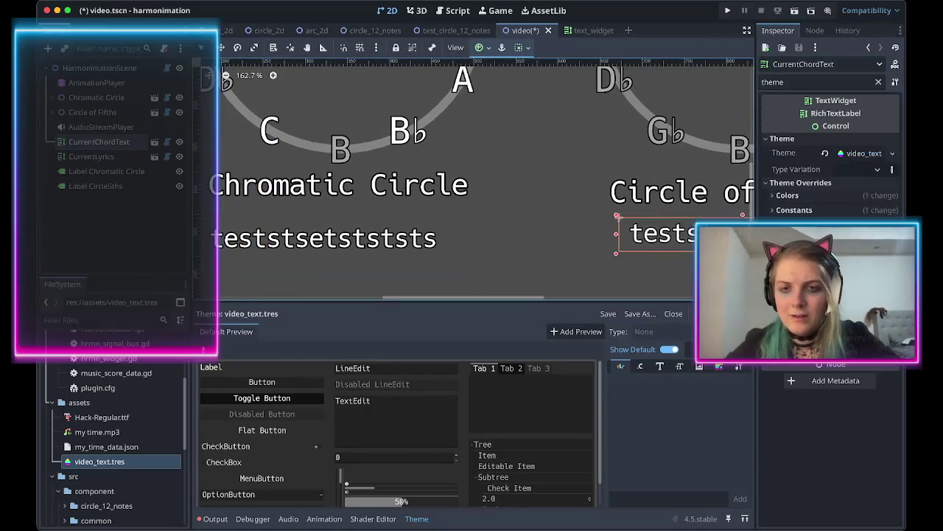
click(777, 224)
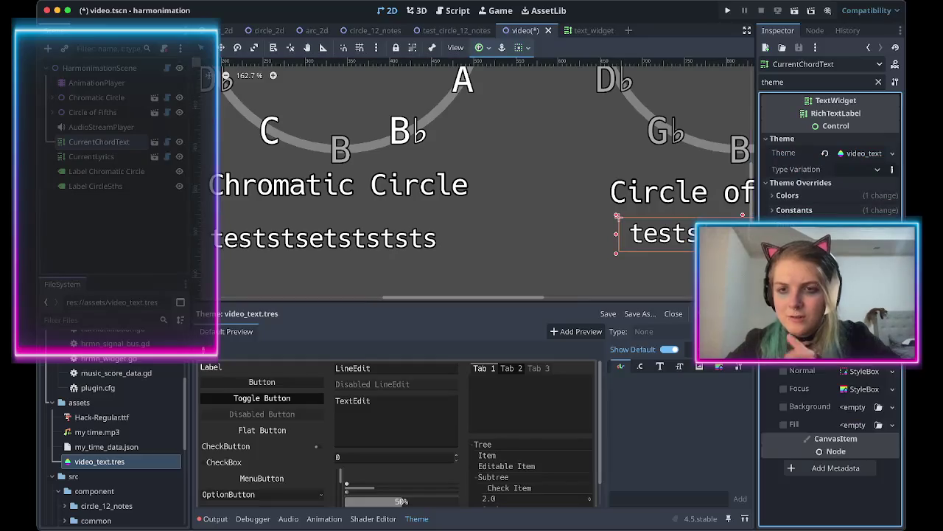
click(778, 224)
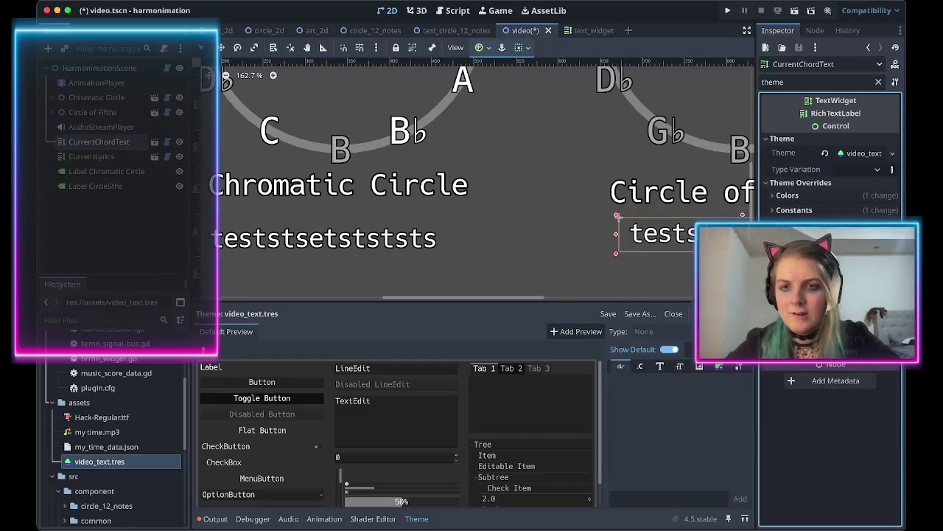
click(772, 200)
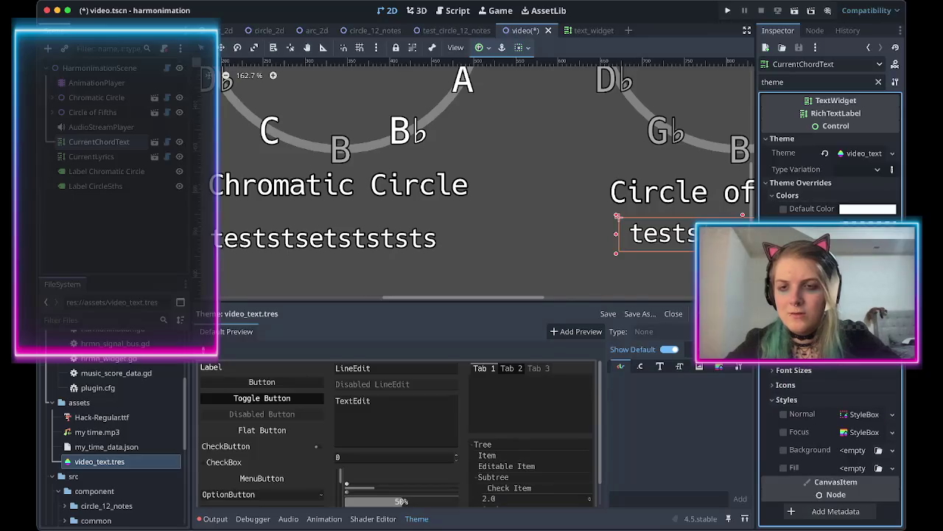
key(ctrl+s)
click(516, 229)
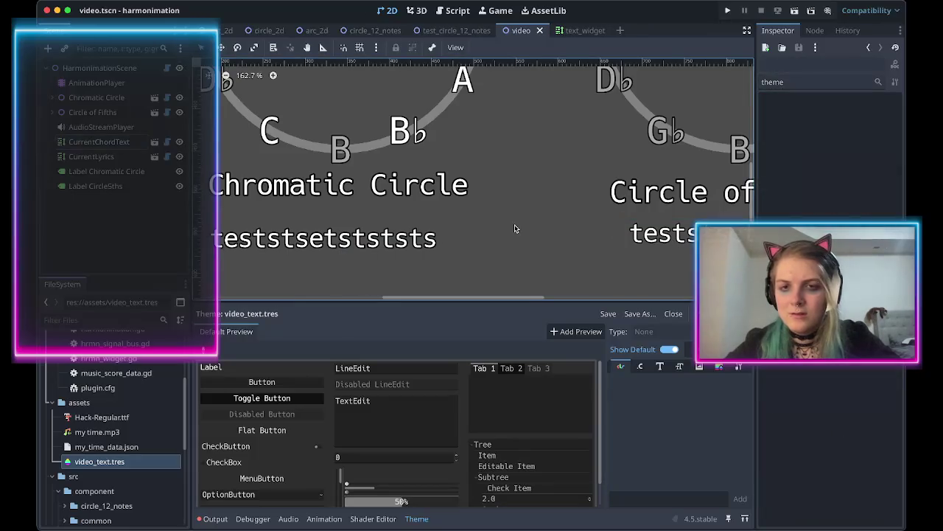
scroll(515, 229, right, 3)
scroll(515, 229, up, 5)
scroll(573, 278, down, 4)
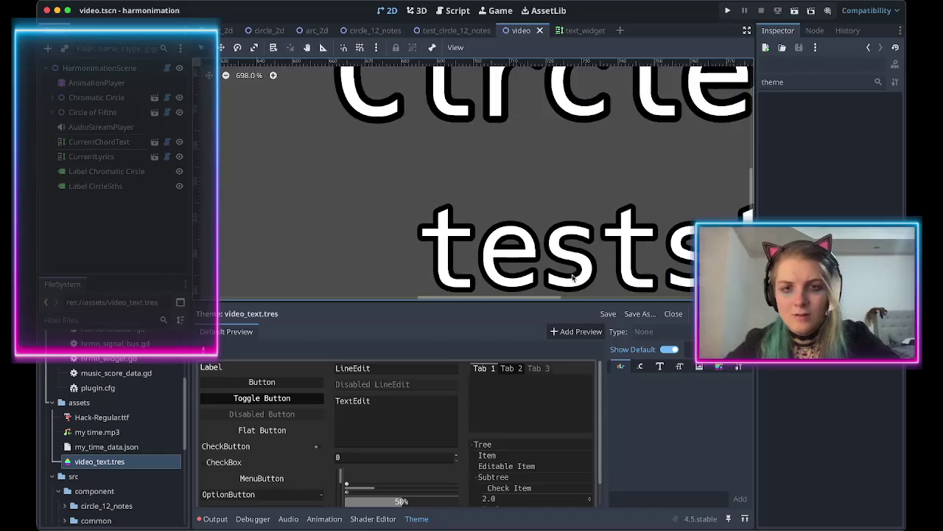
scroll(501, 236, down, 3)
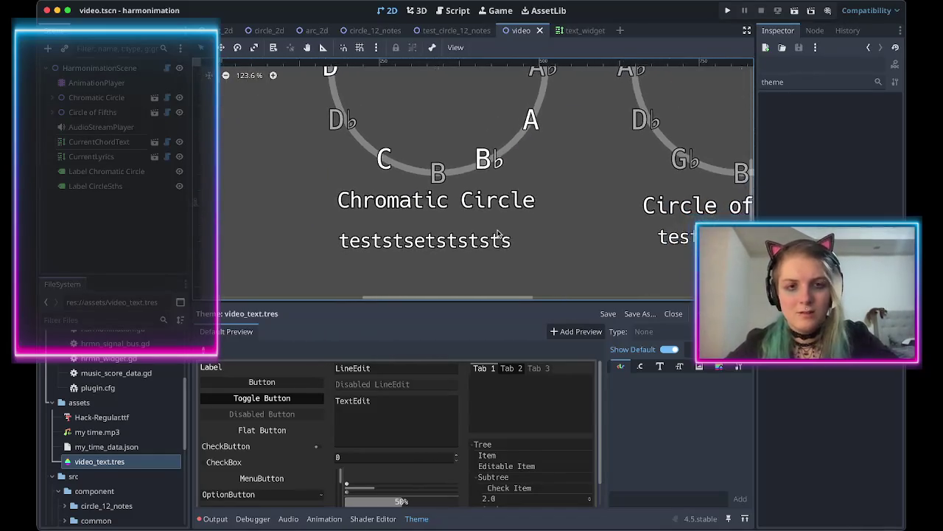
Center-align the Chromatic Circle label's text and nudge the label slightly left.
click(440, 205)
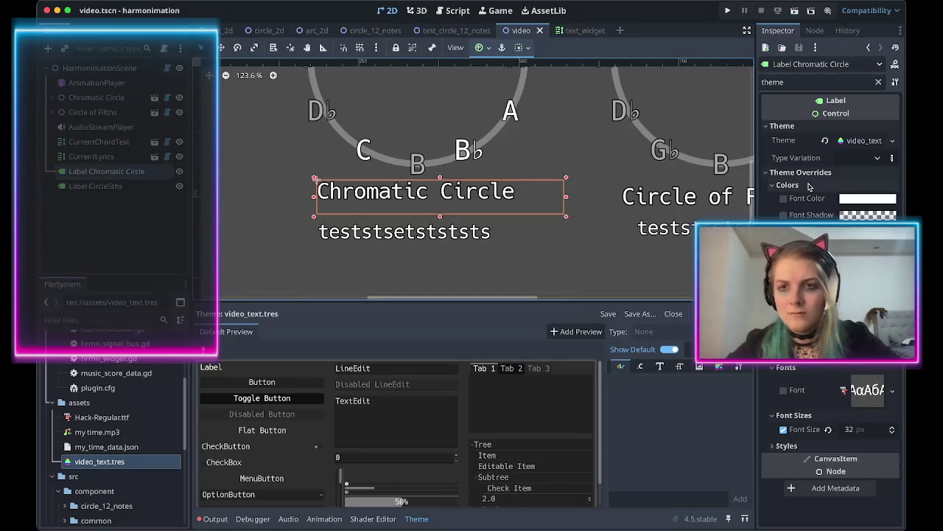
double_click(798, 81)
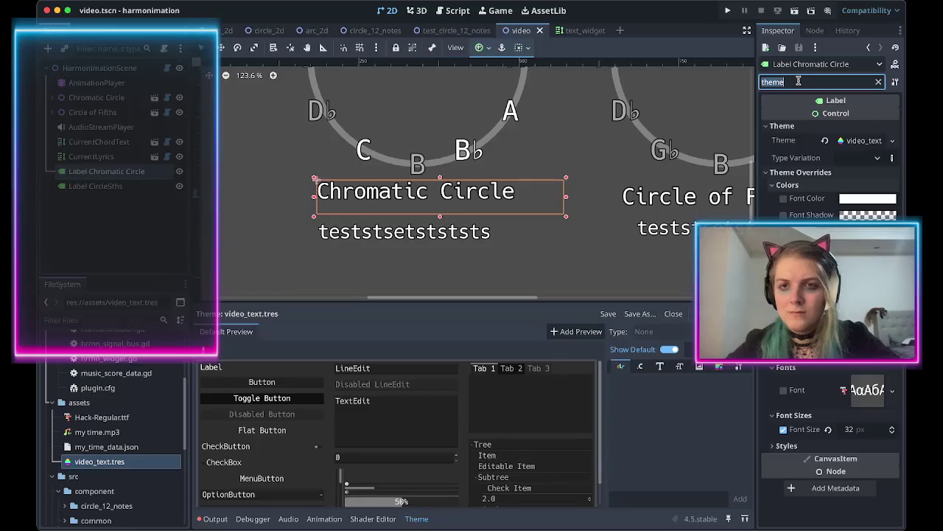
text(align)
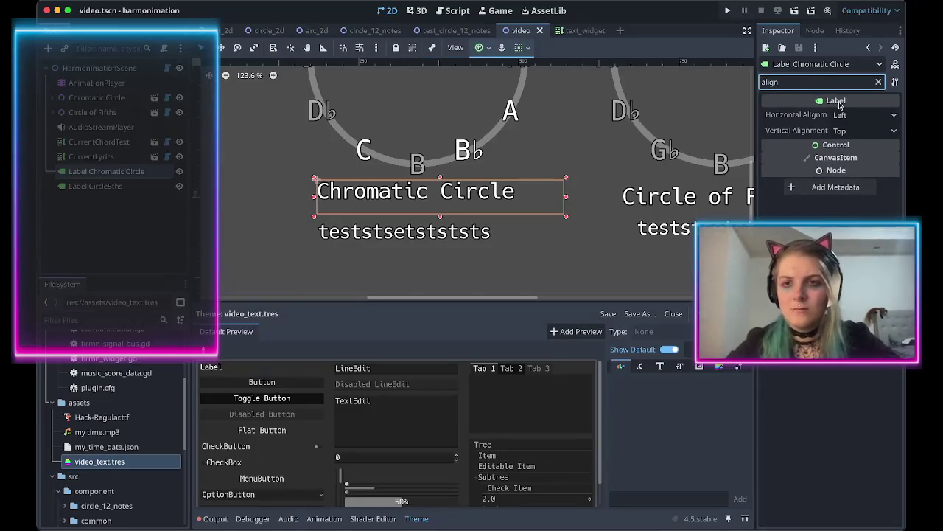
click(844, 115)
click(847, 141)
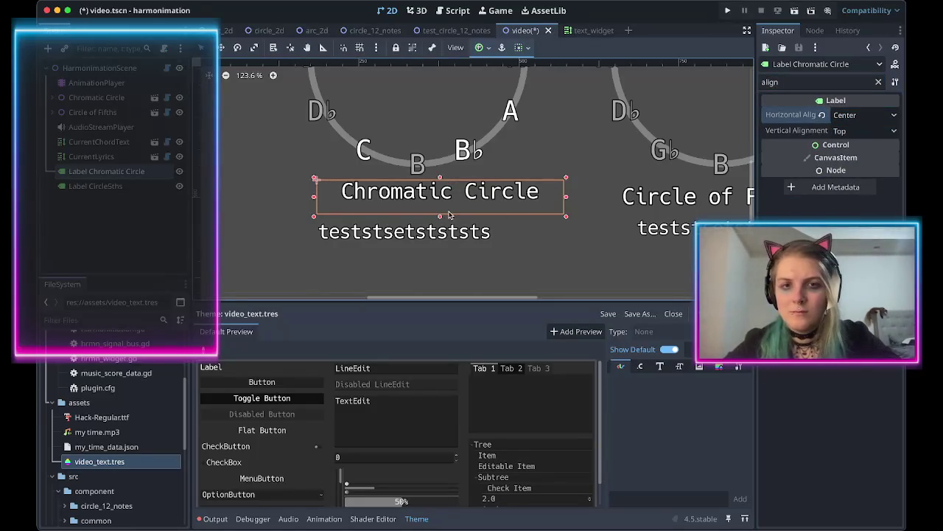
drag(452, 197, 431, 197)
Center-align the Circle of Fifths label's text and nudge the label slightly left.
scroll(431, 198, right, 5)
click(617, 199)
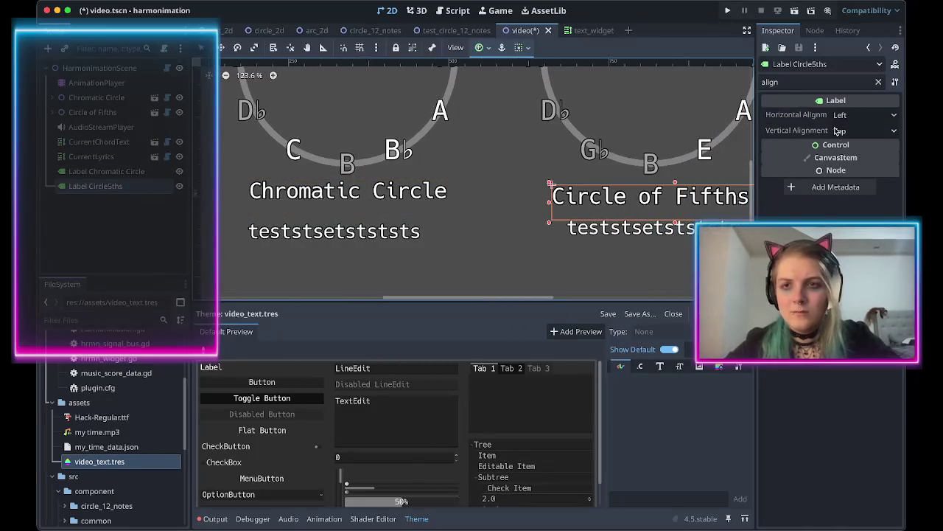
click(843, 115)
click(847, 141)
scroll(628, 196, right, 5)
drag(628, 196, 604, 197)
Check the chord text's horizontal alignment and center the lyrics caption under Chromatic Circle.
click(591, 229)
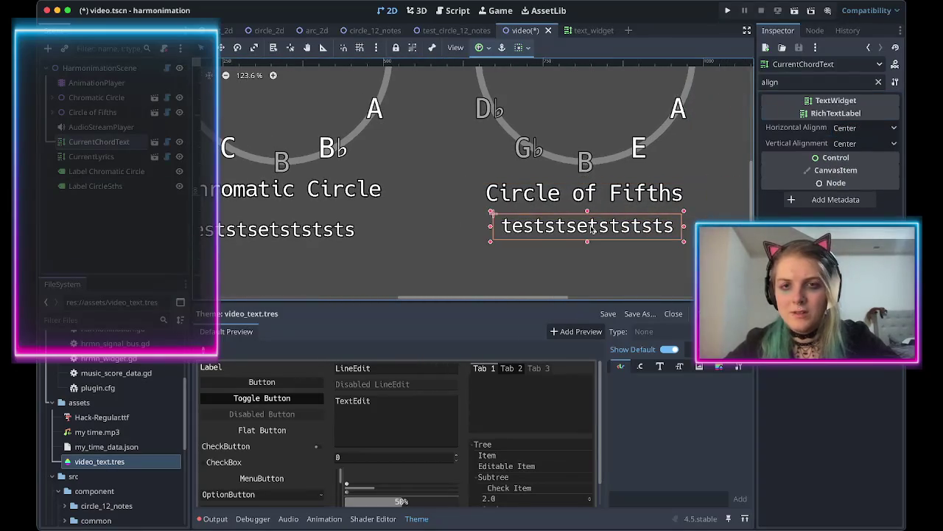
click(848, 128)
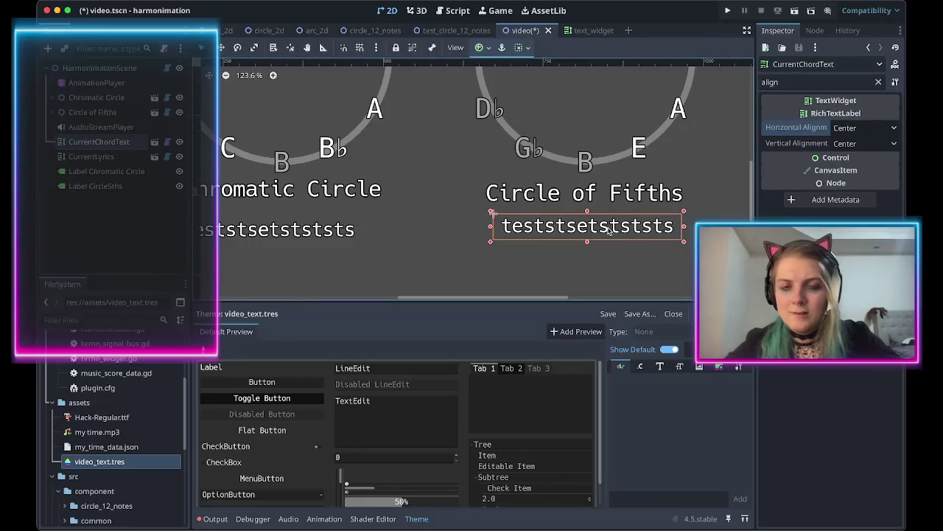
scroll(394, 237, left, 3)
click(389, 229)
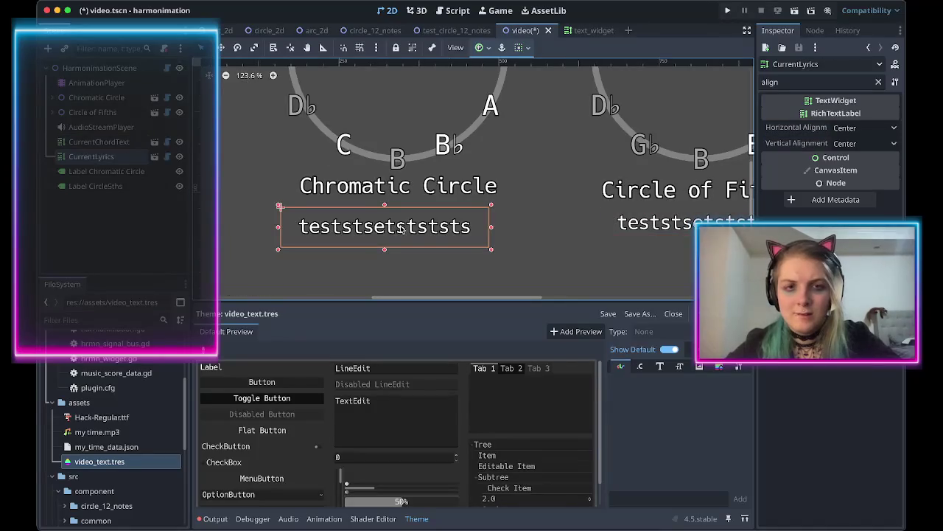
key(ctrl+z)
key(ctrl+z)
click(529, 251)
scroll(528, 252, down, 2)
scroll(528, 251, down, 5)
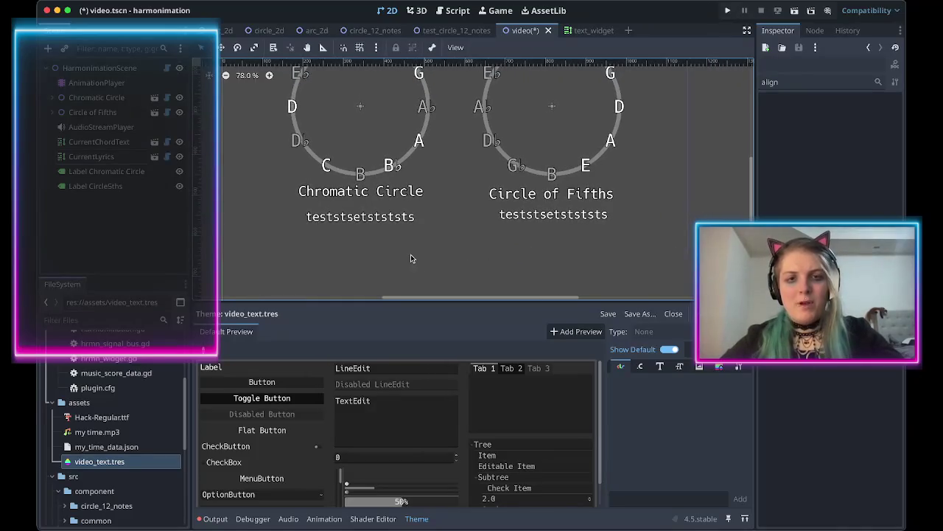
scroll(410, 254, up, 1)
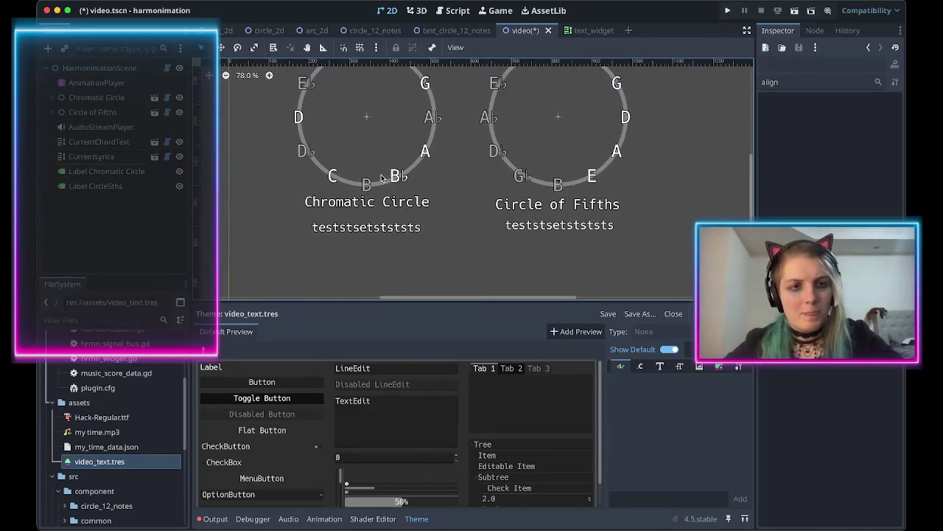
scroll(514, 251, up, 5)
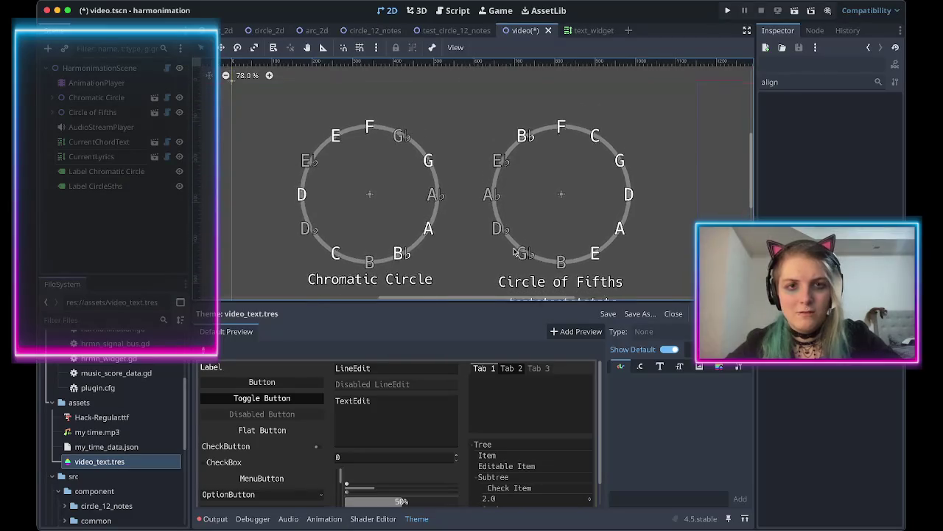
click(101, 187)
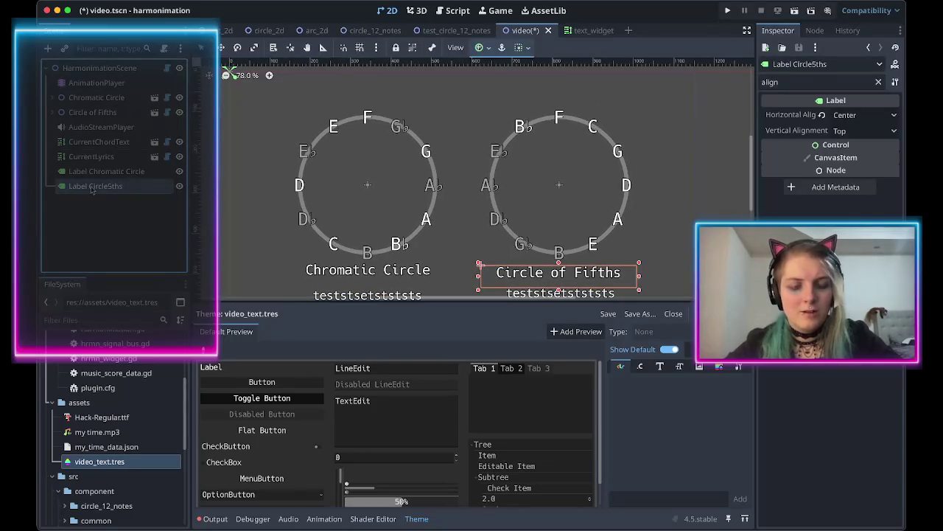
Duplicate the Circle of Fifths label and name the copy Title.
right_click(92, 190)
click(128, 386)
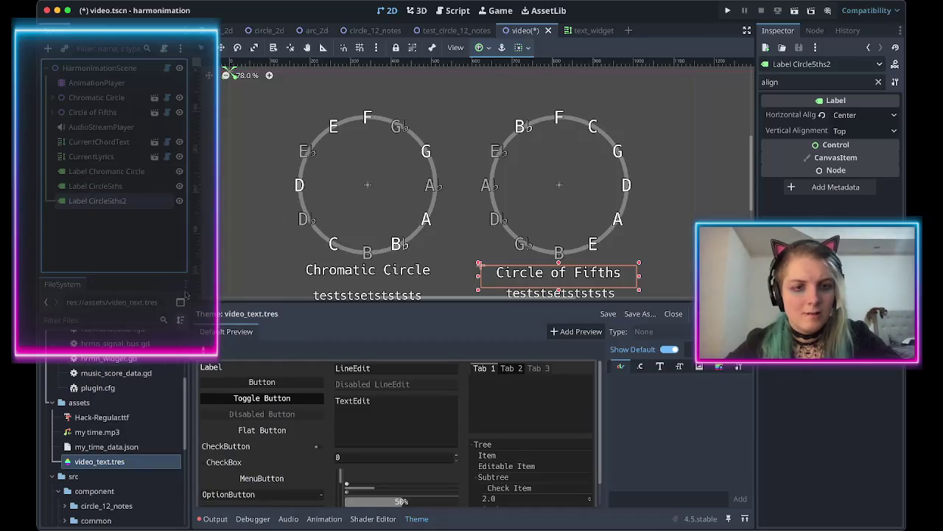
double_click(111, 202)
text(Tit)
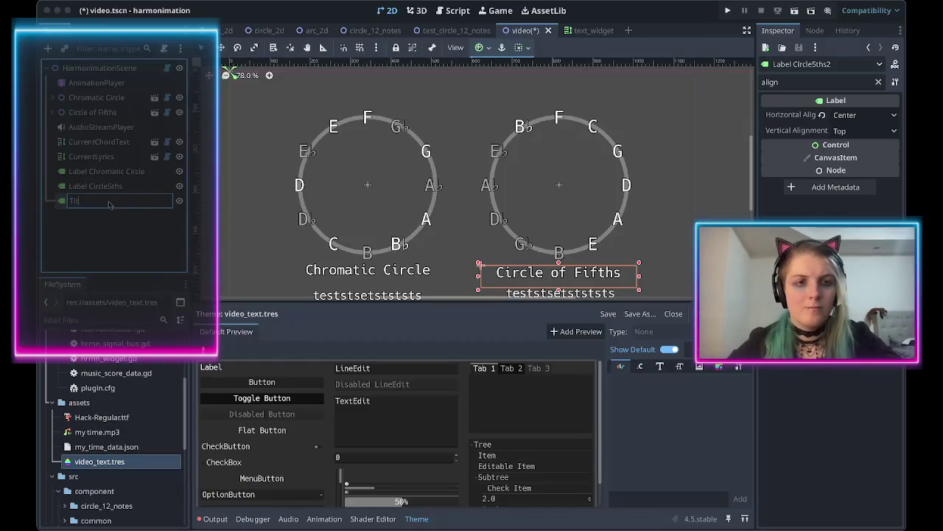
text(tle)
key(Return)
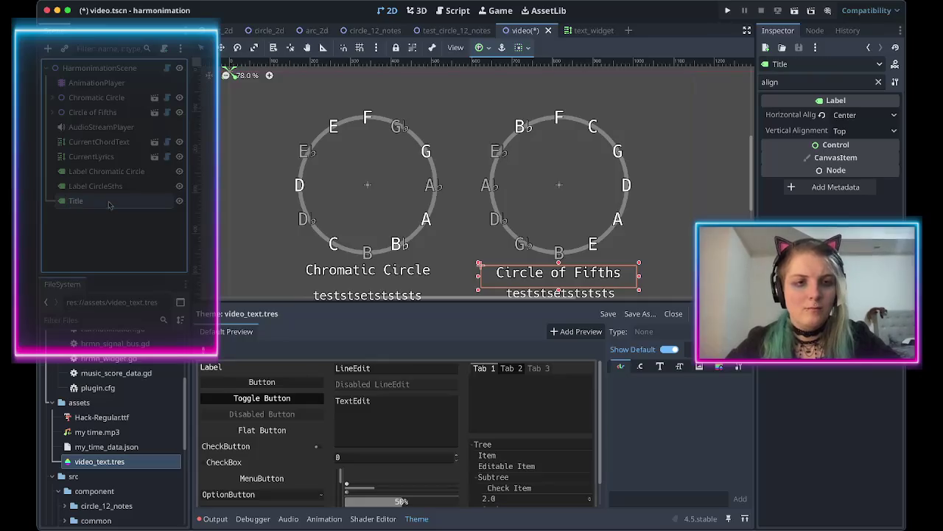
Drop the Label prefix, renaming the captions ChromaticCircle and Circle5ths.
double_click(93, 174)
click(91, 171)
key(BackSpace)
key(BackSpace)
key(BackSpace)
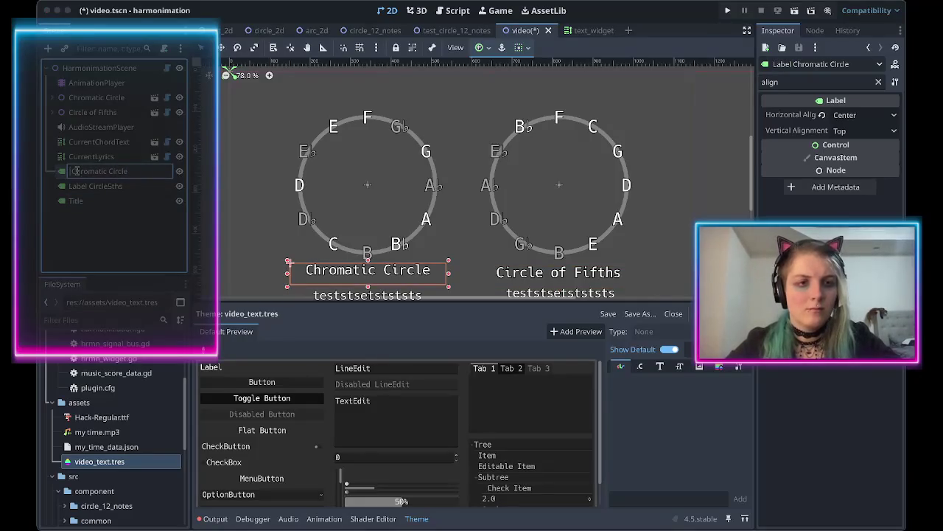
click(76, 187)
double_click(77, 187)
key(Home)
key(Delete)
key(Delete)
key(Delete)
key(Return)
click(96, 174)
click(110, 173)
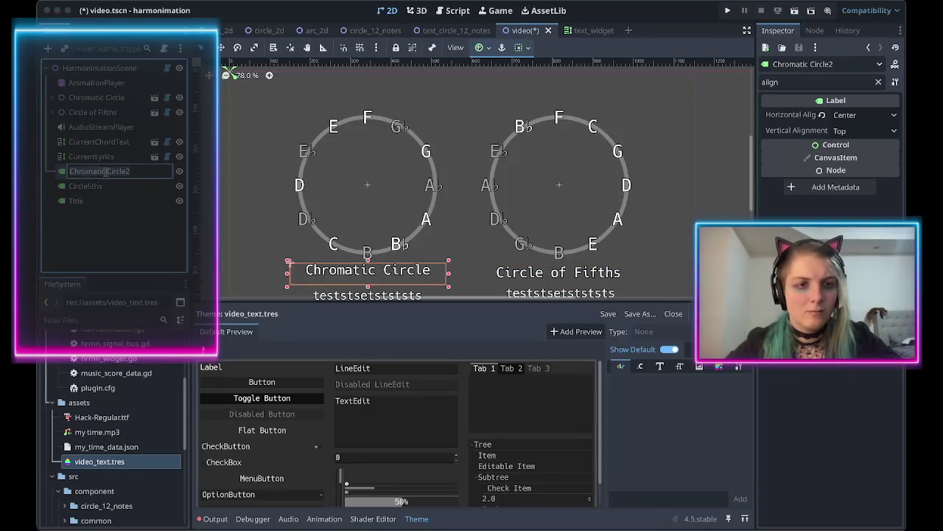
key(Return)
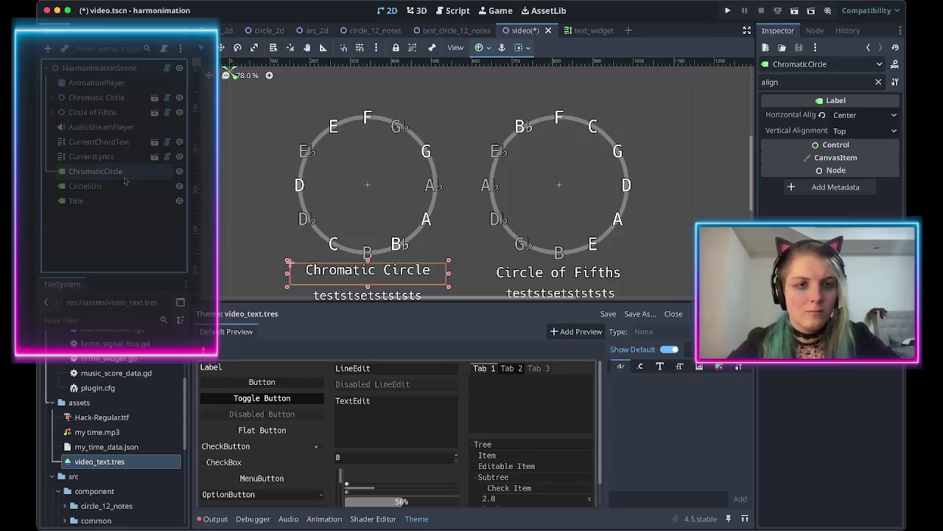
Move the Title label to the top of the scene above both circles.
click(76, 201)
scroll(307, 259, down, 2)
mouse_move(545, 253)
mouse_down()
mouse_move(493, 206)
mouse_move(453, 106)
mouse_up()
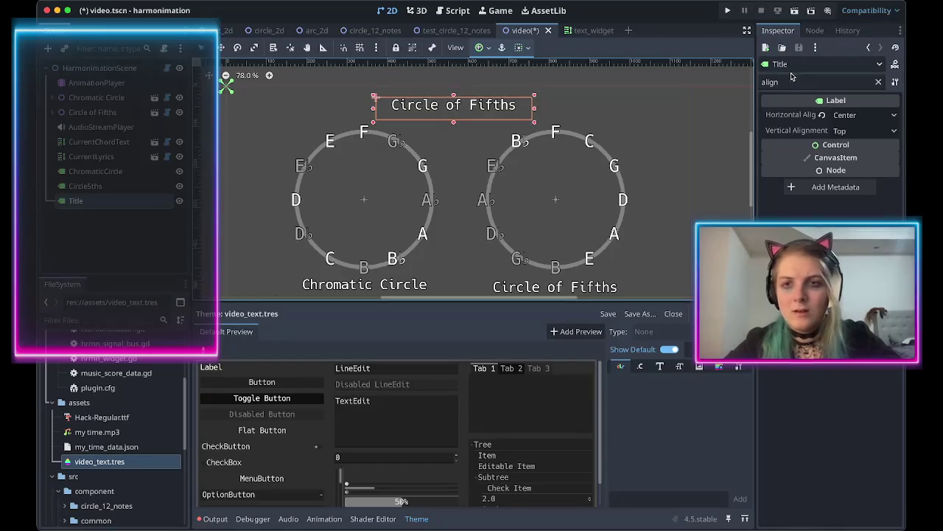
Give the title label a 48 px font size theme override.
click(787, 80)
text(size)
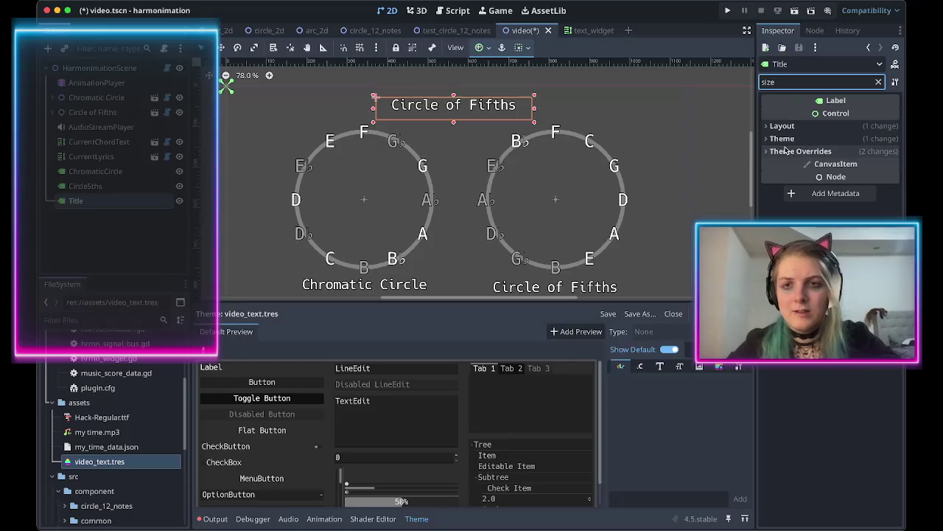
click(800, 151)
click(792, 179)
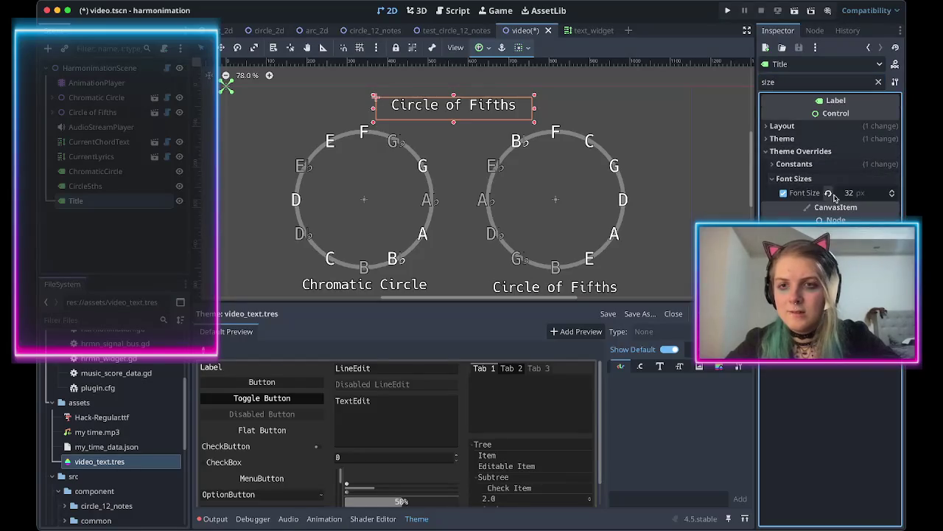
click(856, 195)
text(8)
key(Return)
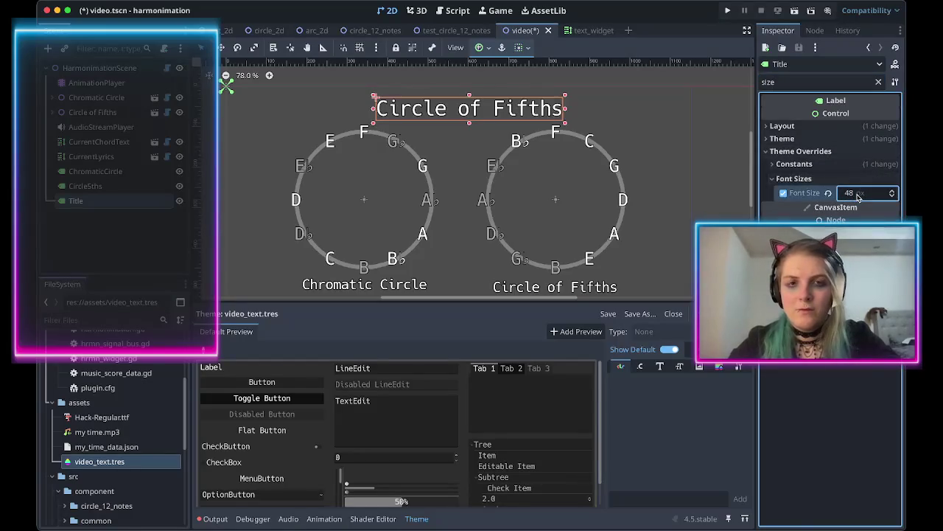
Recenter the enlarged title above the circles, checking it against the reference demo video.
drag(485, 121, 465, 118)
key(alt+Tab)
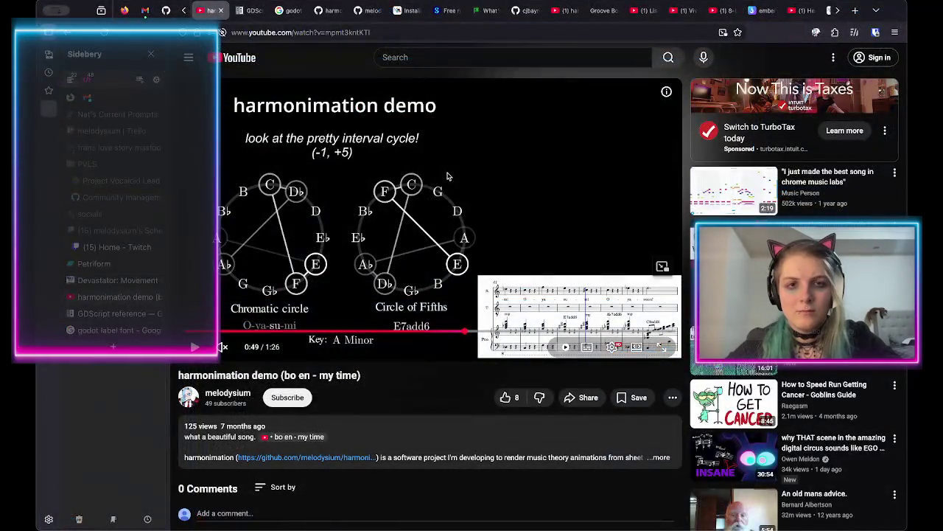
key(alt+Tab)
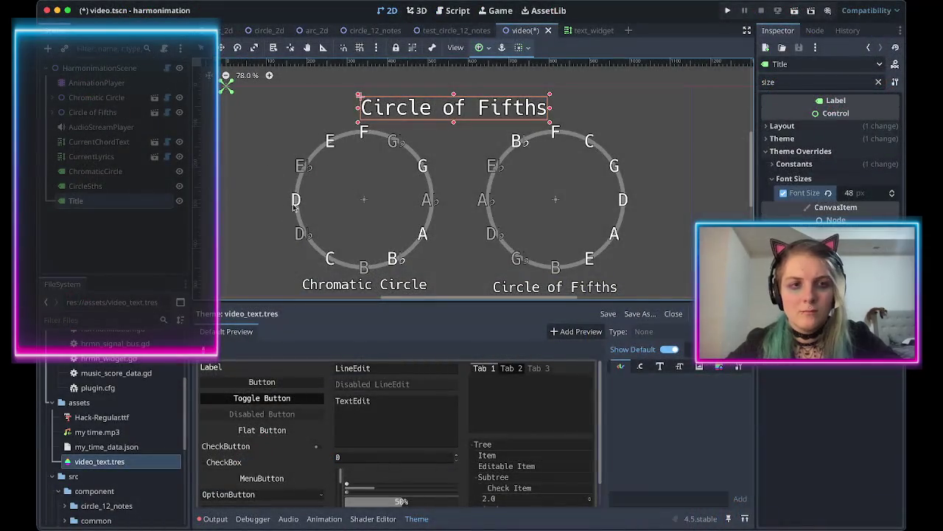
Replace the title's 'Circle of Fifths' text with 'harmonimation demo'.
double_click(838, 82)
text(text)
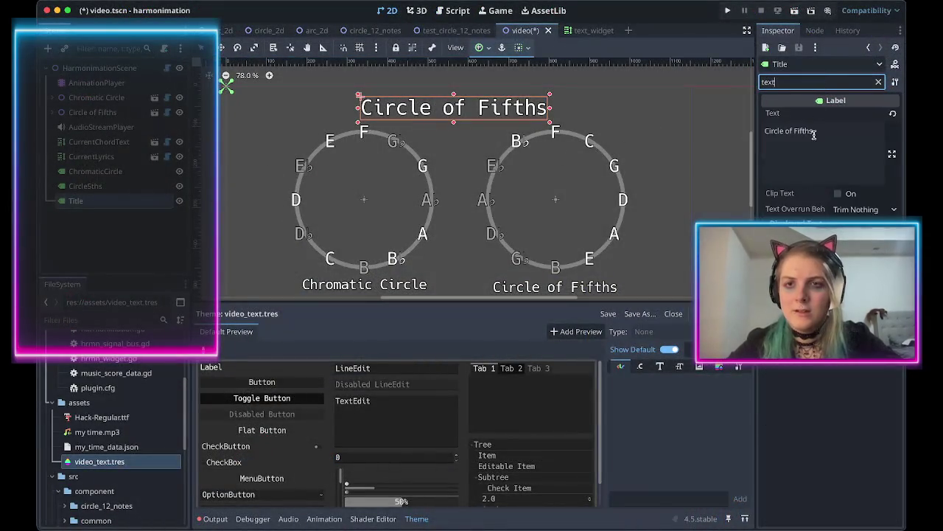
click(812, 148)
key(ctrl+a)
text(harmonimat)
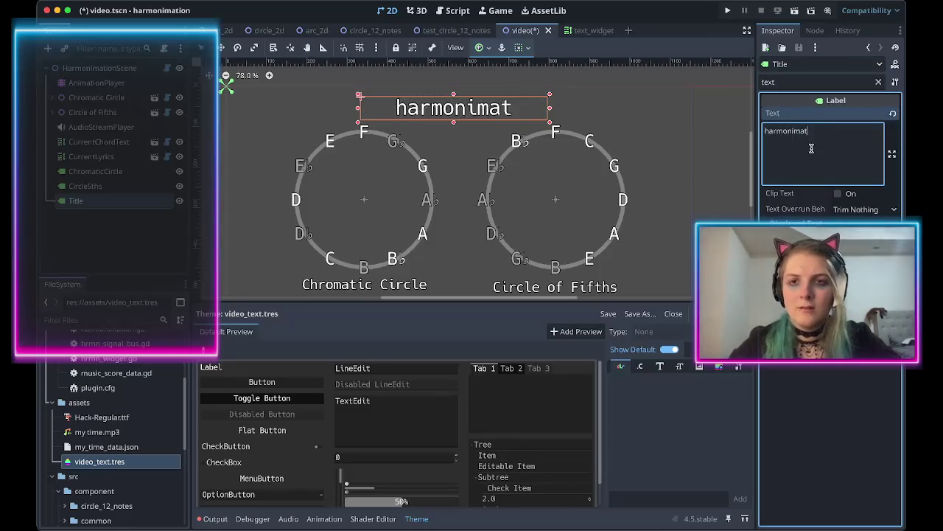
text(ion demo)
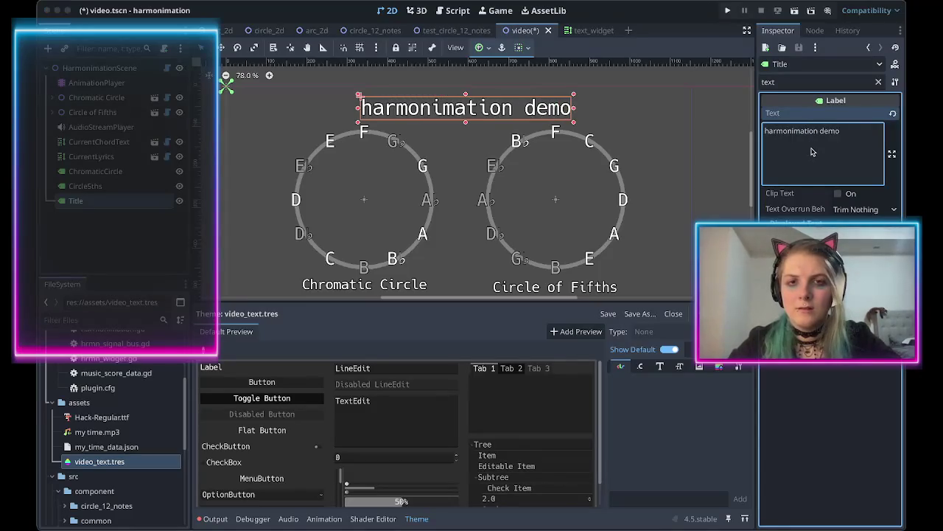
Compare with the reference video and nudge the title left to keep it centered.
key(alt+Tab)
key(alt+Tab)
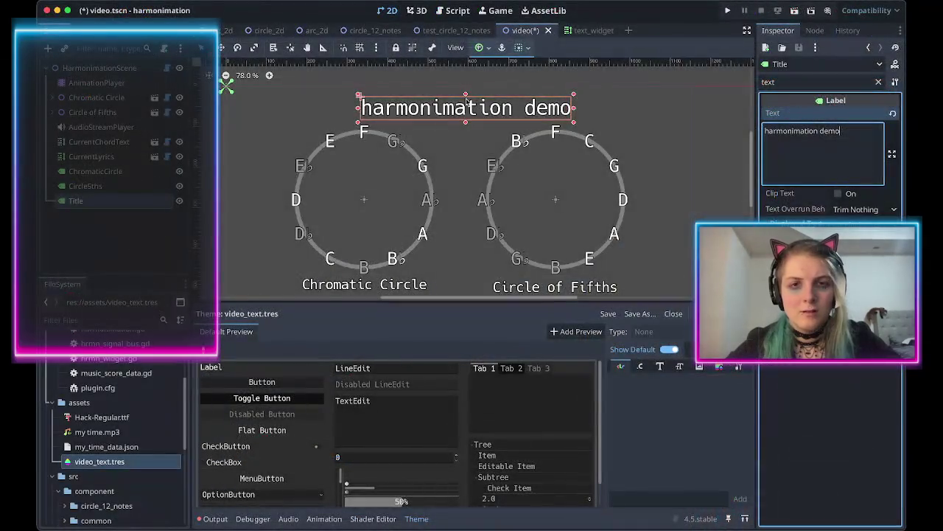
drag(475, 114, 458, 114)
click(427, 85)
scroll(436, 138, down, 2)
scroll(435, 137, up, 2)
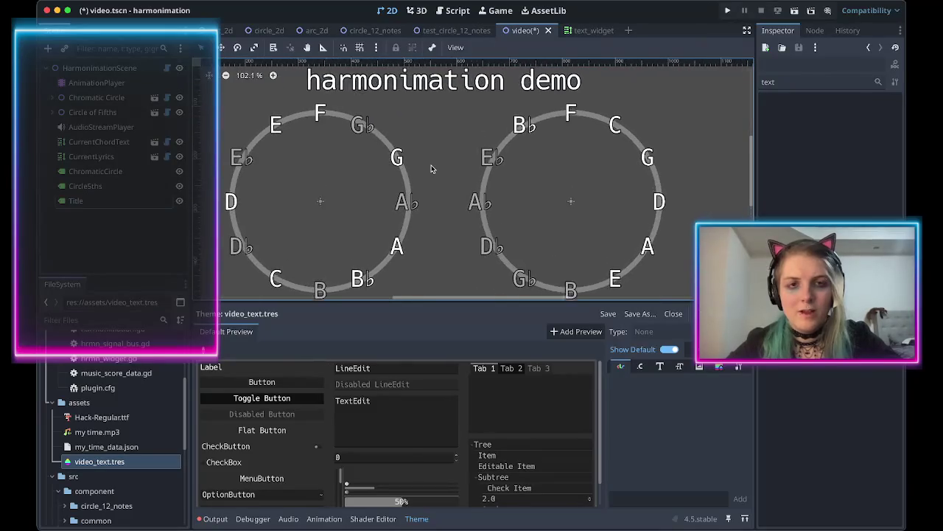
scroll(433, 142, up, 2)
click(414, 128)
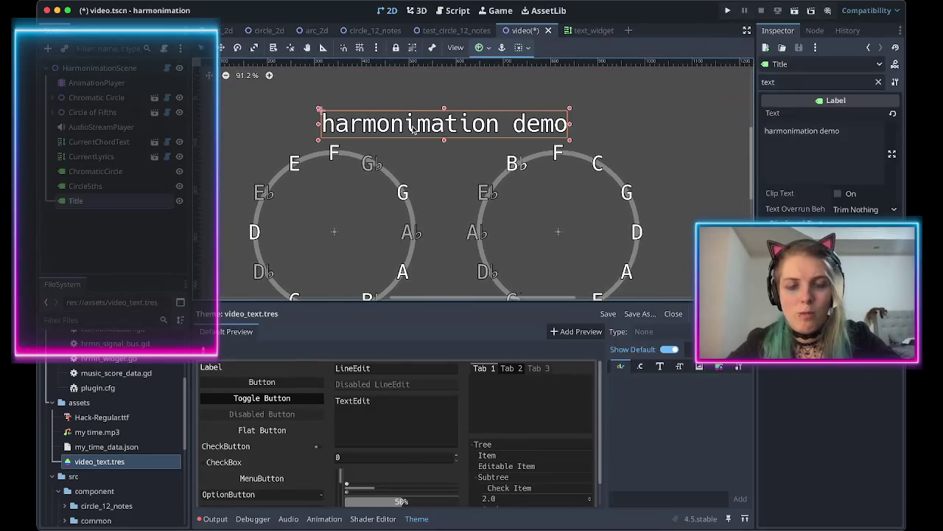
click(432, 178)
scroll(433, 177, down, 10)
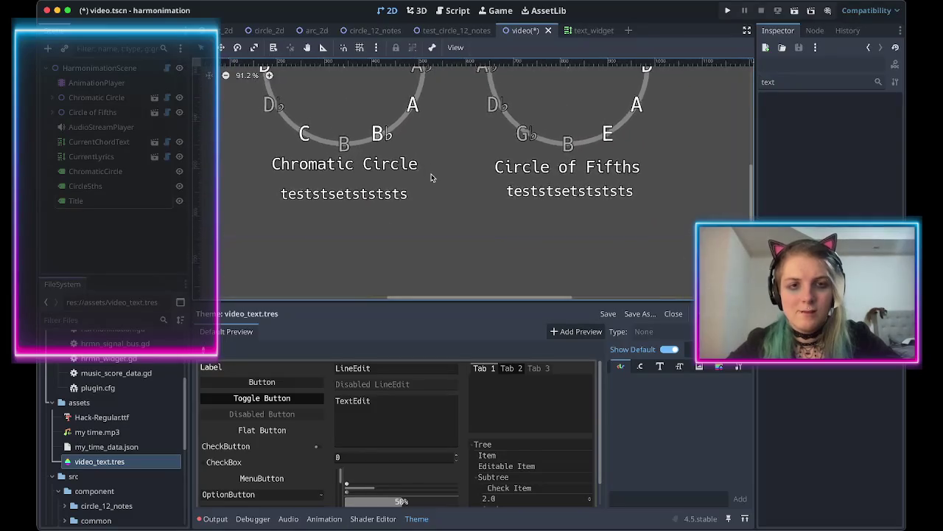
scroll(433, 178, up, 1)
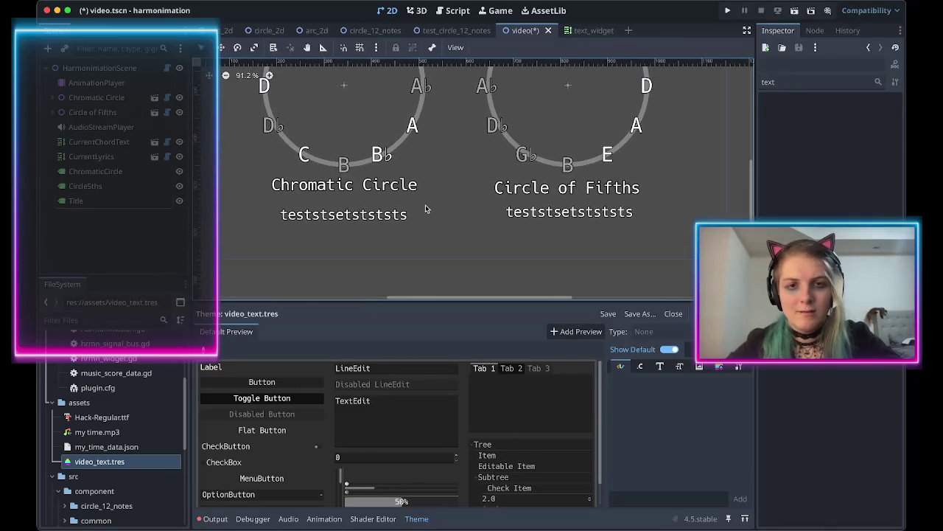
scroll(426, 209, down, 1)
scroll(425, 210, up, 2)
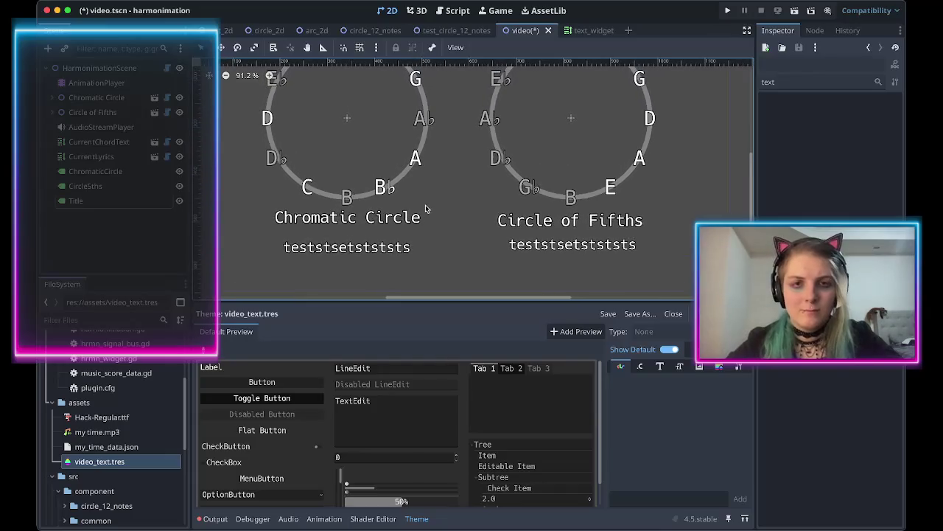
scroll(425, 210, up, 2)
scroll(354, 173, up, 2)
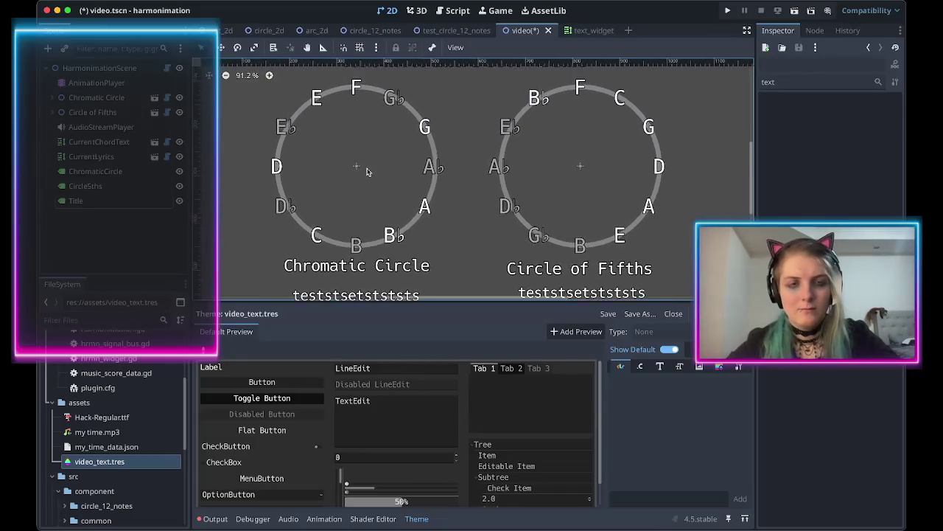
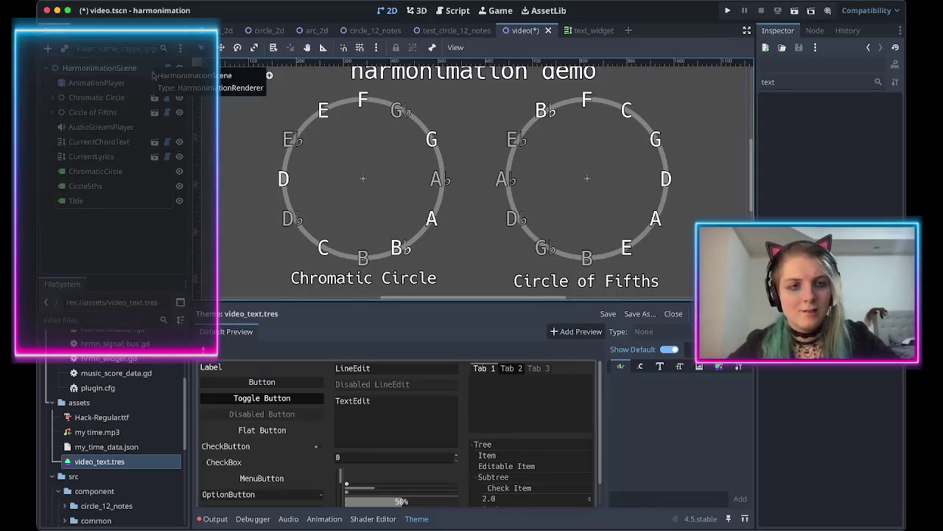
Add a Line2D node to the scene and clear the Inspector's property filter.
click(49, 48)
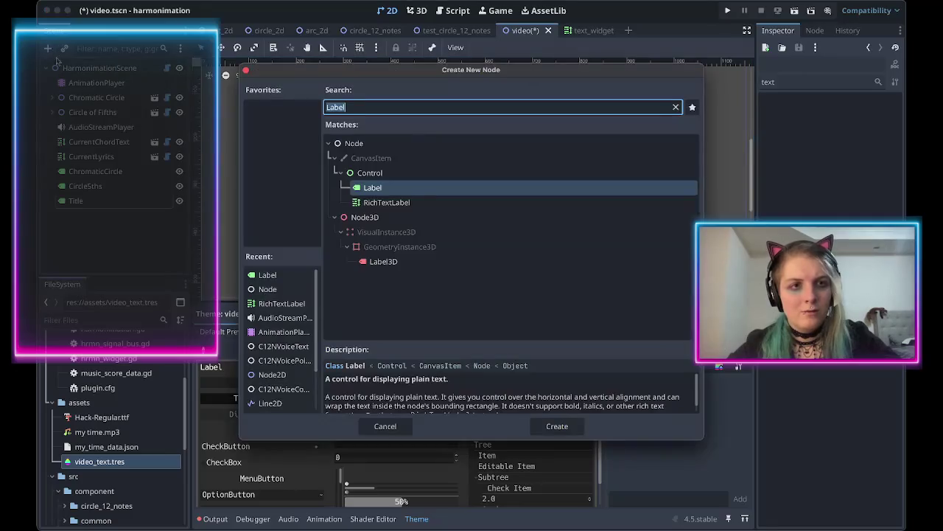
text(arrow)
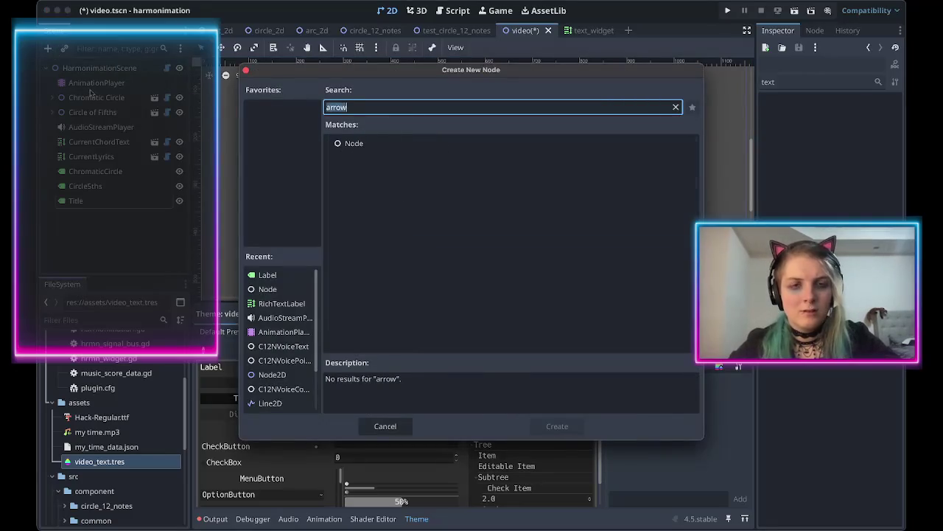
text(line)
double_click(384, 218)
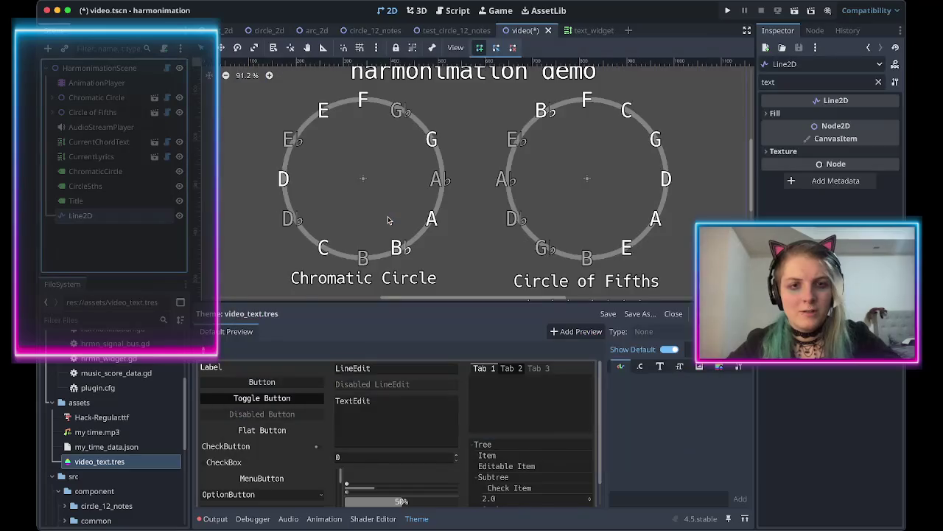
click(794, 83)
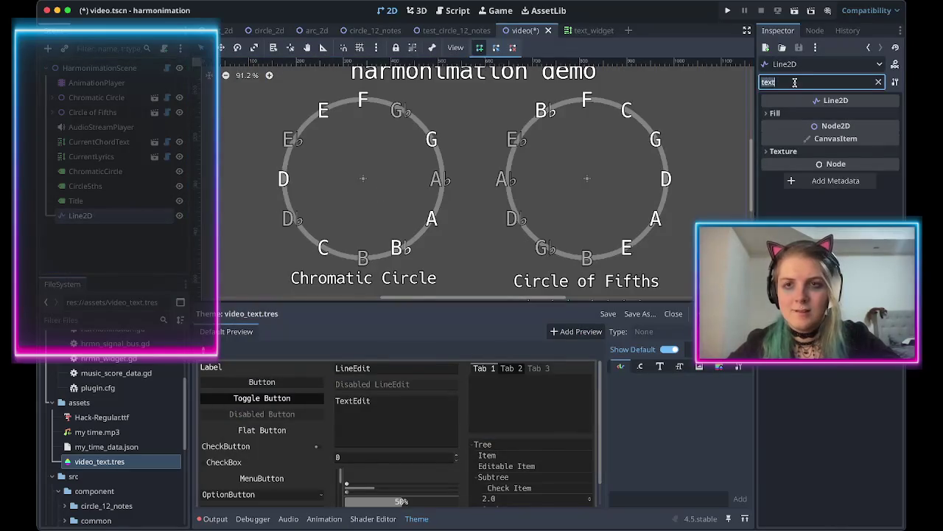
key(ctrl+a)
key(BackSpace)
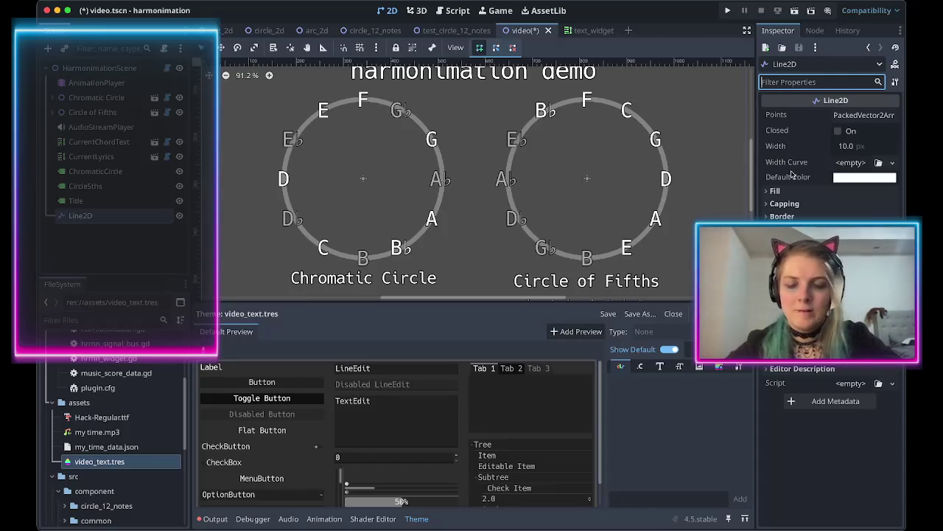
Add two elements to the line's Points and set the second point's y to 30.
click(863, 115)
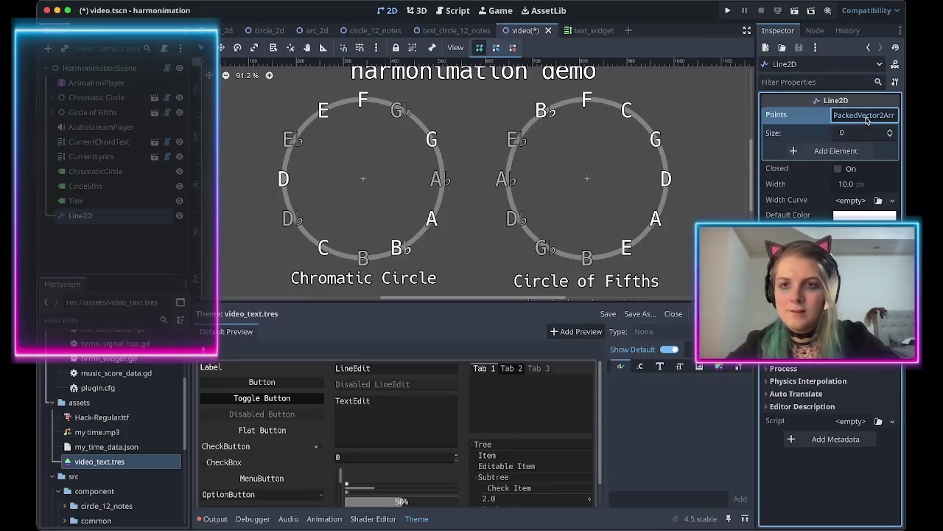
click(834, 151)
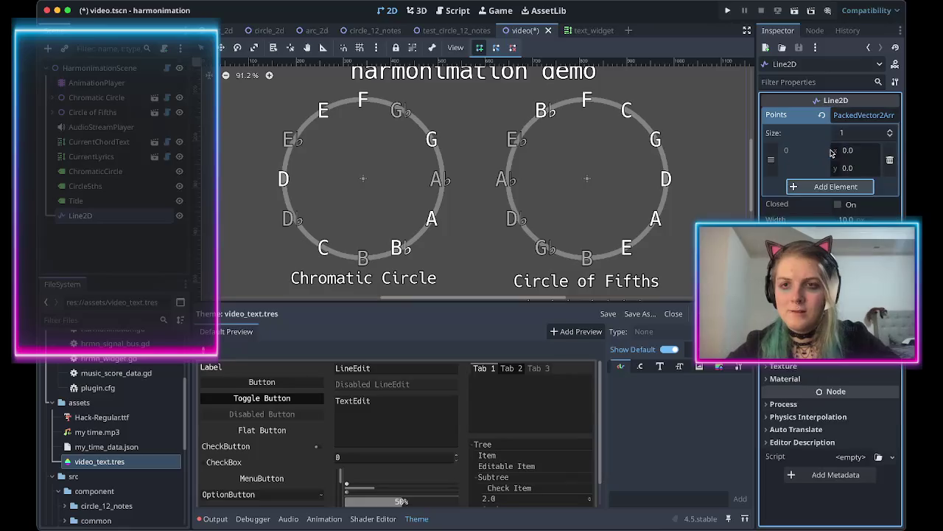
click(829, 188)
click(855, 205)
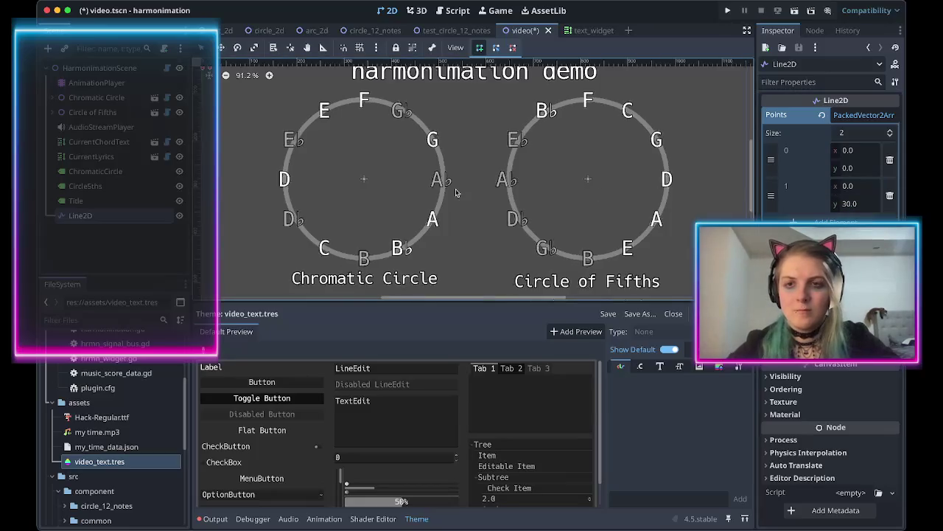
Reshape the line's points on the canvas, undoing stray edits and adding further points.
drag(249, 114, 456, 193)
mouse_move(409, 135)
mouse_down()
mouse_move(516, 179)
mouse_move(459, 185)
mouse_move(470, 190)
mouse_up()
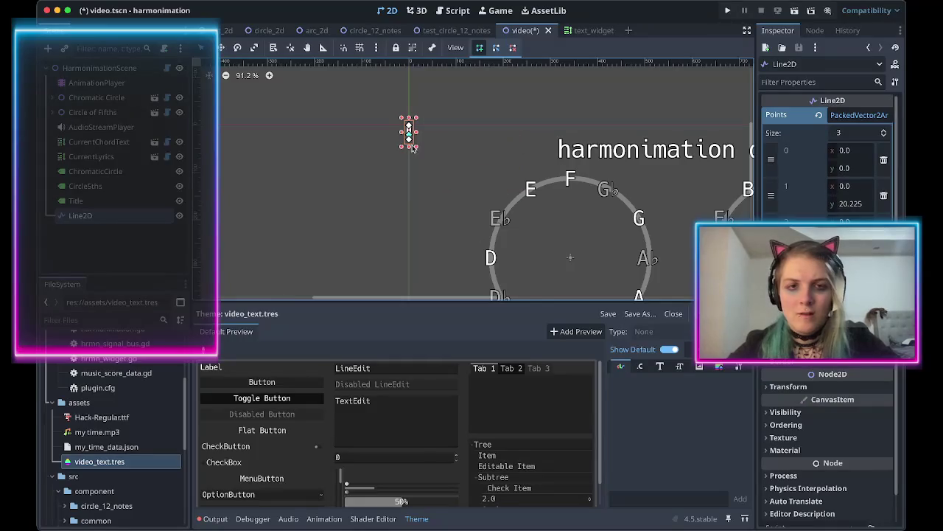
mouse_move(409, 140)
mouse_down()
mouse_move(409, 179)
mouse_move(430, 191)
mouse_move(455, 190)
mouse_up()
key(ctrl+z)
key(ctrl+z)
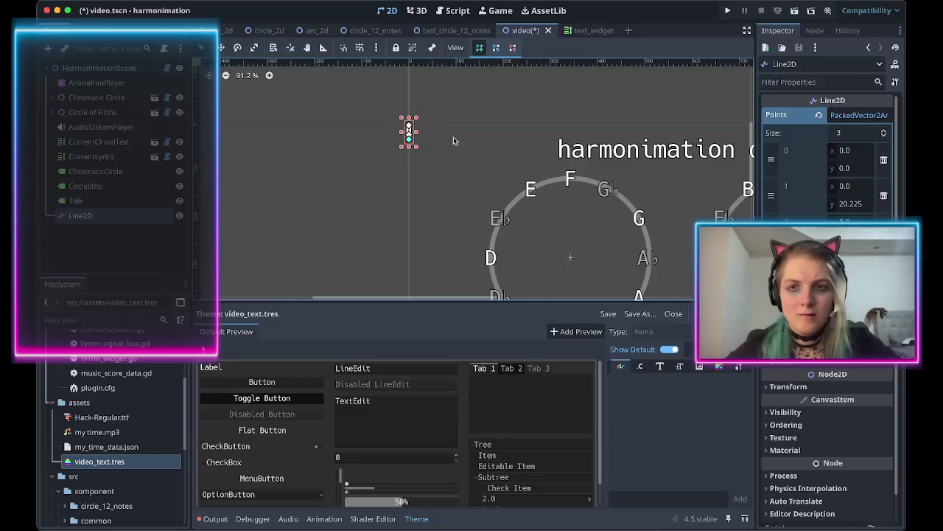
key(ctrl+z)
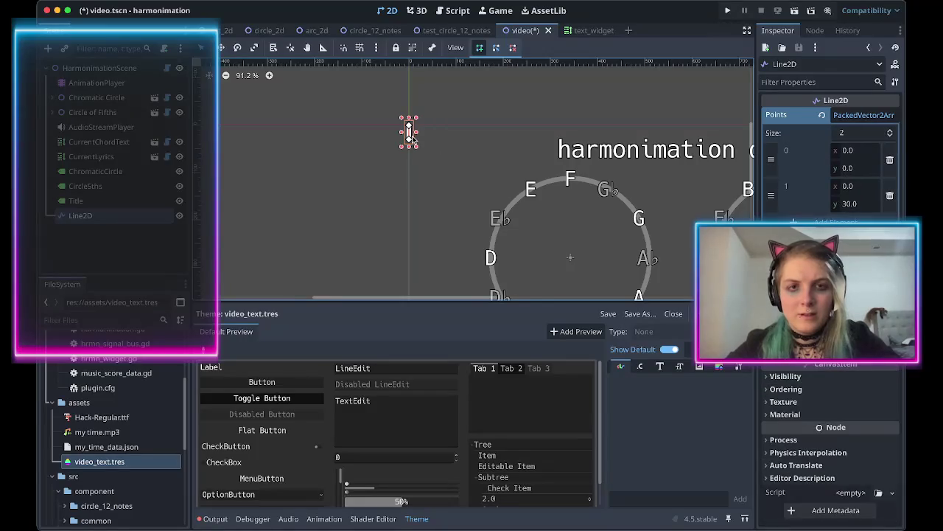
scroll(412, 138, up, 3)
mouse_move(405, 129)
mouse_down()
mouse_move(442, 146)
mouse_move(412, 116)
mouse_up()
click(413, 108)
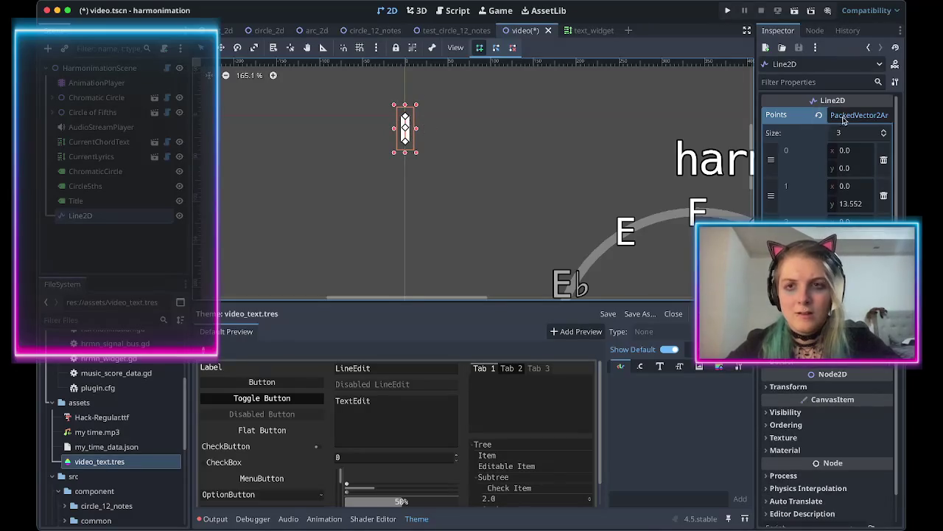
Add another point and move the line just below F on the Chromatic Circle.
click(408, 137)
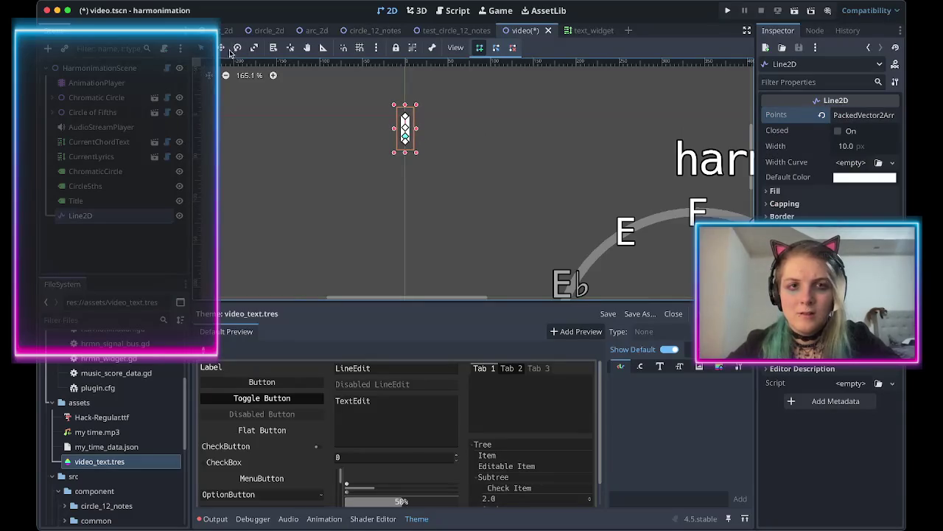
mouse_move(417, 127)
mouse_down()
mouse_move(677, 223)
mouse_move(650, 221)
mouse_move(599, 163)
mouse_move(552, 146)
mouse_up()
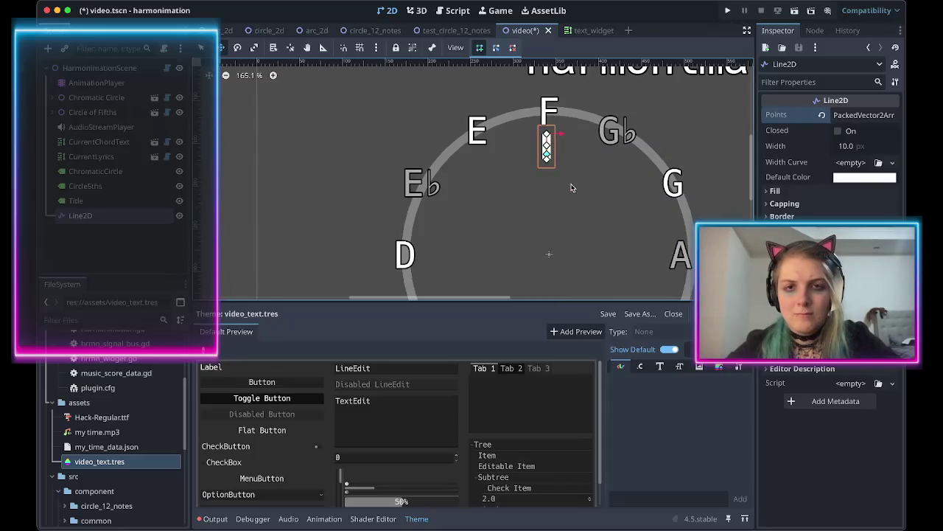
scroll(572, 187, down, 4)
scroll(572, 187, right, 3)
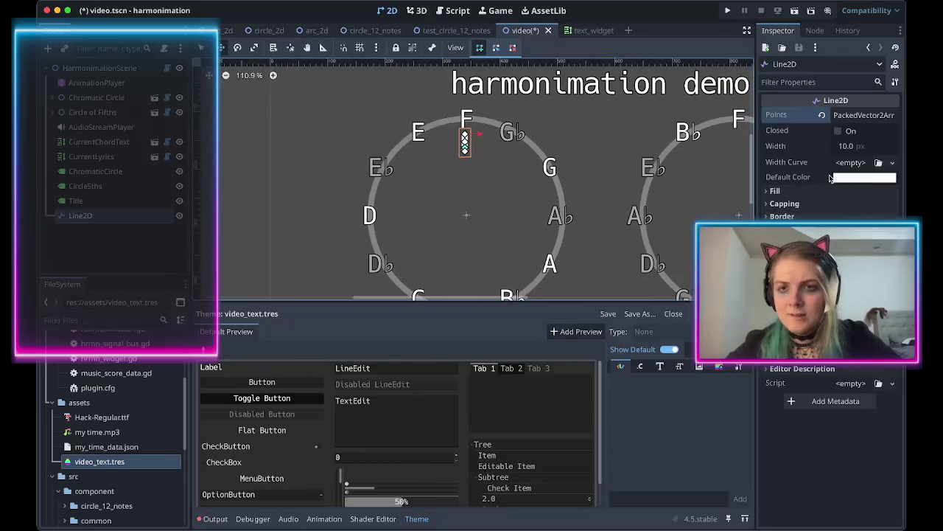
Set the line width to 3 px and expand its Fill section.
click(853, 146)
text(3)
key(Return)
scroll(446, 122, up, 6)
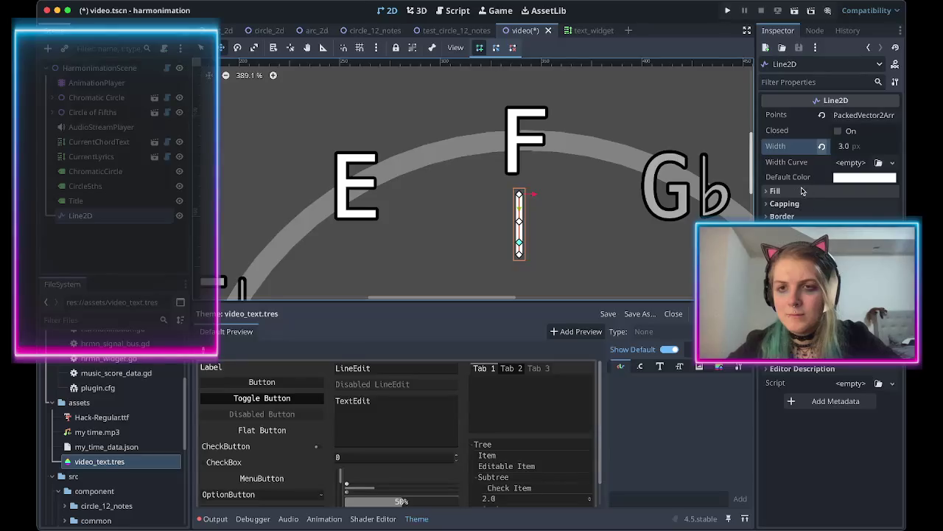
click(823, 193)
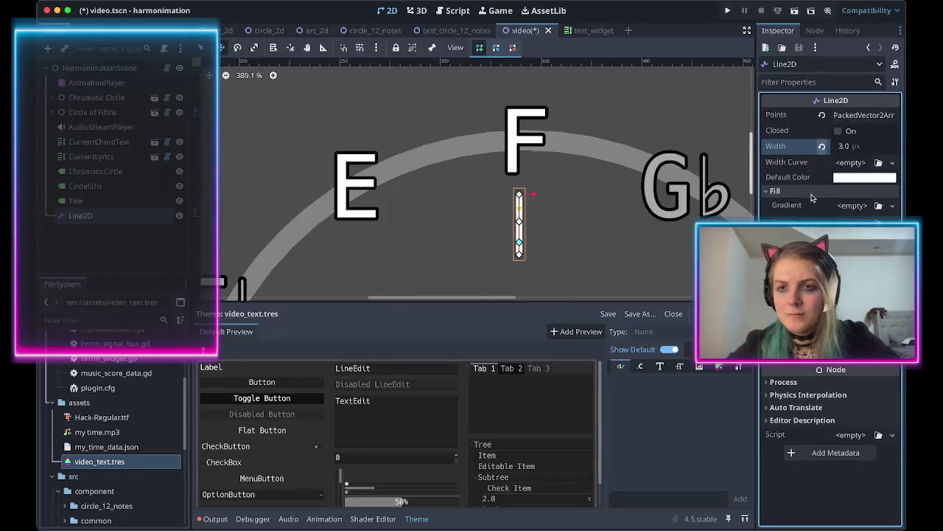
click(833, 356)
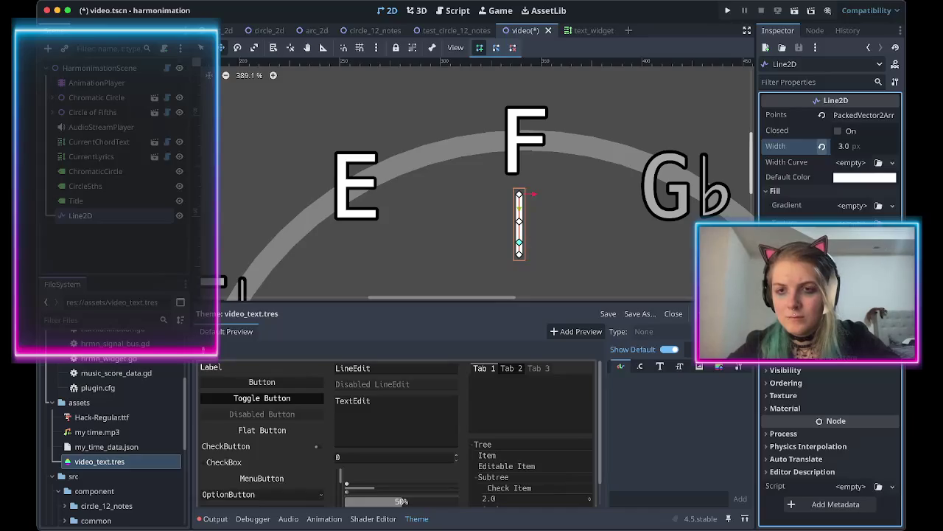
Give the line round begin and end caps and expand its Points list.
scroll(527, 231, up, 8)
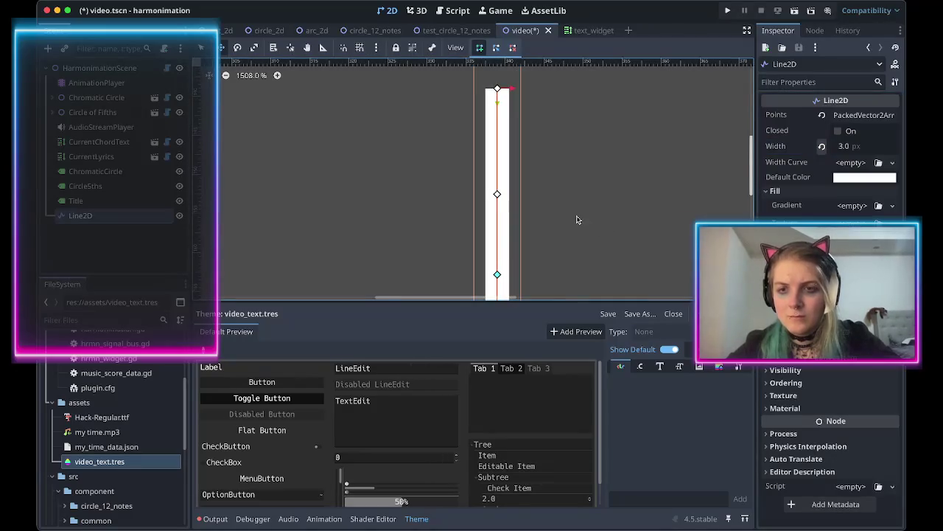
scroll(584, 239, down, 3)
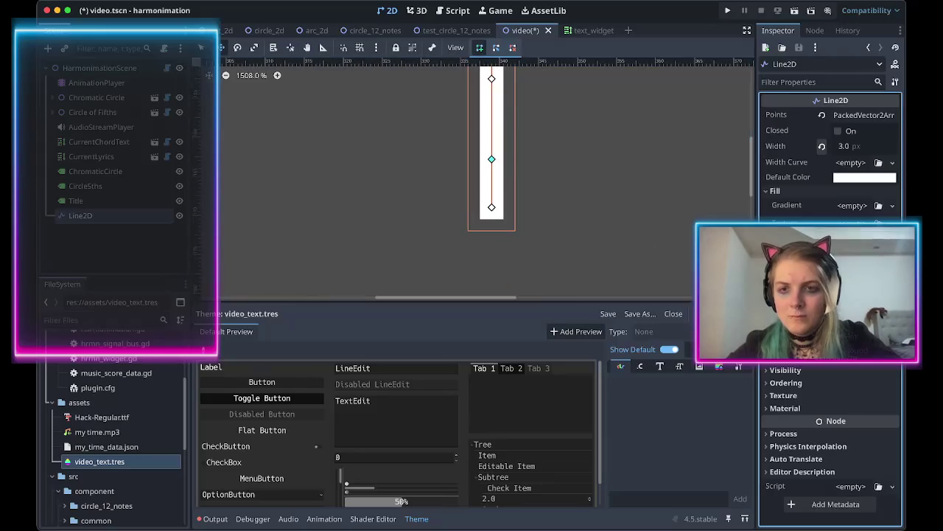
scroll(623, 166, up, 2)
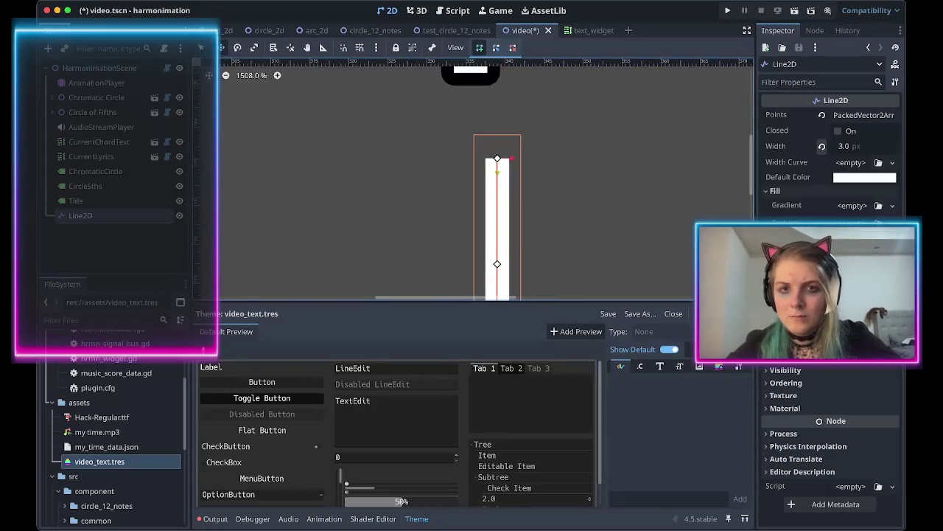
click(829, 516)
scroll(632, 211, down, 5)
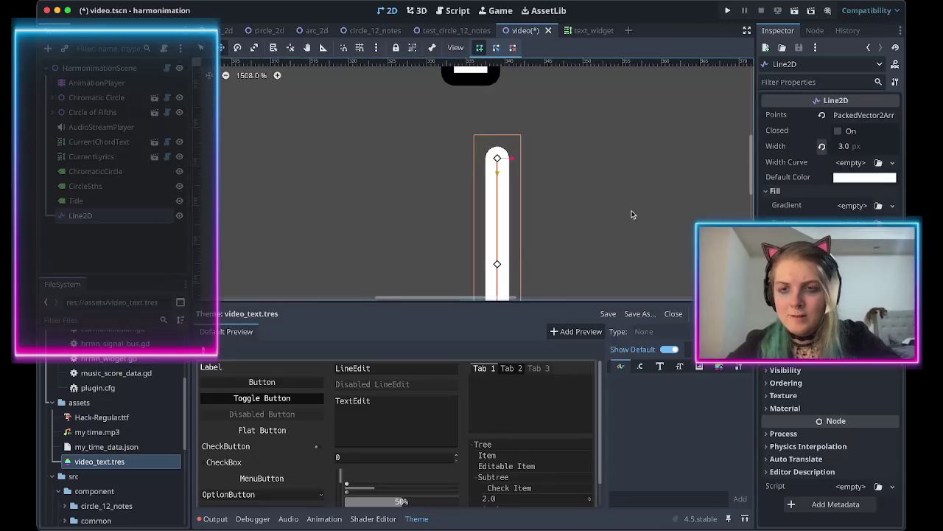
scroll(632, 217, down, 3)
scroll(632, 217, right, 2)
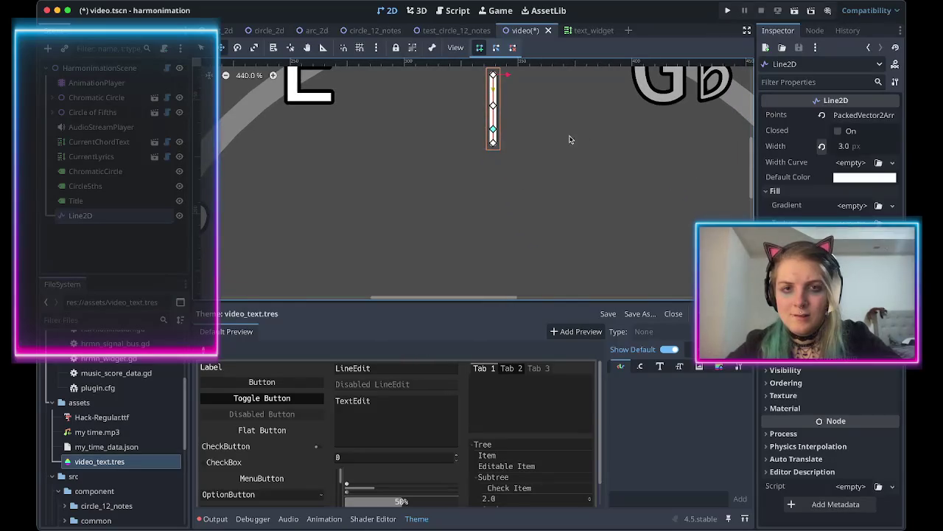
click(860, 115)
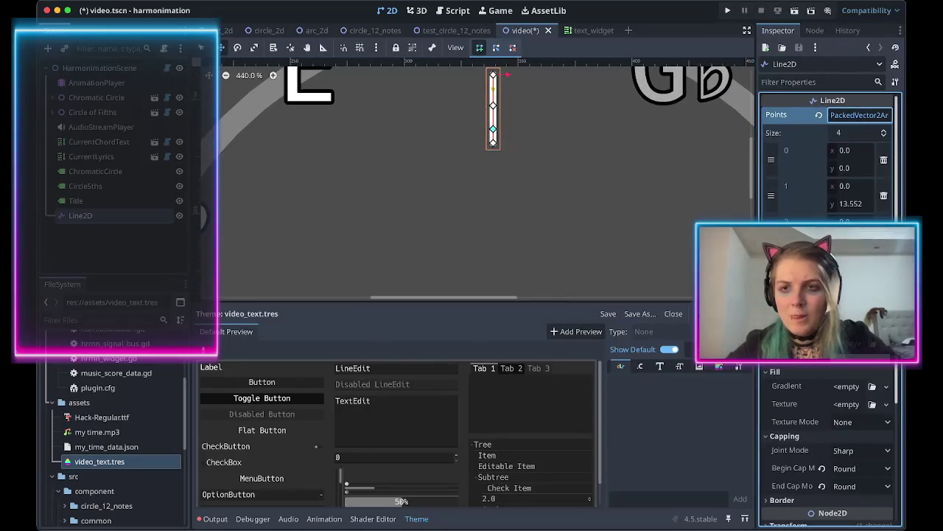
Delete the two extra points and set the second point's y to 90.
click(884, 196)
click(883, 195)
click(857, 199)
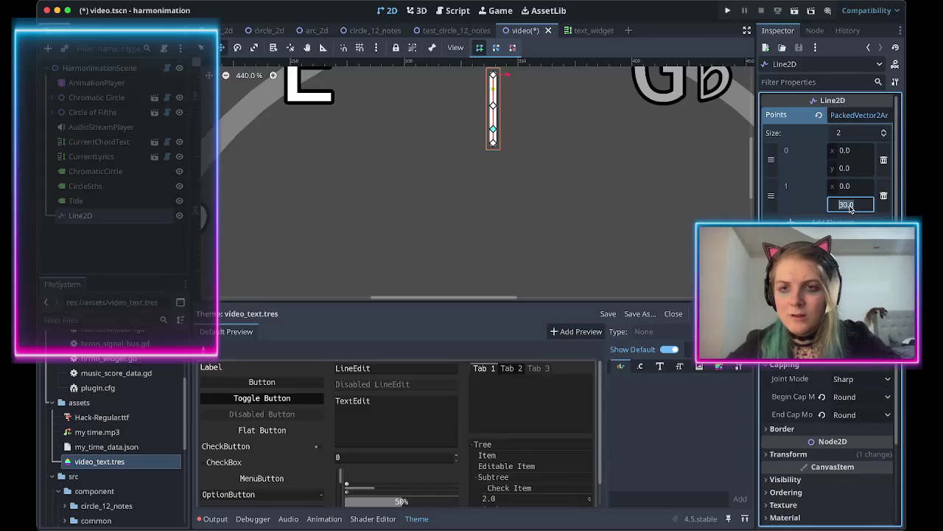
text(90)
key(Return)
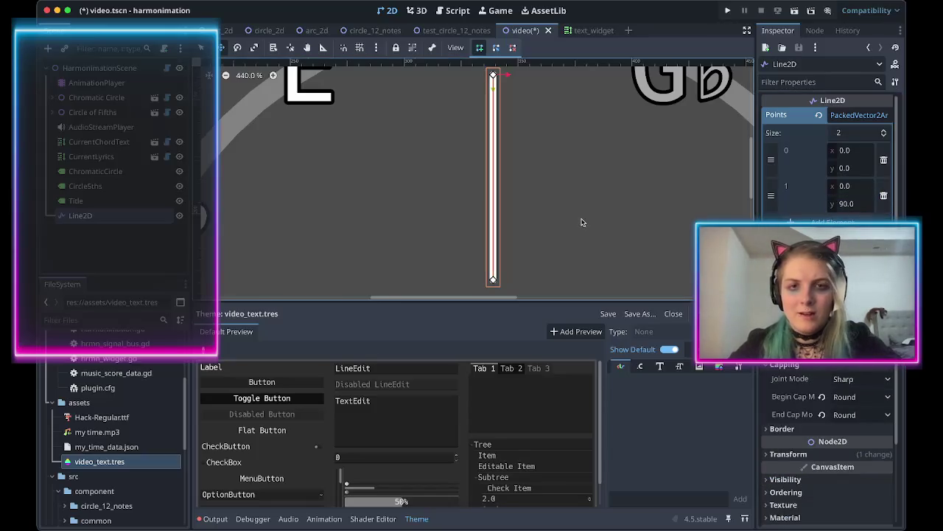
scroll(582, 221, down, 7)
scroll(581, 221, right, 1)
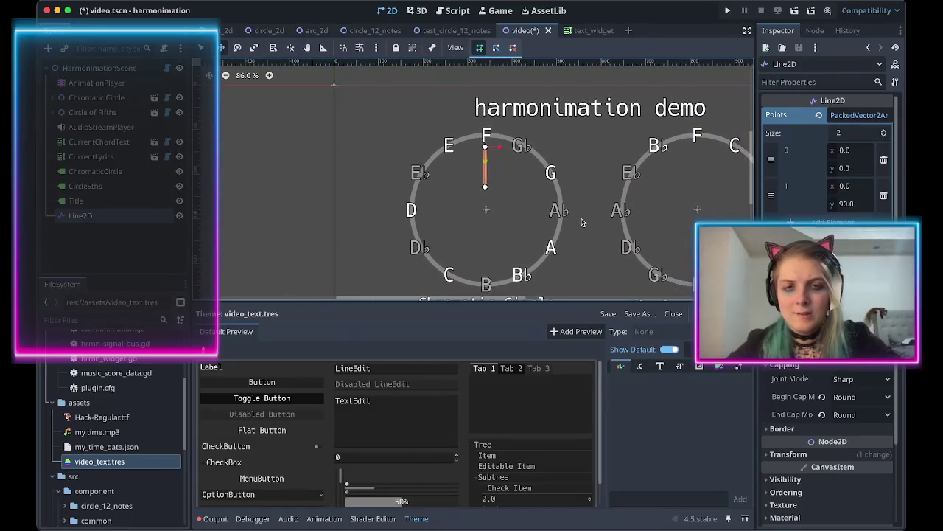
scroll(590, 221, right, 3)
scroll(594, 225, right, 1)
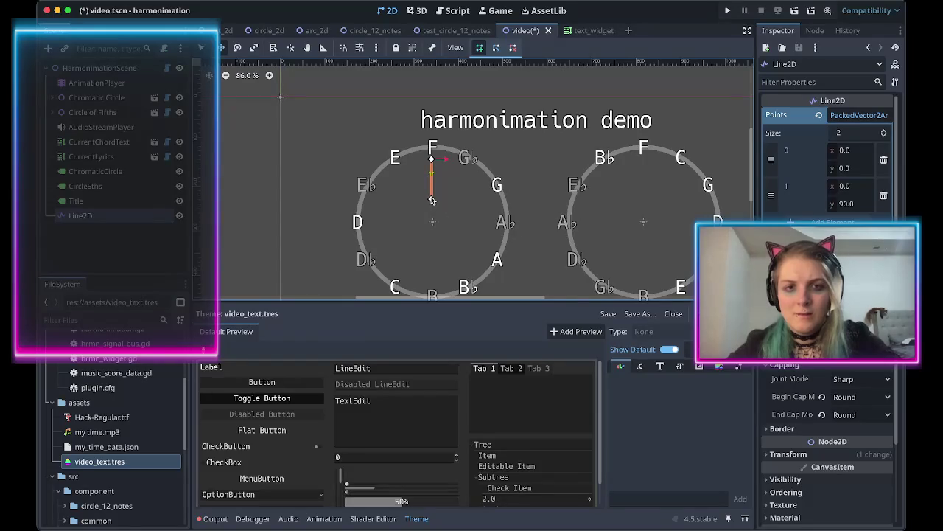
Shorten the line to end at (0, 70) and duplicate the Title label as Title2.
click(860, 208)
text(70)
key(Return)
scroll(484, 236, right, 2)
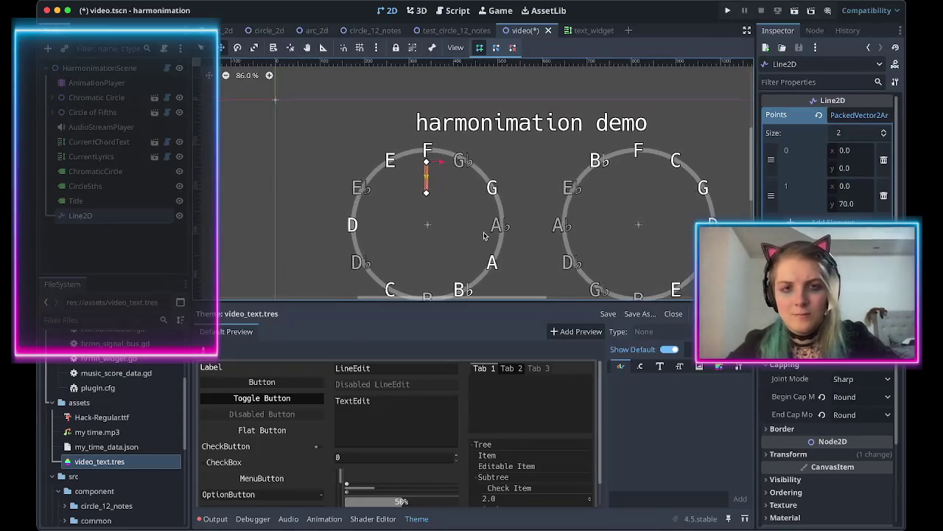
click(103, 201)
key(ctrl+d)
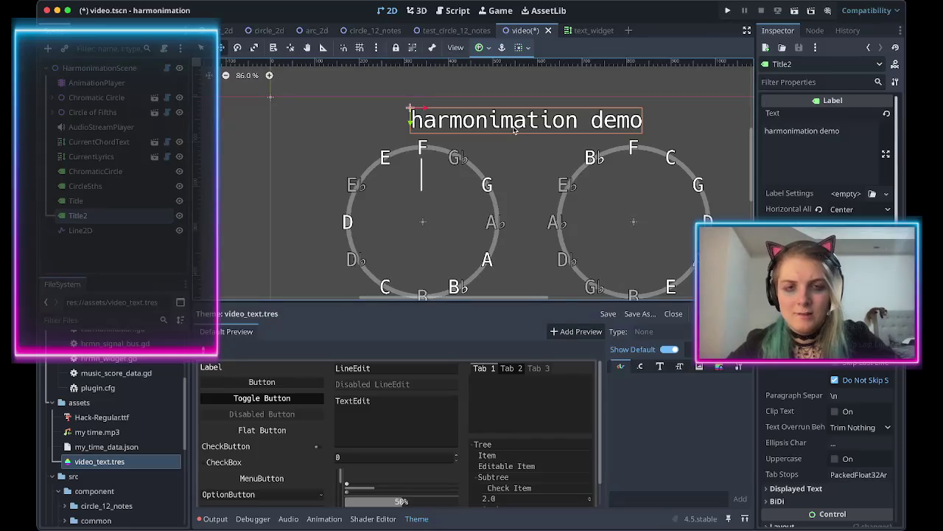
Change Title2's text to 'key', move it under F, and shrink its box to fit.
click(814, 149)
key(ctrl+a)
text(key)
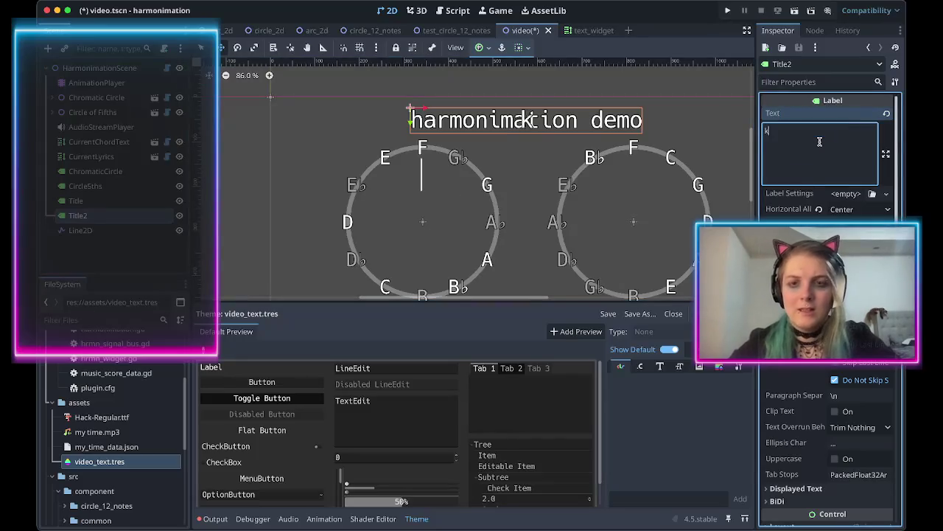
scroll(813, 148, down, 5)
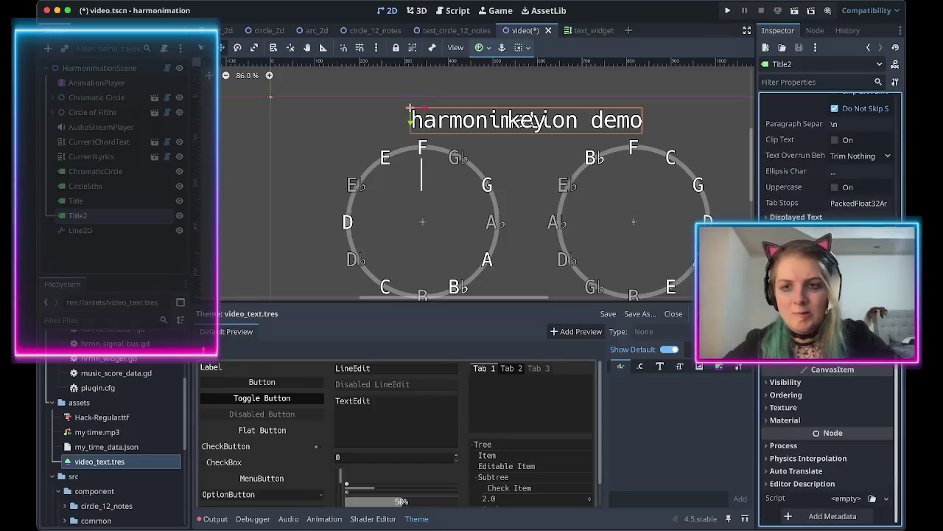
scroll(798, 381, down, 2)
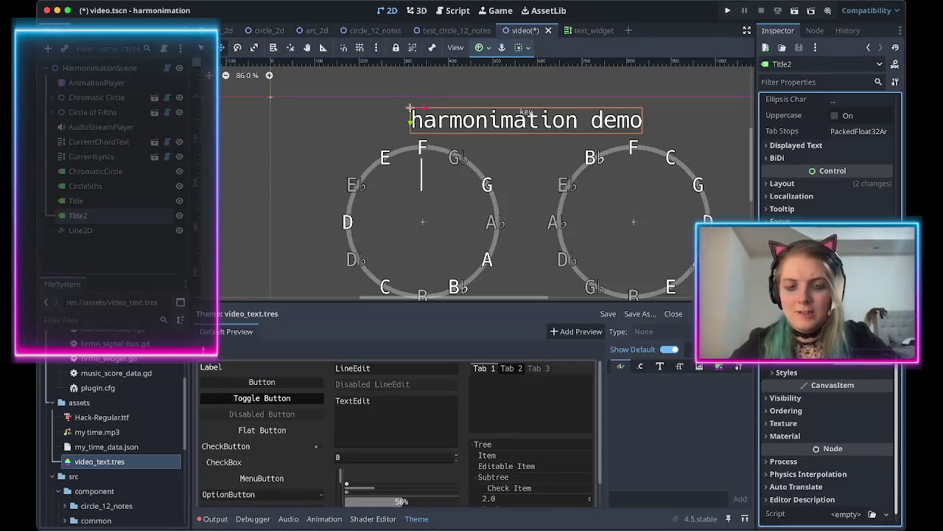
mouse_move(528, 116)
mouse_down()
mouse_move(419, 241)
mouse_move(422, 202)
mouse_up()
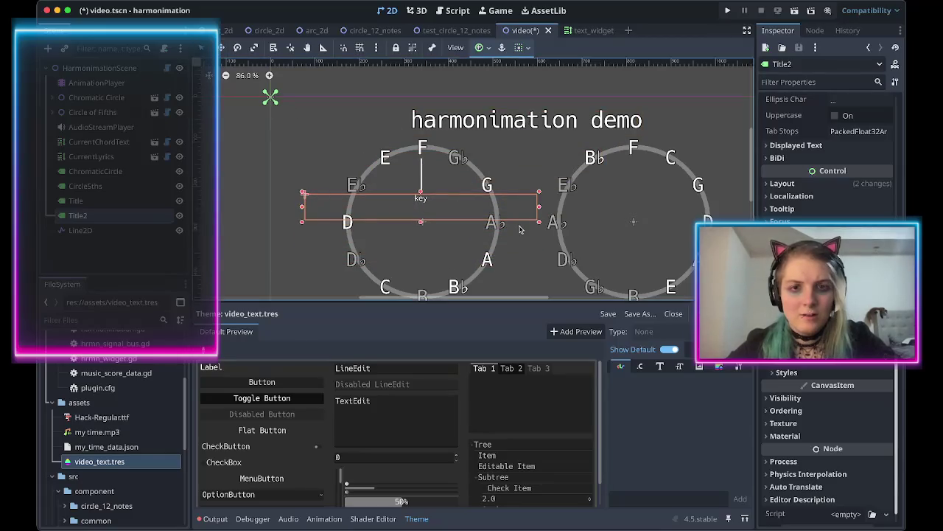
mouse_move(541, 224)
mouse_down()
mouse_move(343, 214)
mouse_move(423, 206)
mouse_up()
click(847, 364)
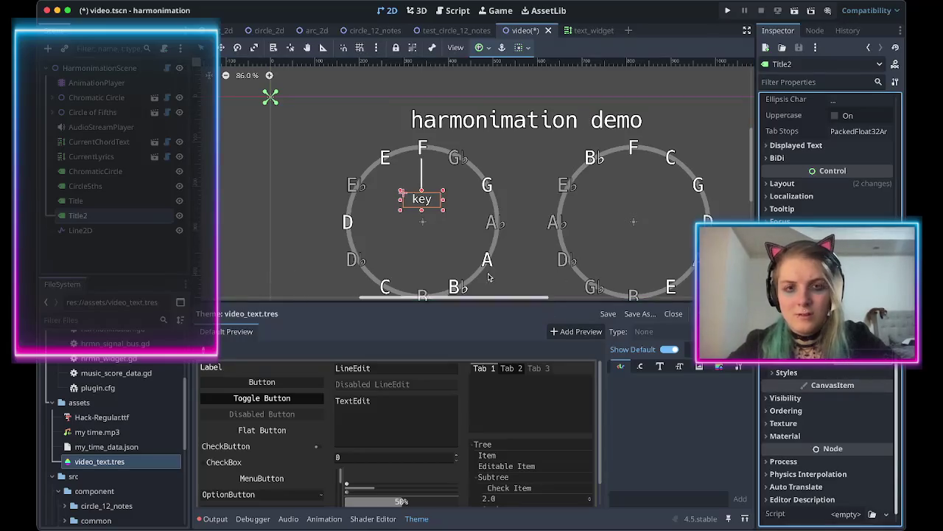
click(436, 236)
scroll(270, 213, down, 2)
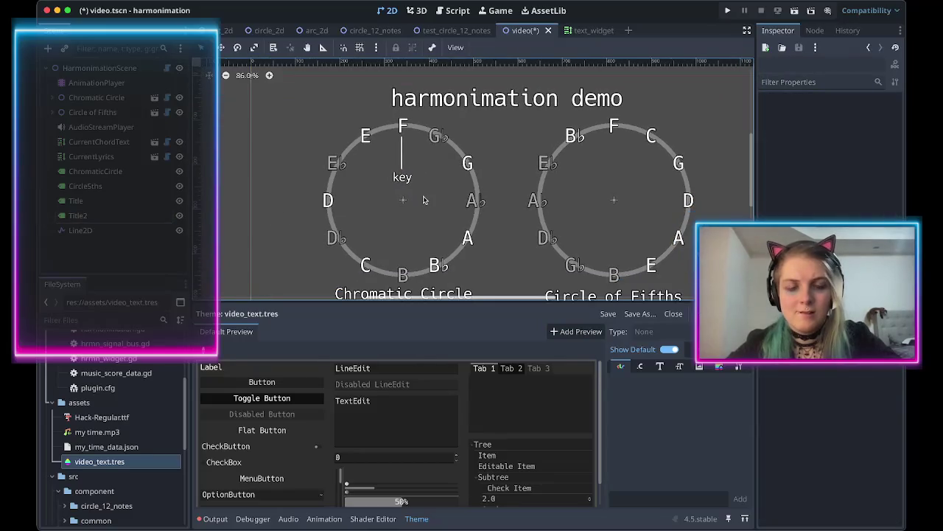
Rename the Title2 label node to 'key CC' in the Scene dock.
scroll(423, 197, up, 6)
scroll(423, 216, down, 3)
scroll(422, 216, down, 3)
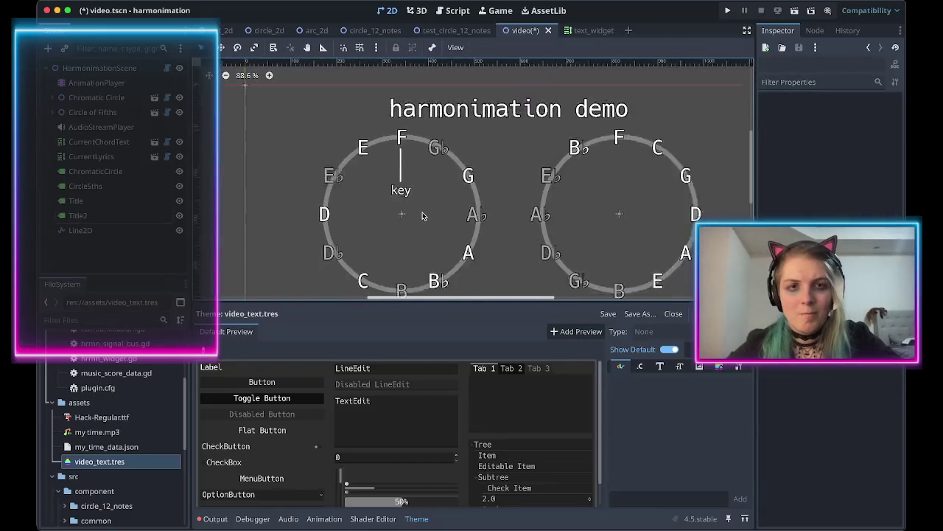
scroll(435, 229, down, 2)
scroll(435, 230, down, 1)
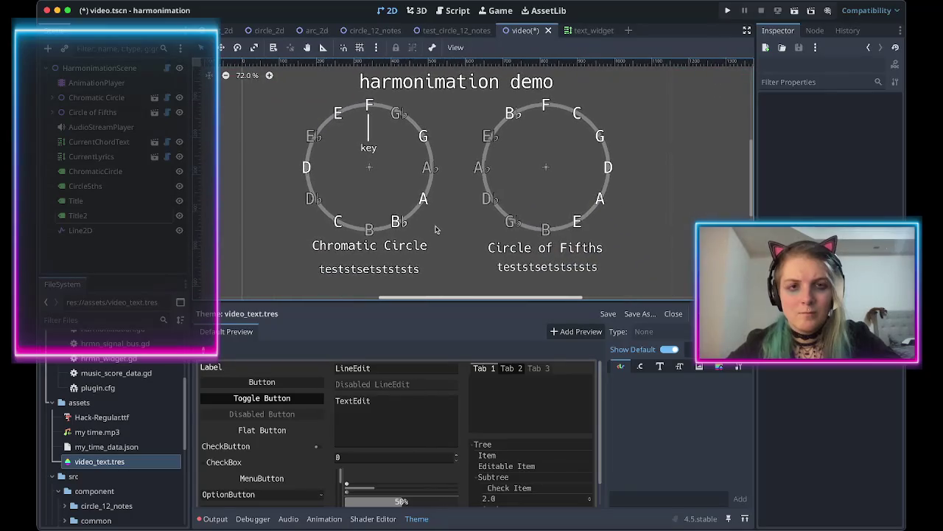
scroll(415, 215, right, 2)
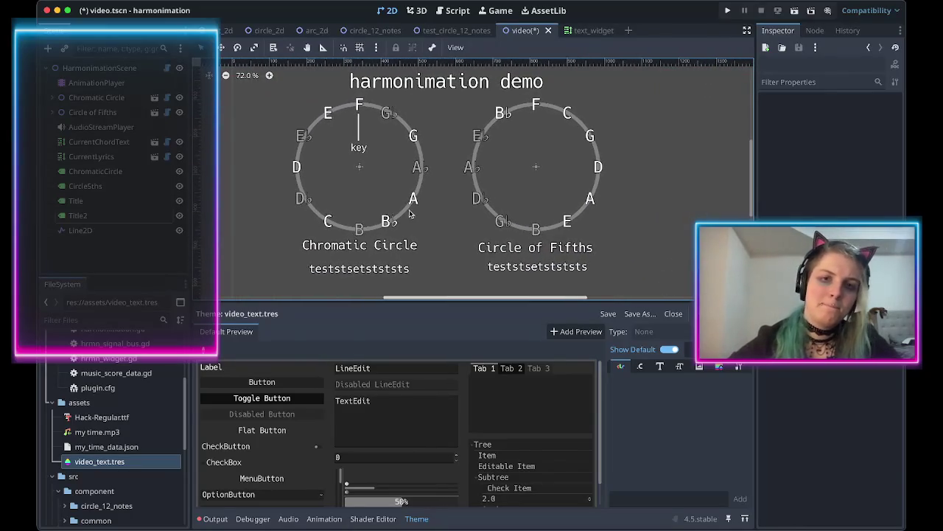
click(79, 231)
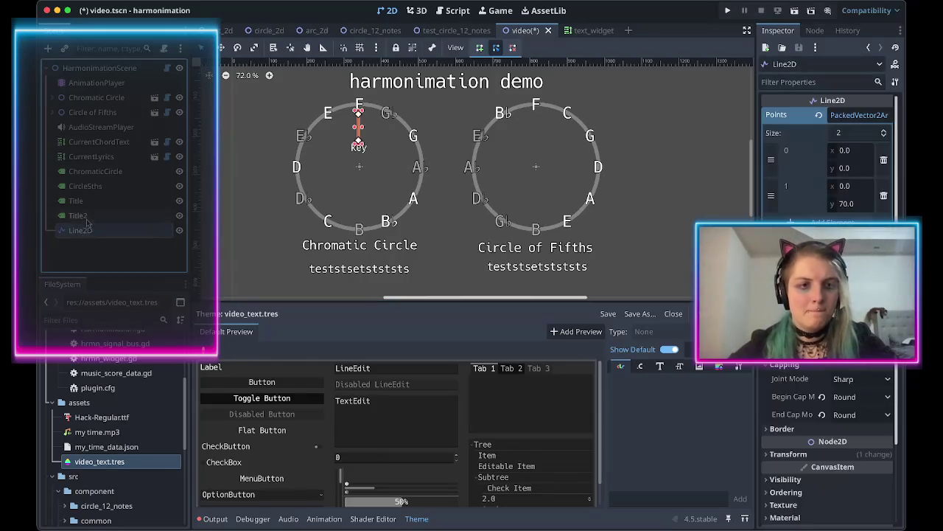
ctrl+click(78, 216)
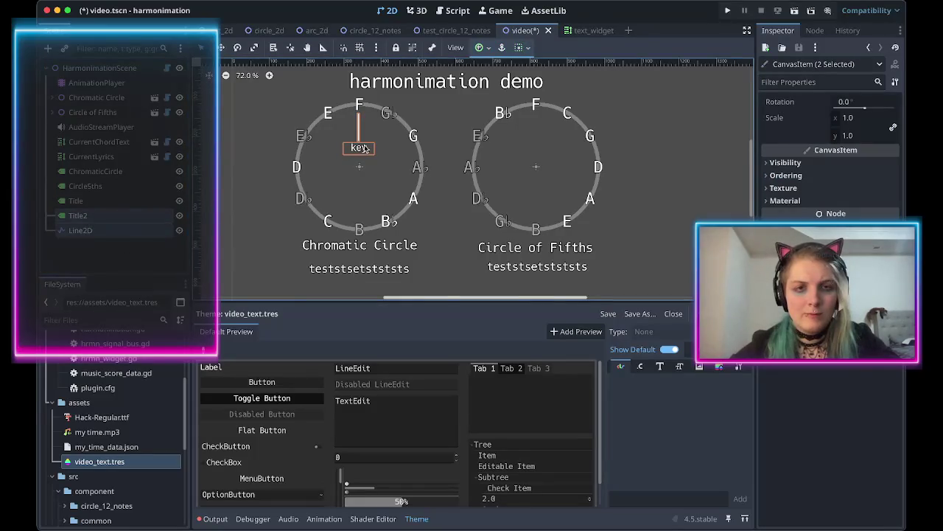
click(102, 233)
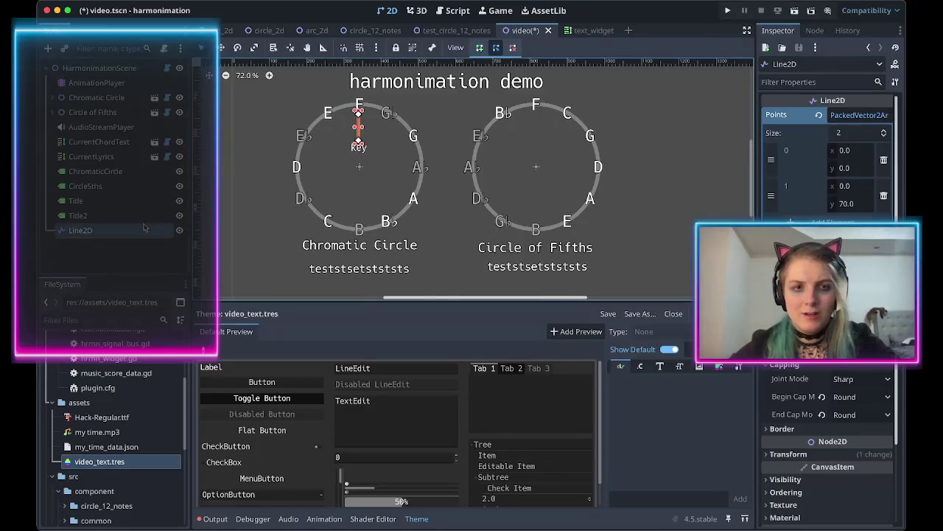
click(128, 221)
text(key )
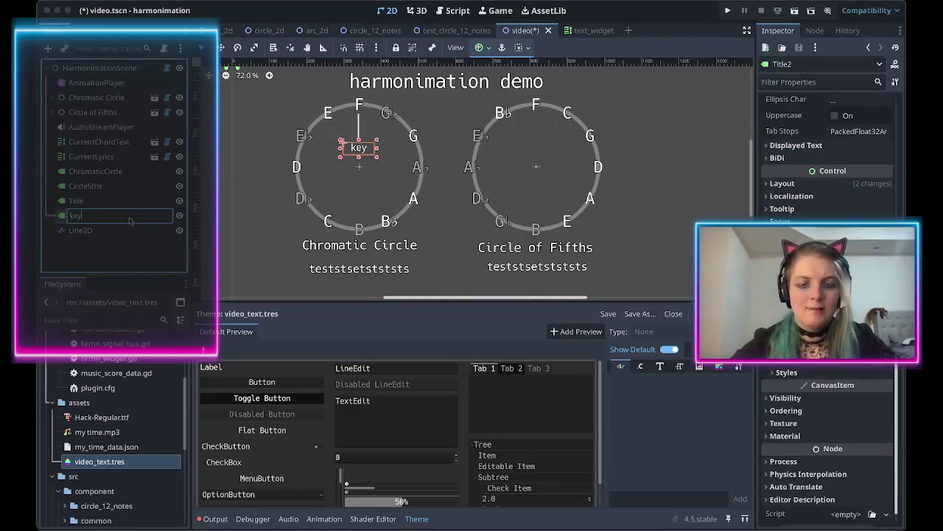
text(CC)
key(Return)
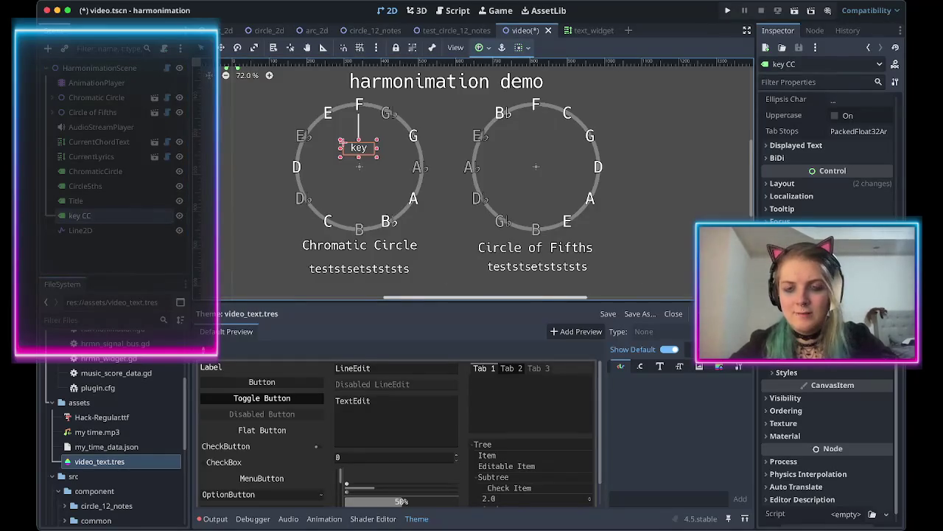
scroll(825, 442, down, 1)
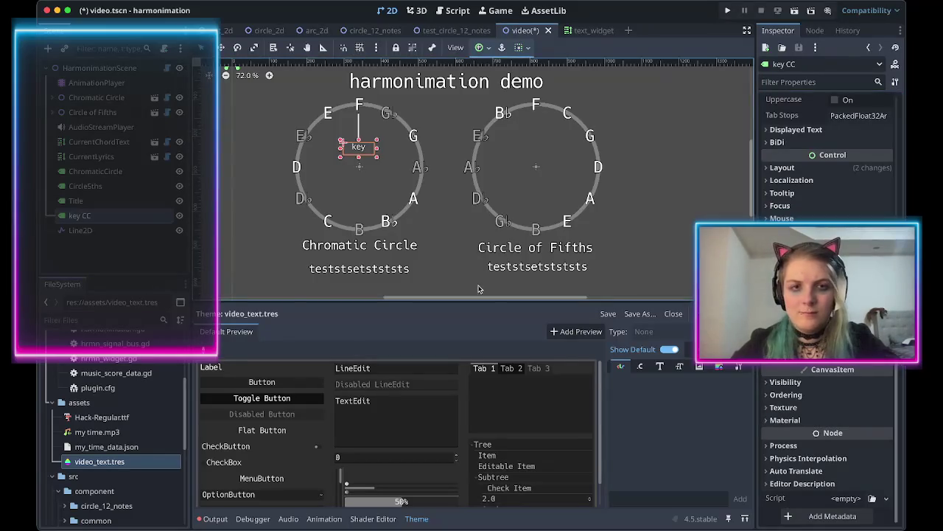
click(426, 213)
scroll(346, 215, up, 2)
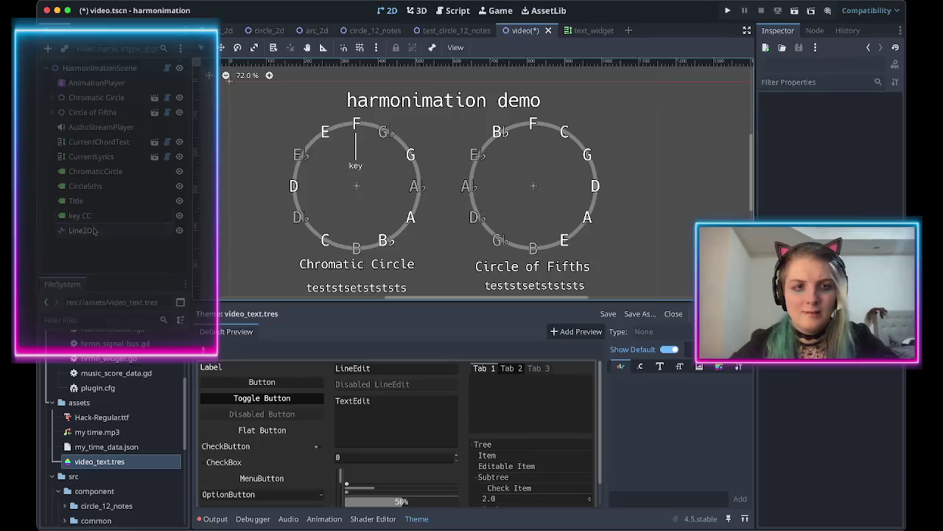
Duplicate the key CC label and its Line2D and move the copies under F on the Circle of Fifths.
click(94, 220)
key(ctrl+d)
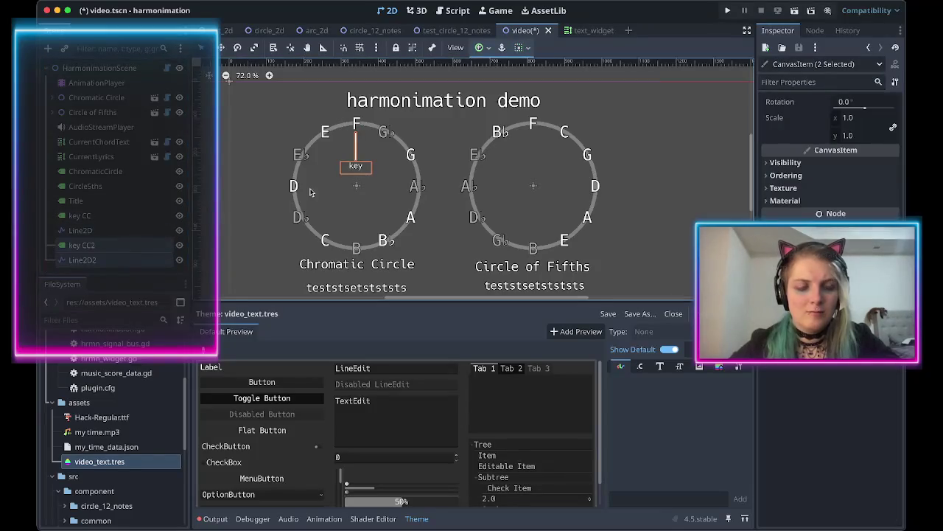
drag(356, 168, 532, 168)
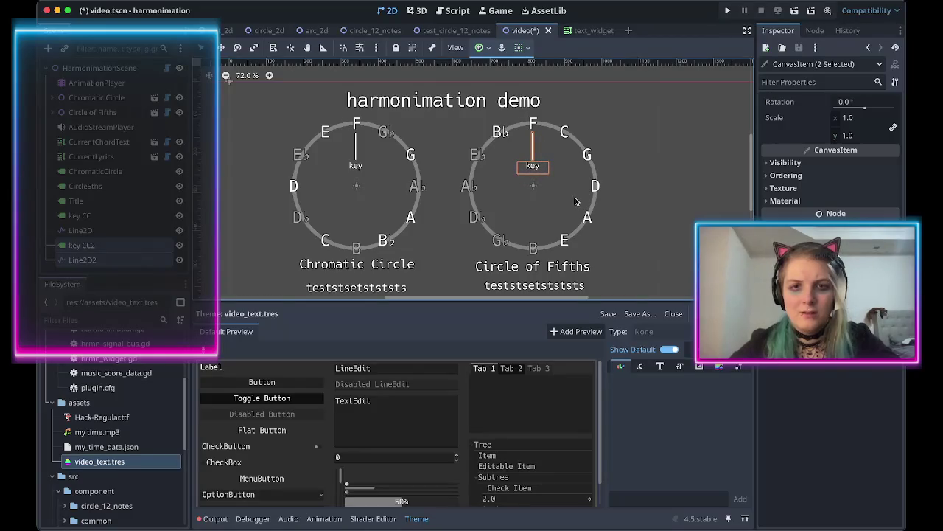
click(577, 202)
scroll(411, 214, down, 1)
scroll(411, 214, down, 3)
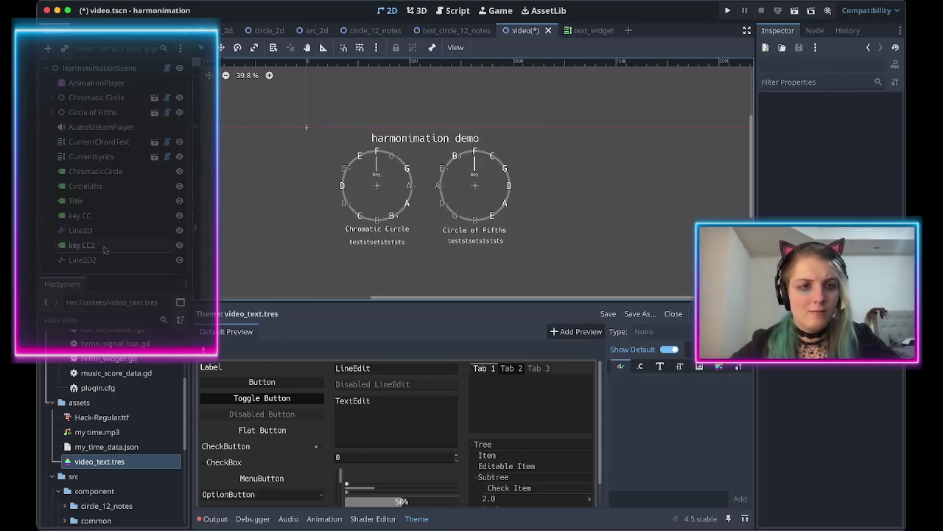
Rename the copied label key CC2 to 'key C5'.
click(82, 244)
key(End)
key(BackSpace)
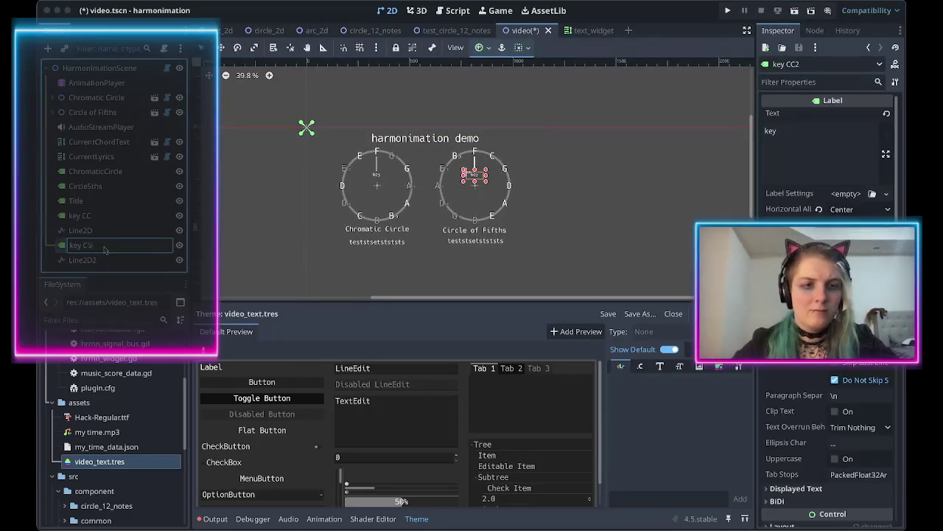
click(102, 259)
Rename the original line to 'key line CC' and its copy to 'key line C5'.
click(92, 233)
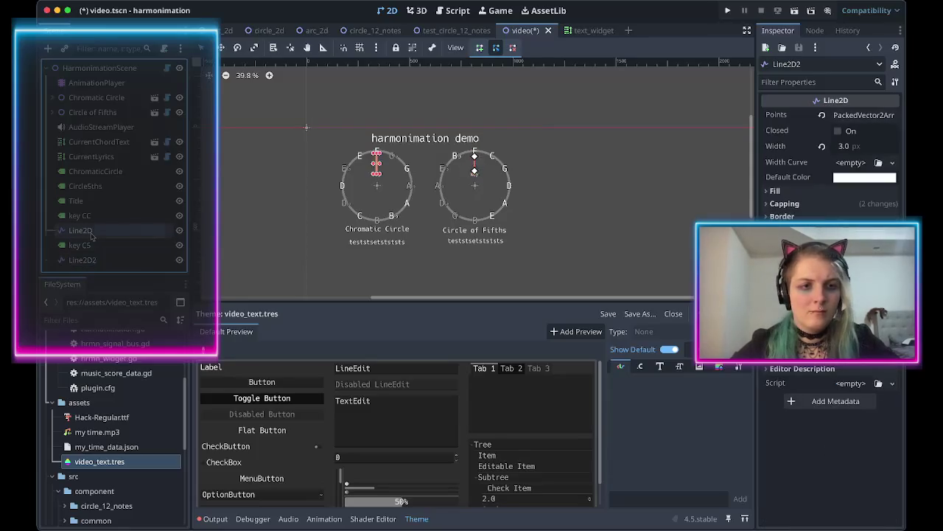
double_click(90, 233)
text(key l)
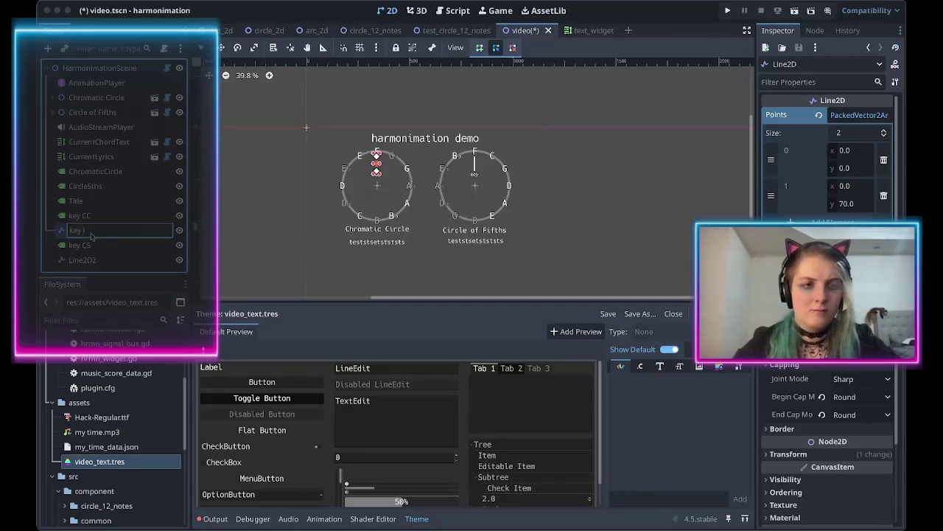
double_click(101, 259)
text(key line C)
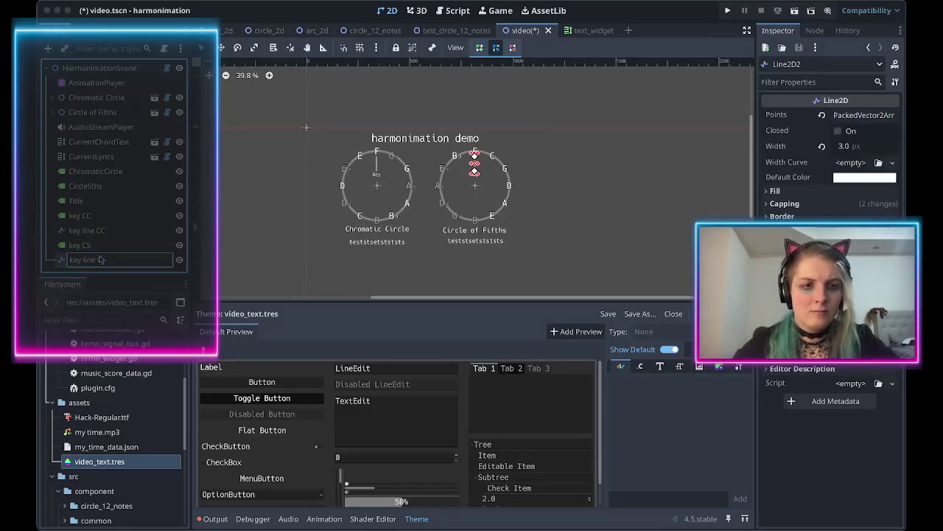
text(5)
key(Return)
click(575, 228)
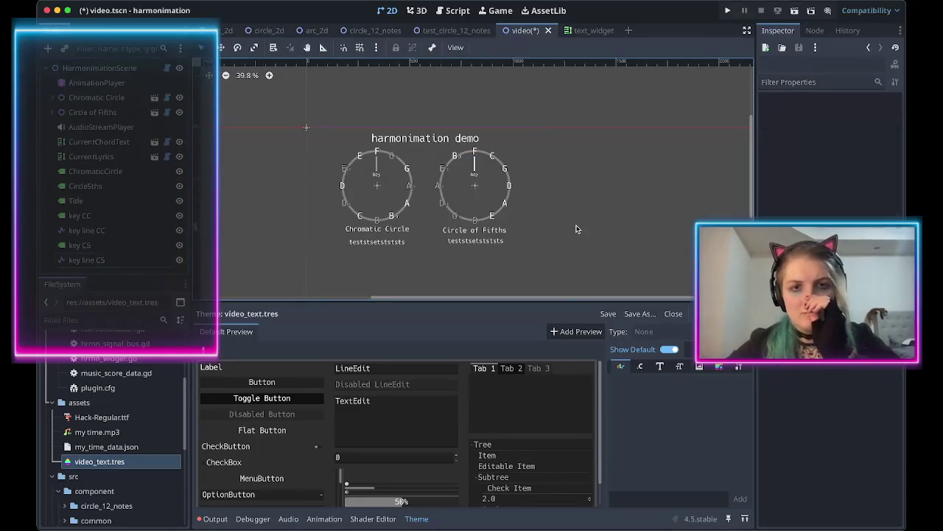
scroll(441, 198, up, 5)
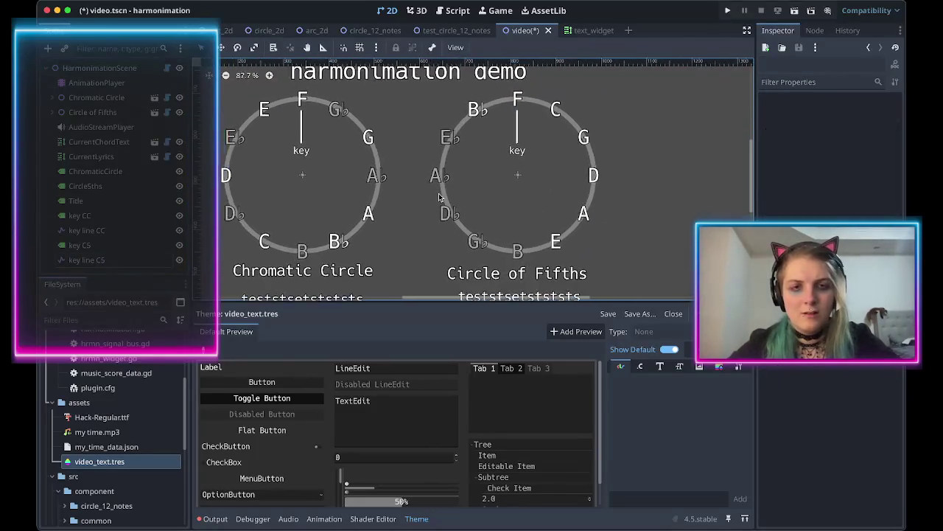
scroll(440, 197, down, 3)
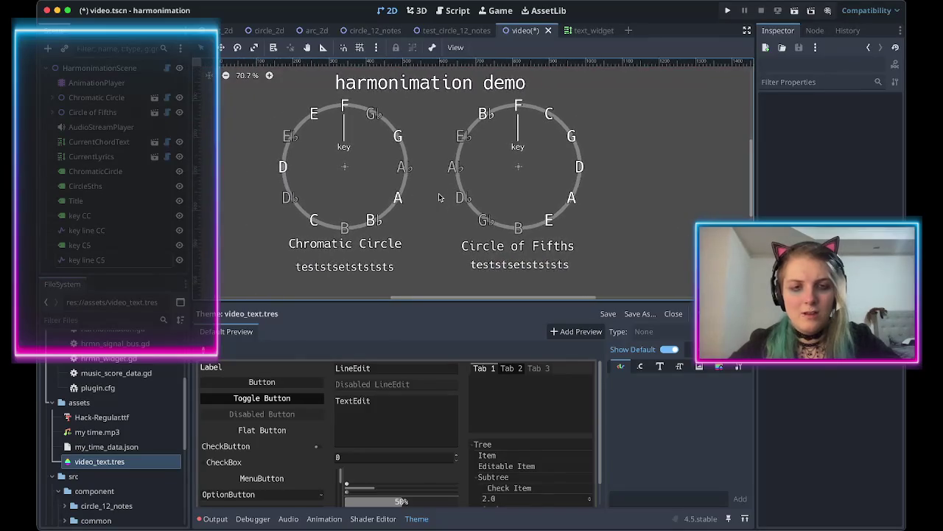
right_click(439, 198)
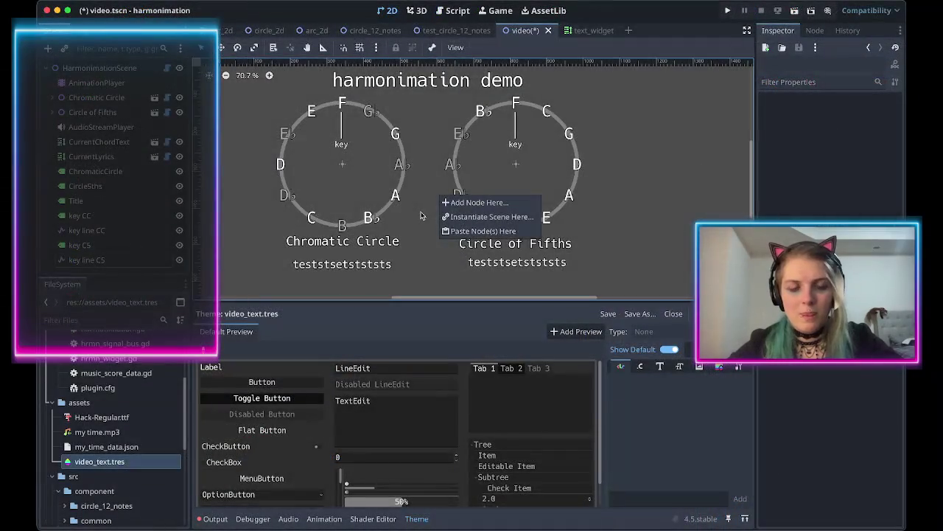
click(421, 216)
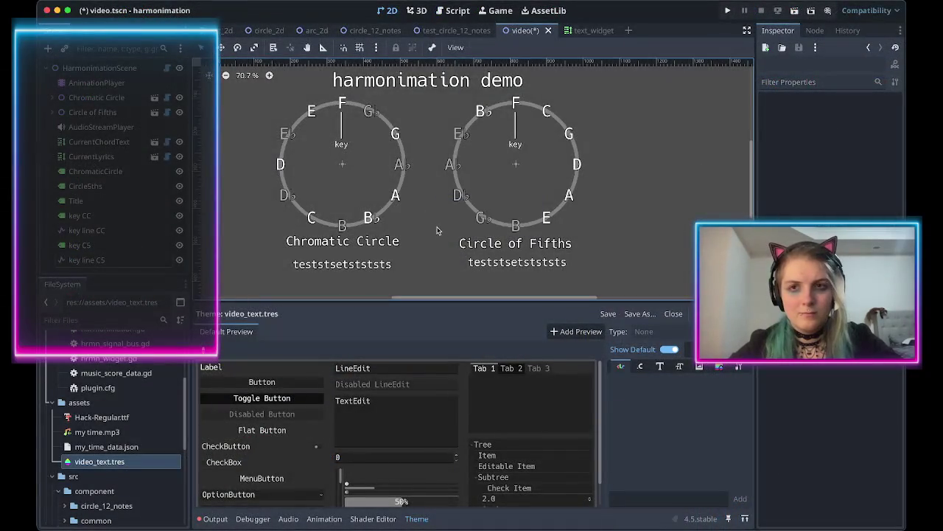
scroll(424, 229, down, 2)
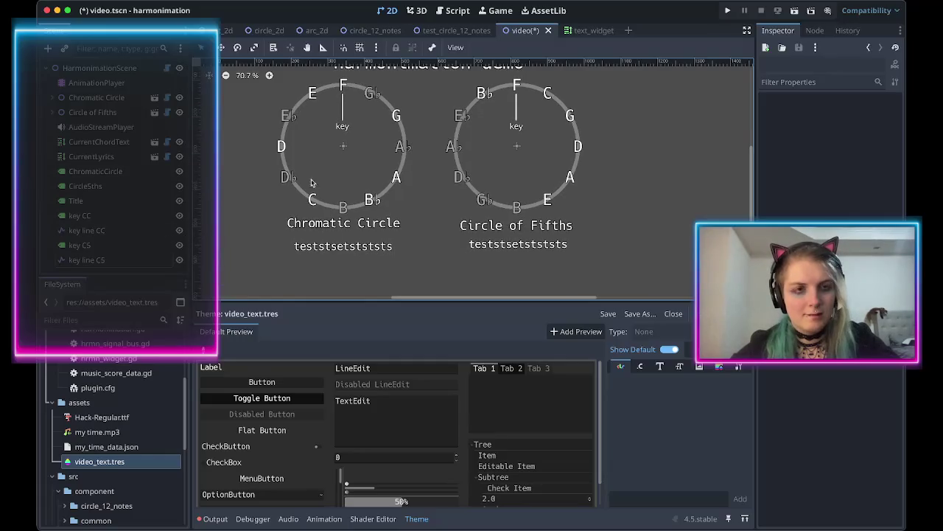
scroll(328, 184, up, 1)
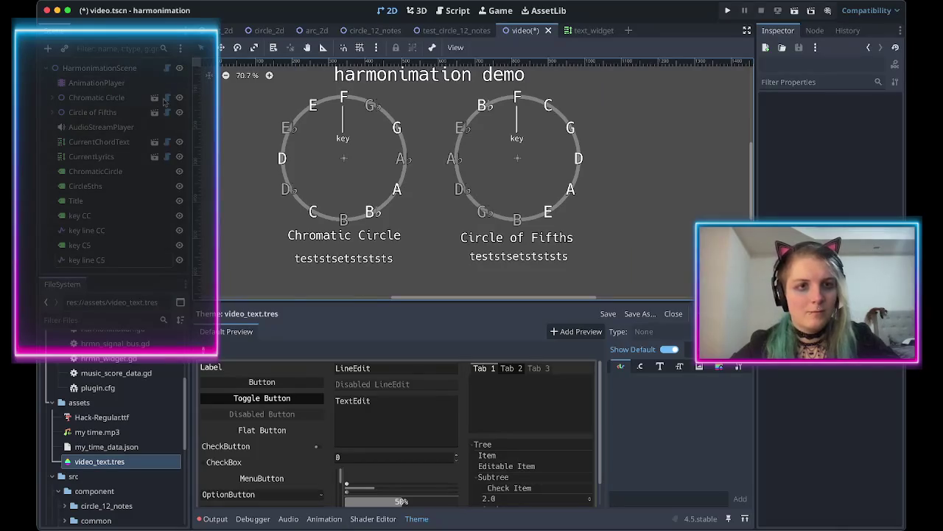
Check CurrentChordText's Text Source and leave it on Static.
click(103, 146)
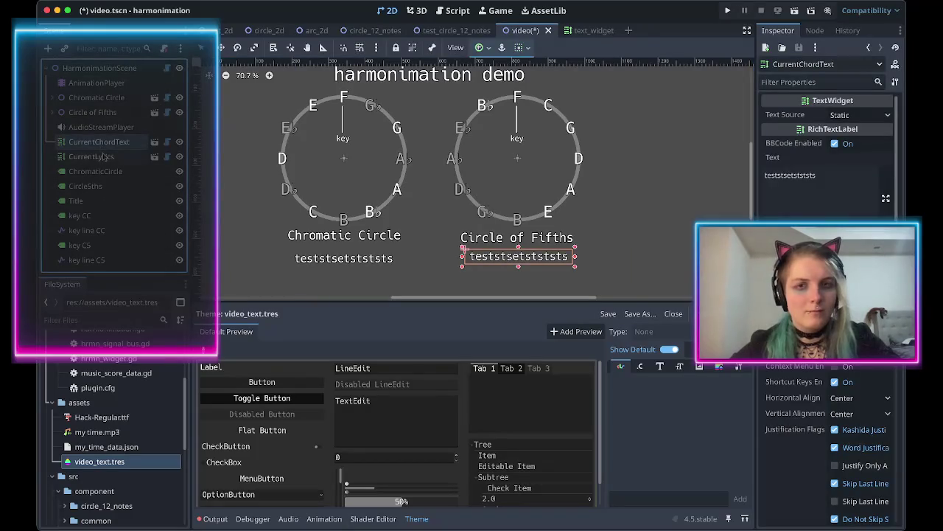
click(103, 156)
click(99, 141)
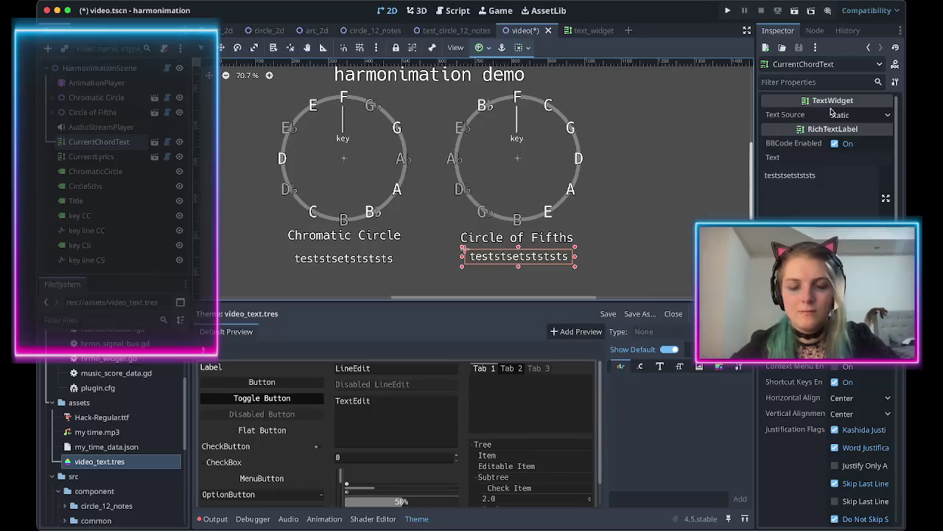
click(856, 115)
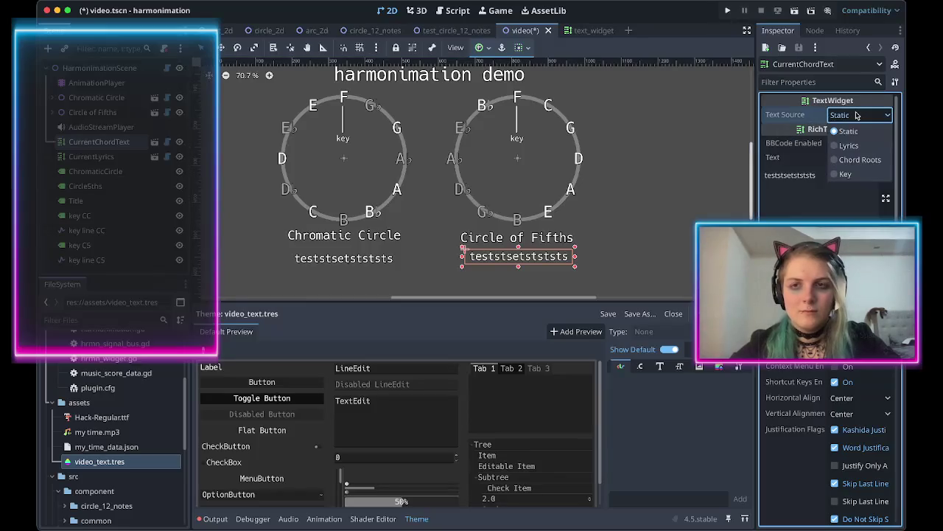
click(849, 130)
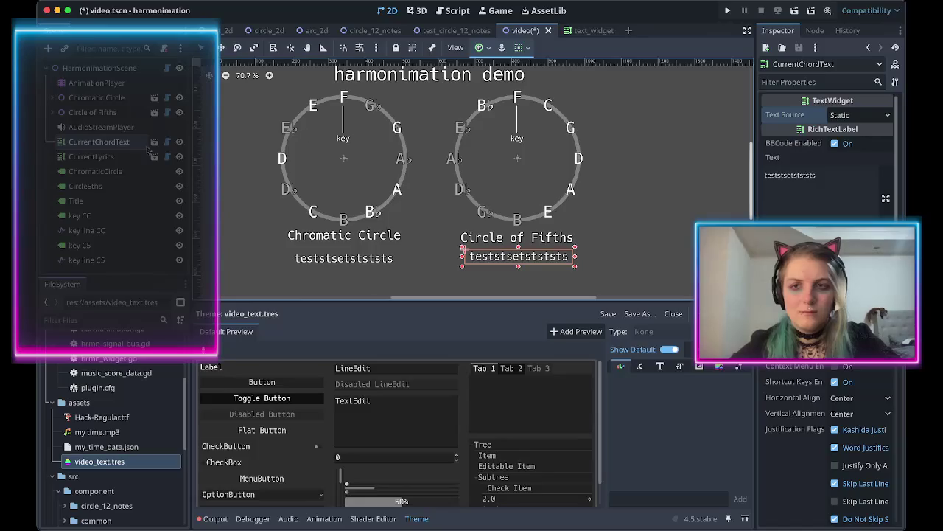
Set CurrentLyrics' Text Source to Lyrics and save the scene.
click(111, 156)
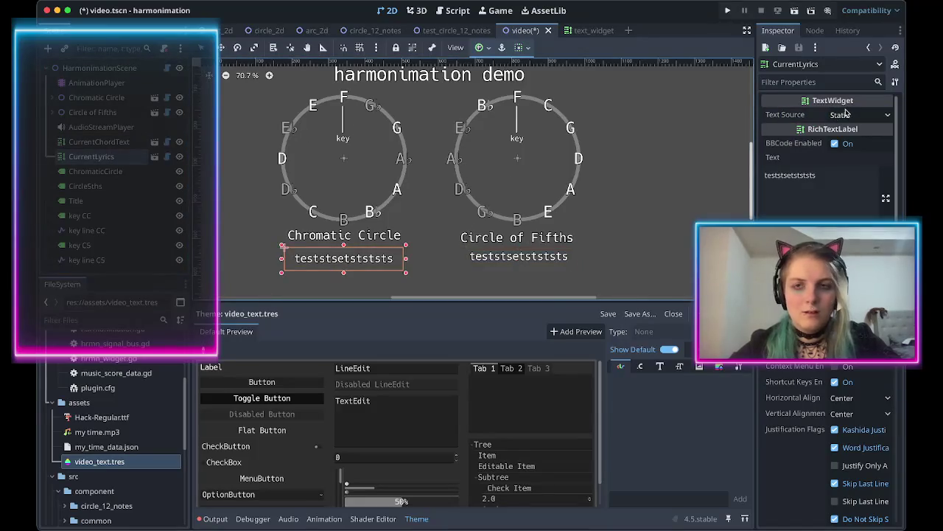
click(846, 115)
click(849, 145)
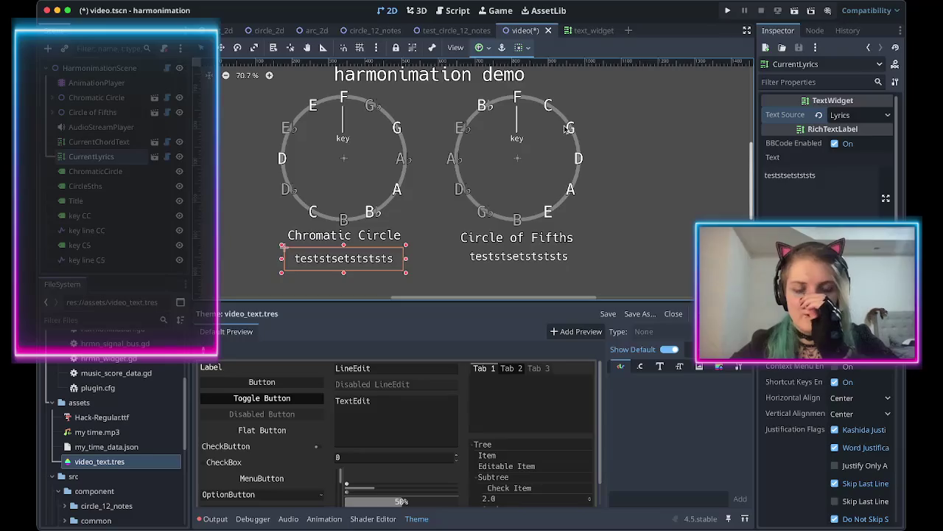
key(ctrl+s)
click(451, 10)
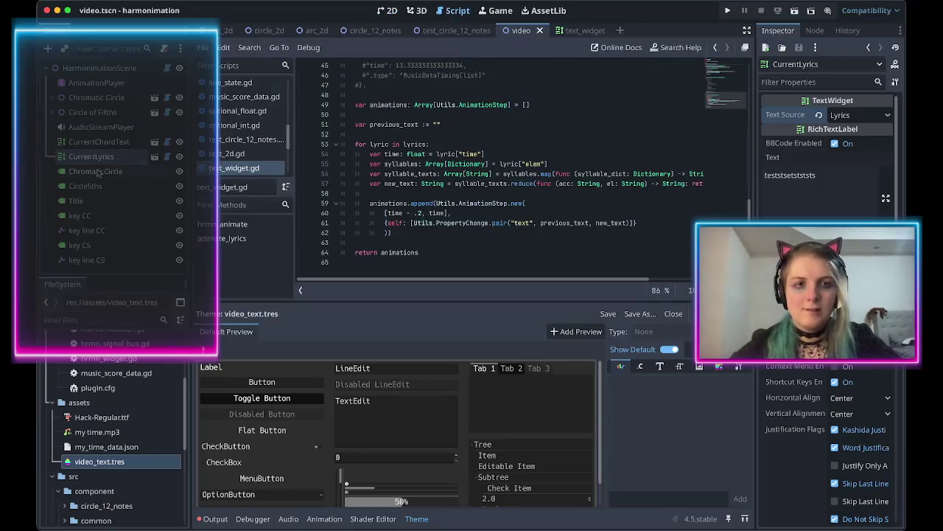
Delete the STATIC-only assert line from hrmn_animate in text_widget.gd and save.
click(434, 173)
scroll(467, 174, up, 10)
scroll(466, 175, up, 3)
triple_click(398, 174)
key(BackSpace)
key(BackSpace)
key(ctrl+s)
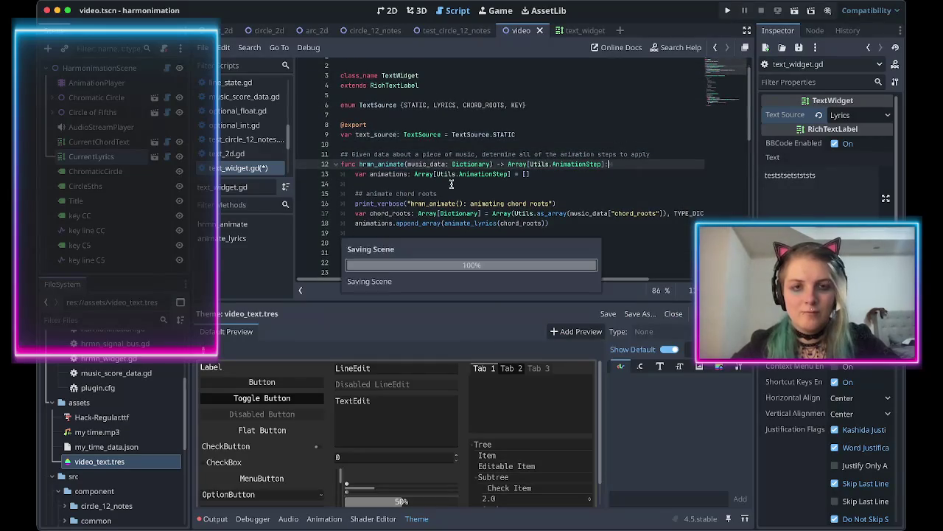
Begin a 'switch' line after the animations declaration and search the web for 'godot switch statement'.
click(450, 184)
key(Return)
key(Return)
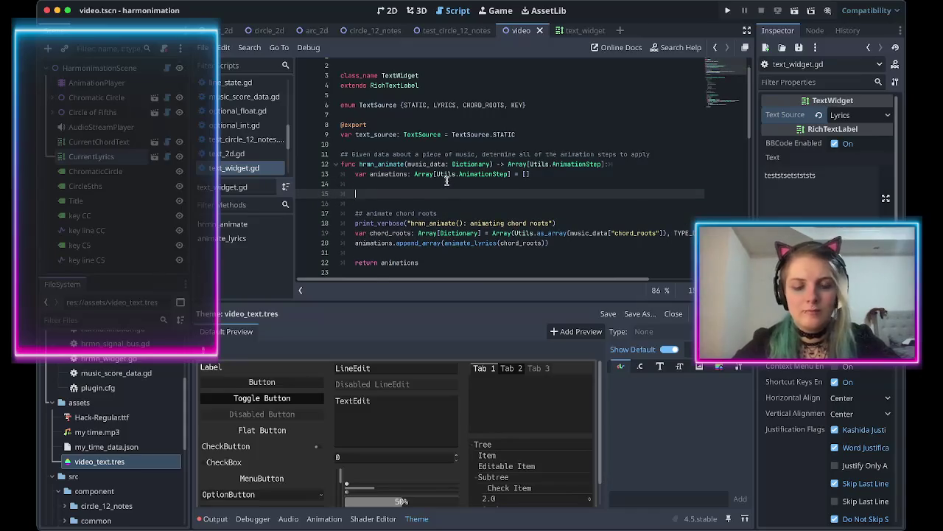
text(switch)
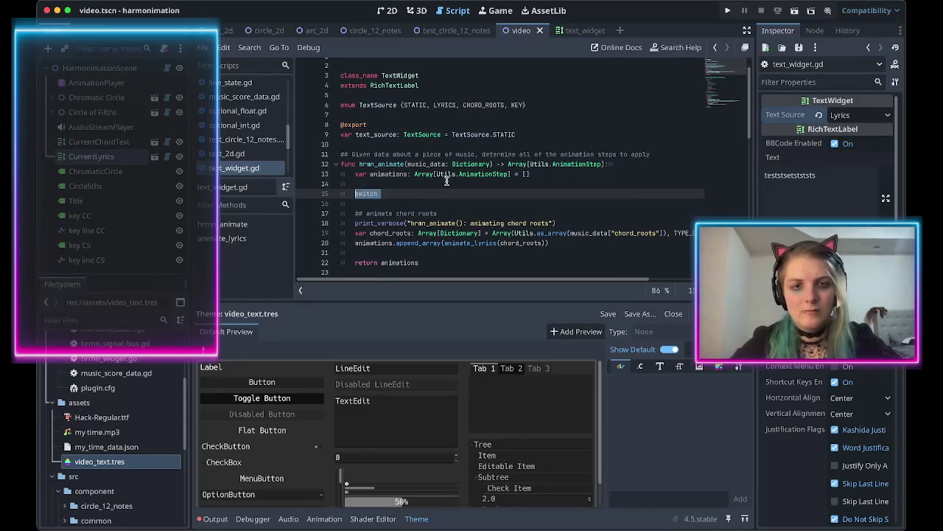
key(alt+Tab)
key(ctrl+t)
text(godot s)
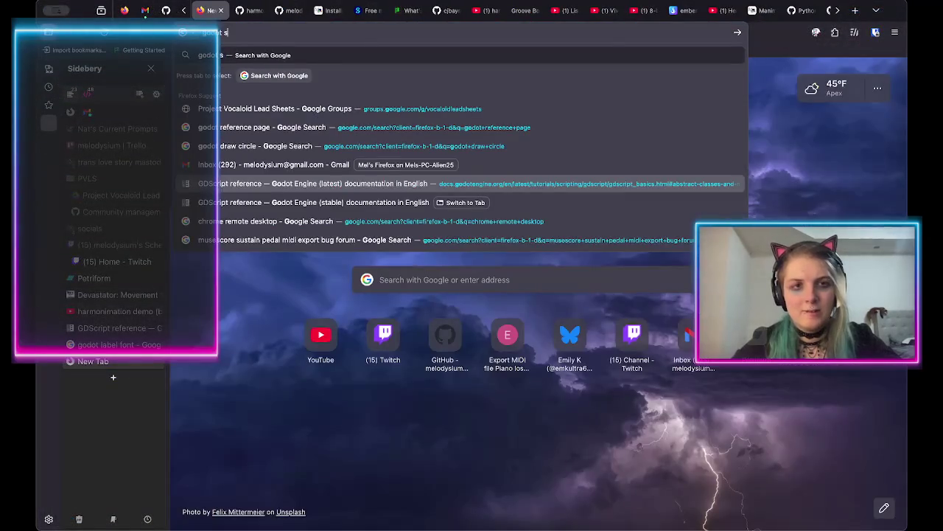
text(witch )
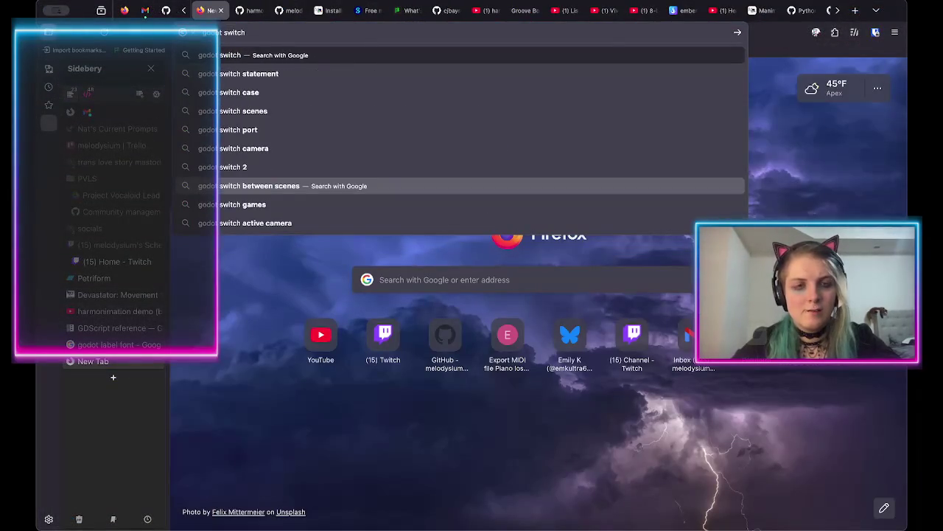
text(statement)
Search Google for 'godot switch statement', then refine the query to 'godot match'.
key(Return)
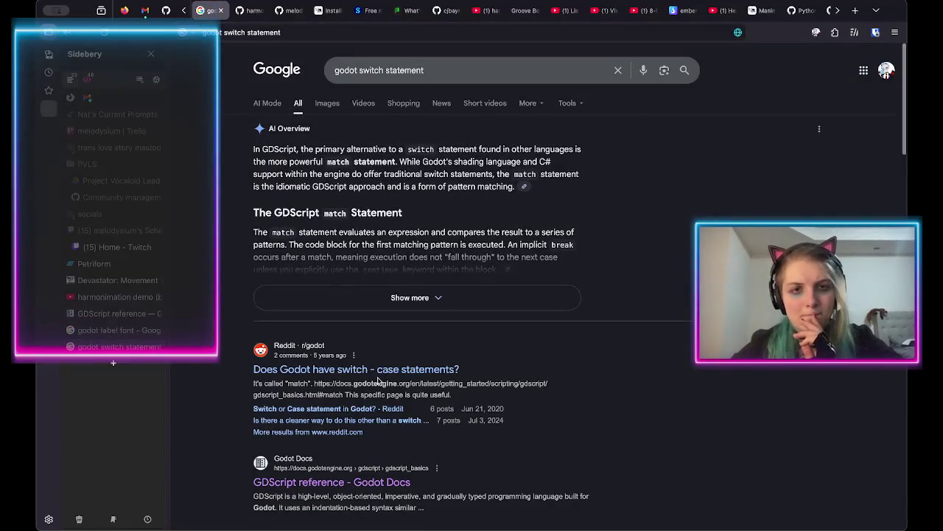
drag(359, 70, 425, 70)
text(match)
key(Return)
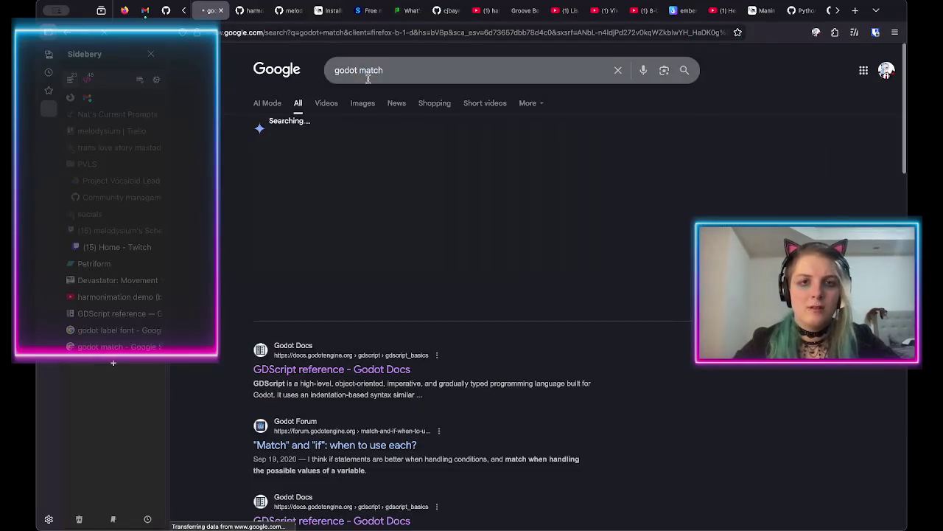
Open the GDScript reference page and read its match statement section.
click(314, 370)
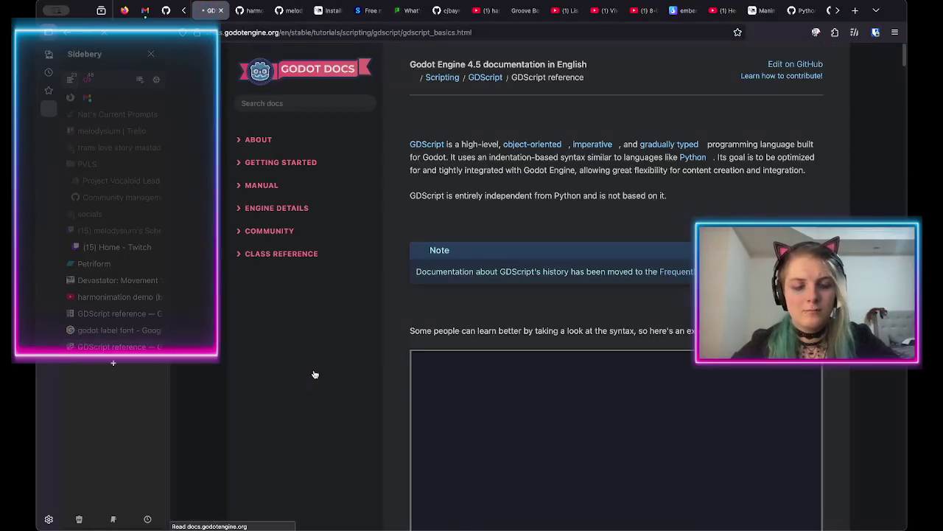
key(ctrl+f)
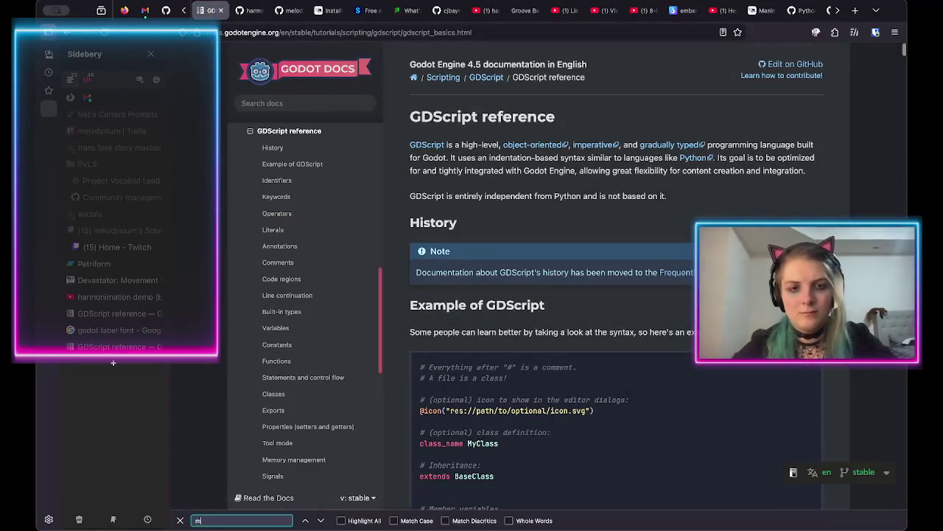
text(match)
key(Return)
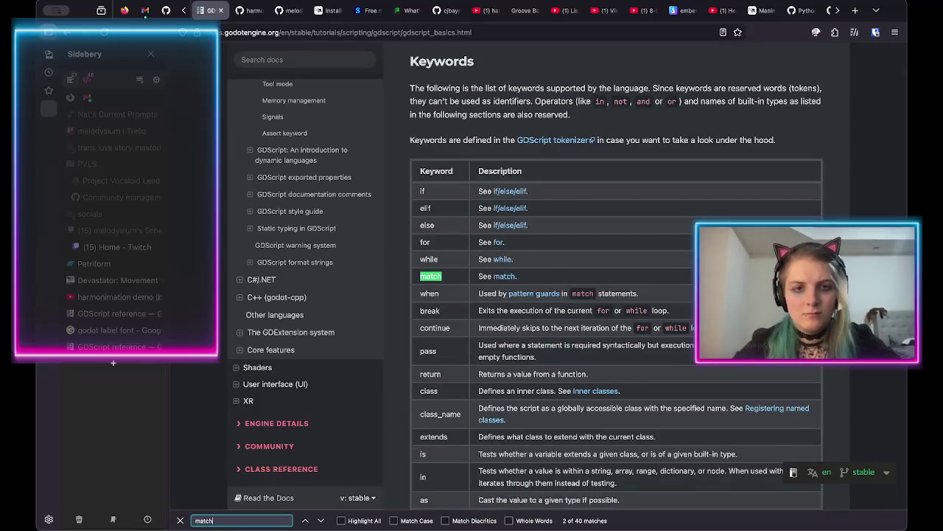
key(shift+Return)
key(Return)
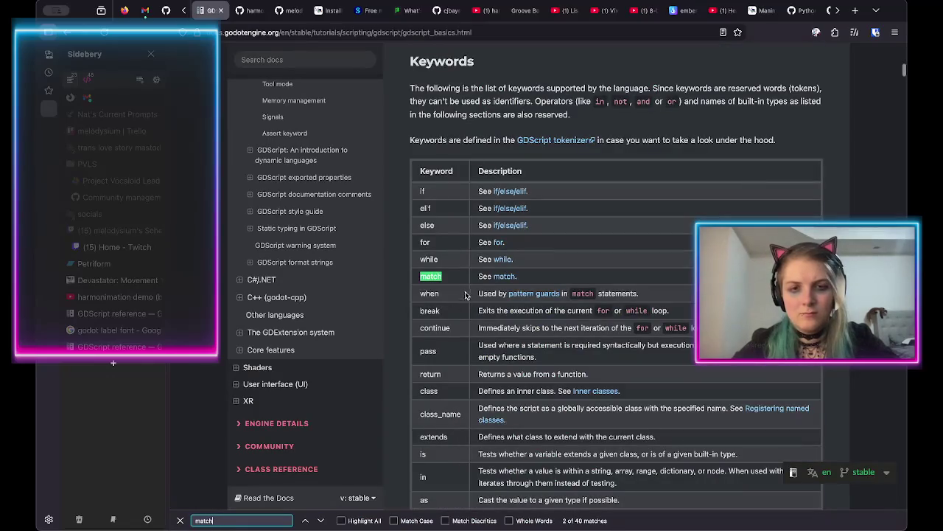
click(505, 276)
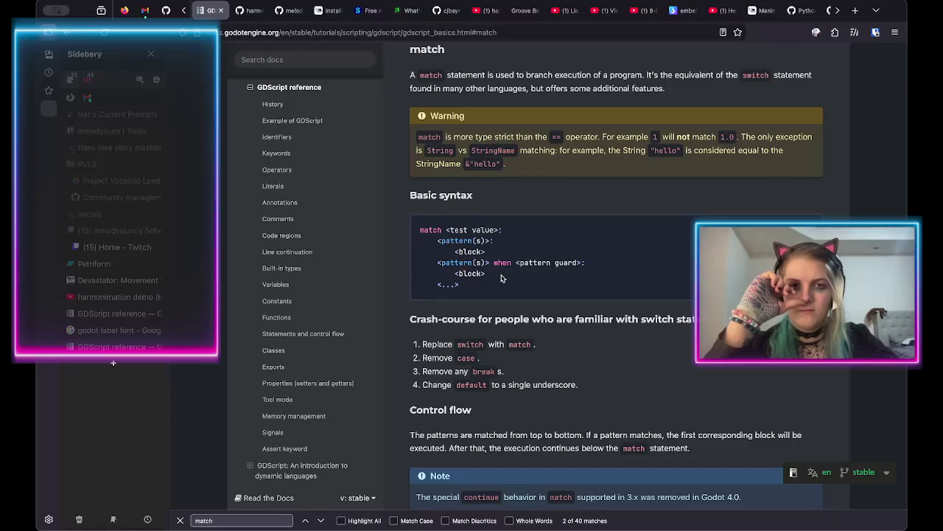
scroll(501, 278, down, 1)
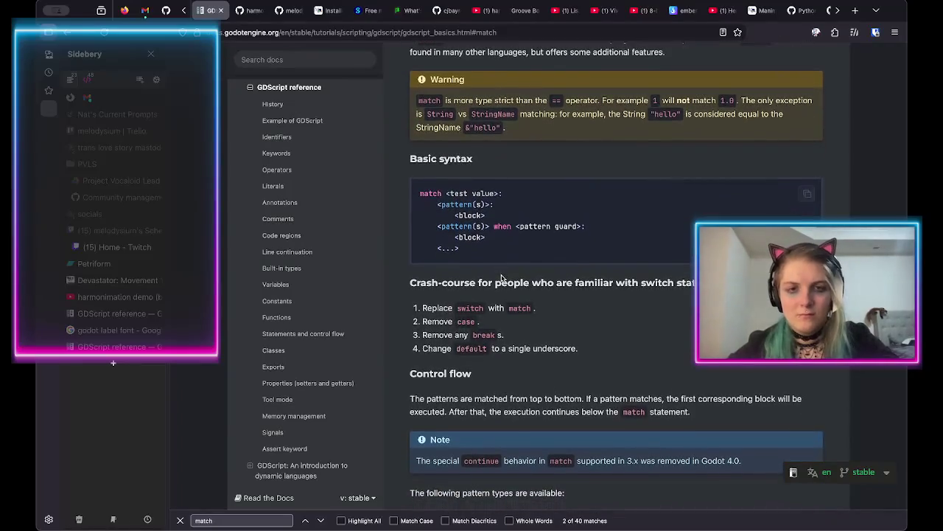
scroll(501, 278, down, 5)
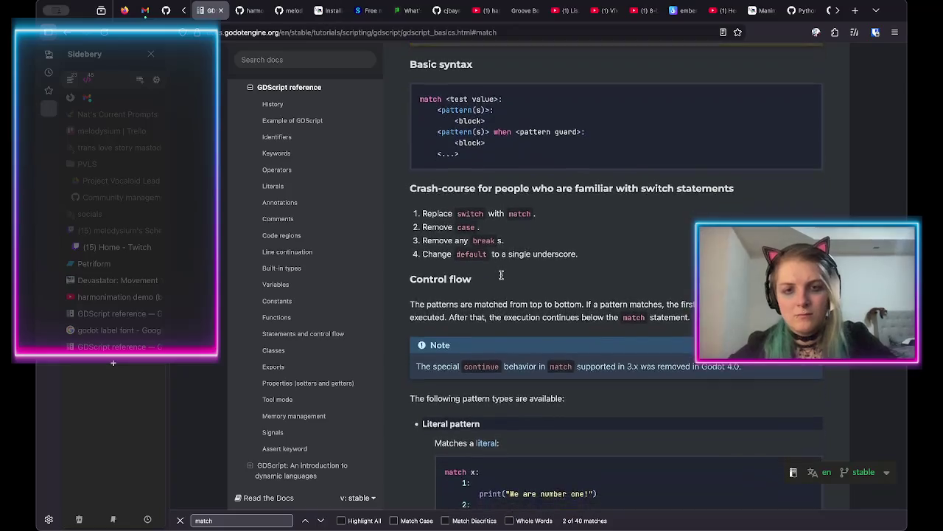
scroll(501, 277, down, 1)
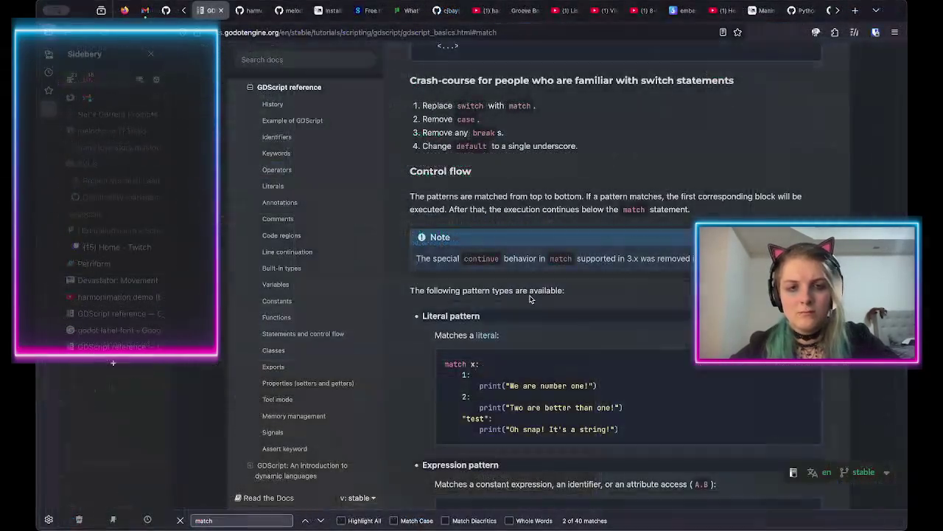
scroll(529, 298, down, 3)
scroll(529, 297, down, 5)
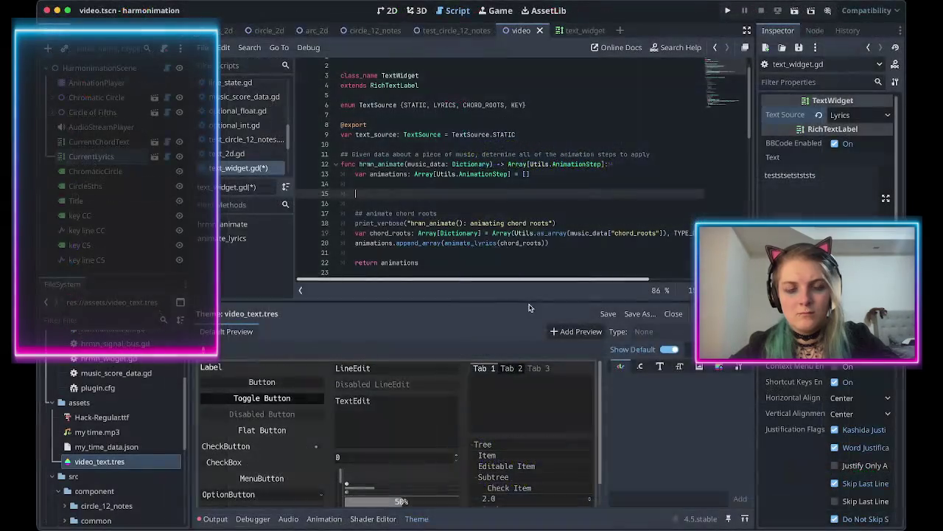
Match on text_source with a TextSource.LYRICS case that prints "TODO".
text(match )
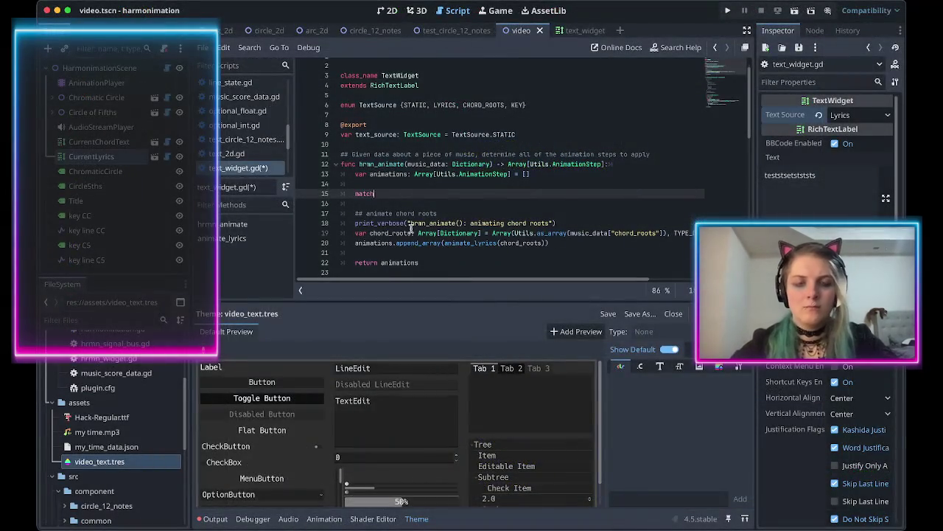
text(text_source:)
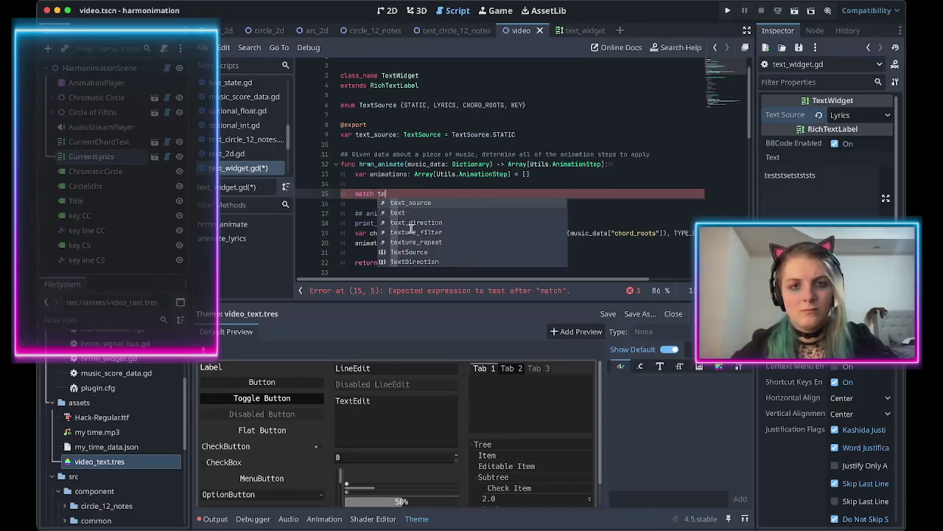
key(Return)
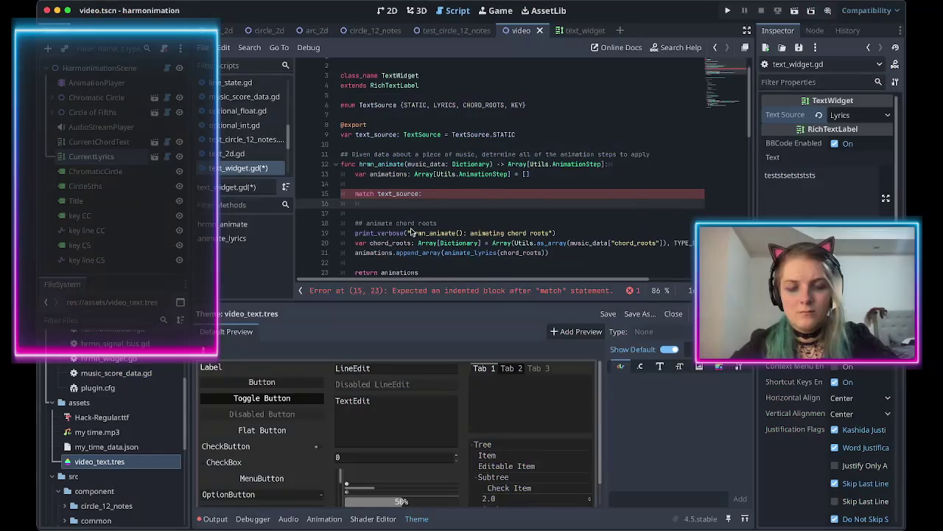
text(LYRI)
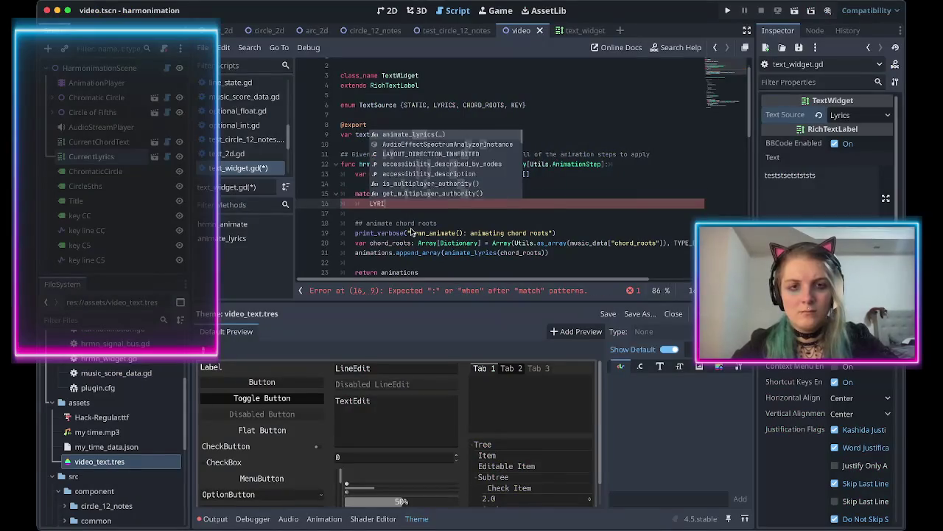
text(CS:)
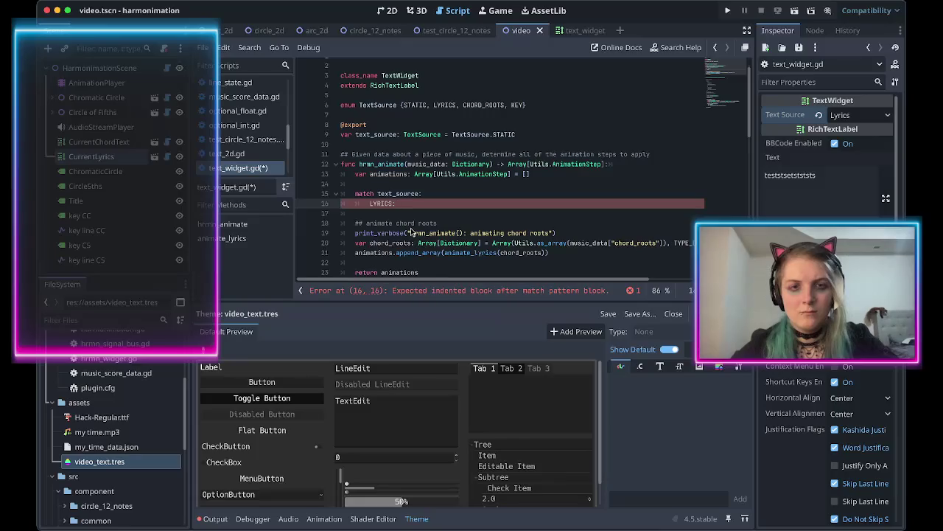
text(TextSource.)
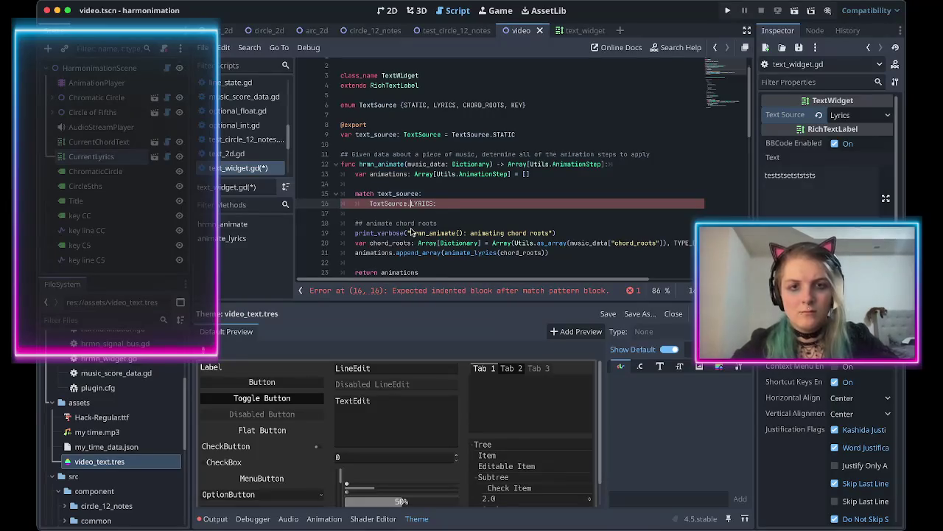
key(super+Tab)
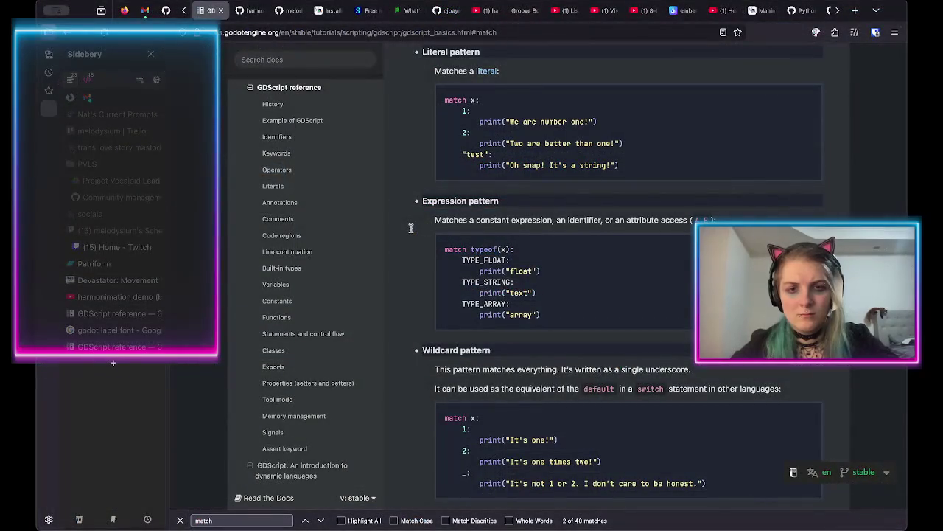
key(super+Tab)
text(print)
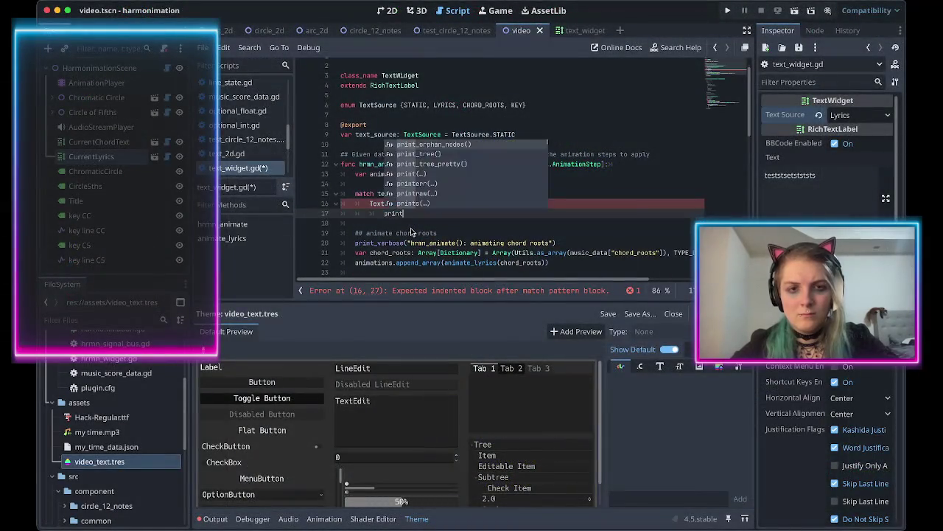
text(("TODO"))
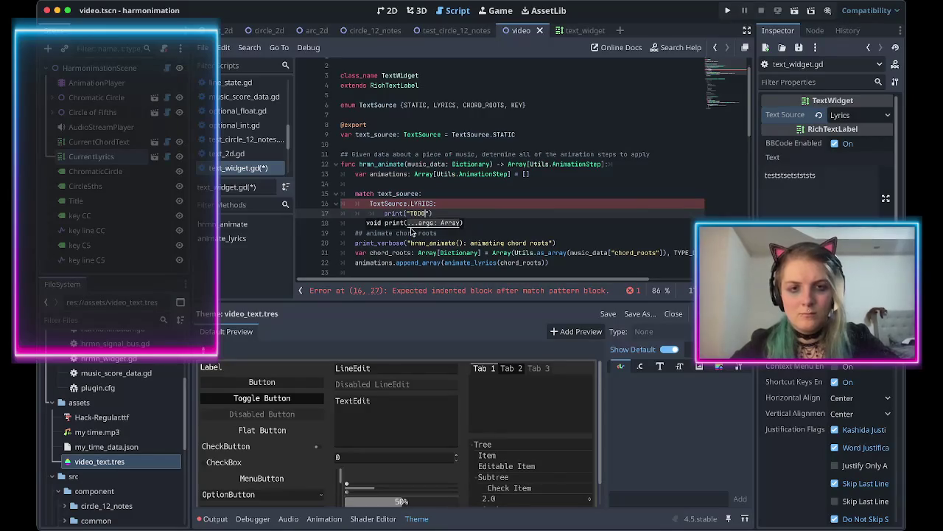
key(Return)
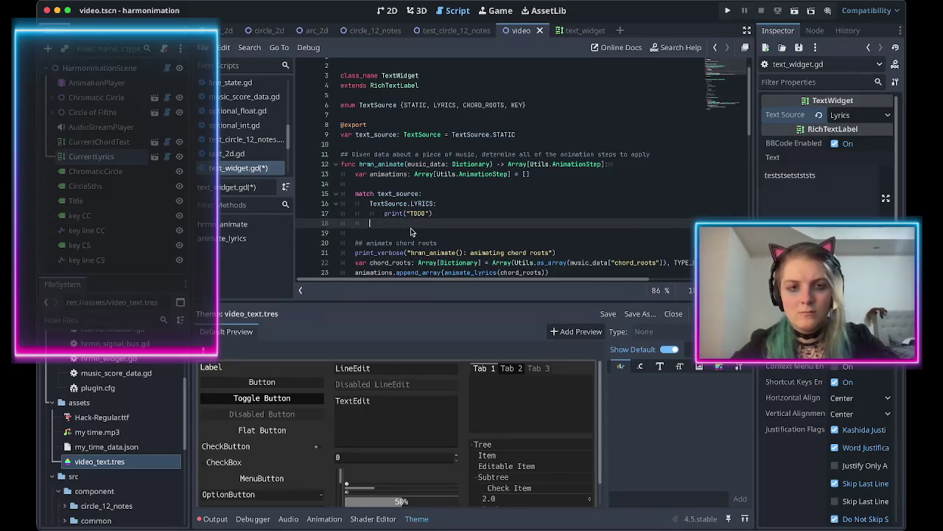
text(_)
text(:)
Add a '_:' case printing "TextWidget.hrmn_animate(): ignoring un-implemented Text Source type: %s" % [text_source].
key(Return)
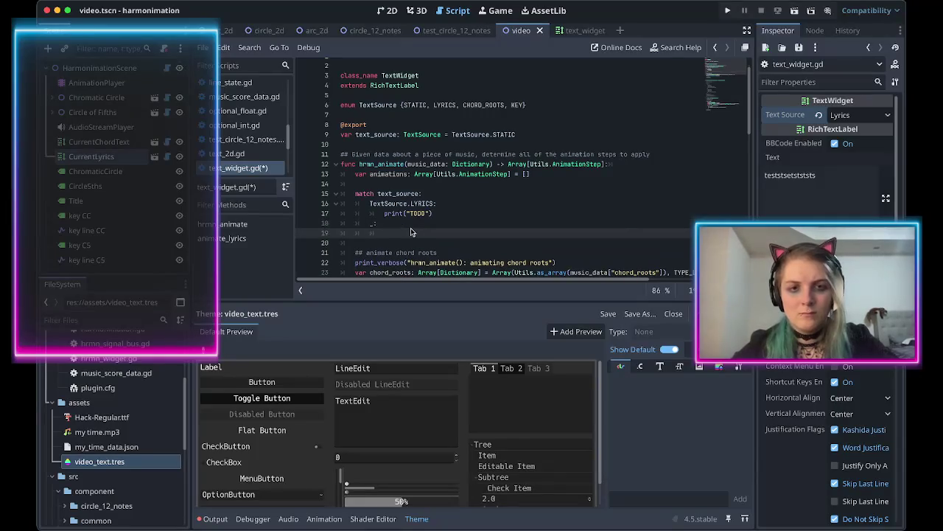
text(print(")
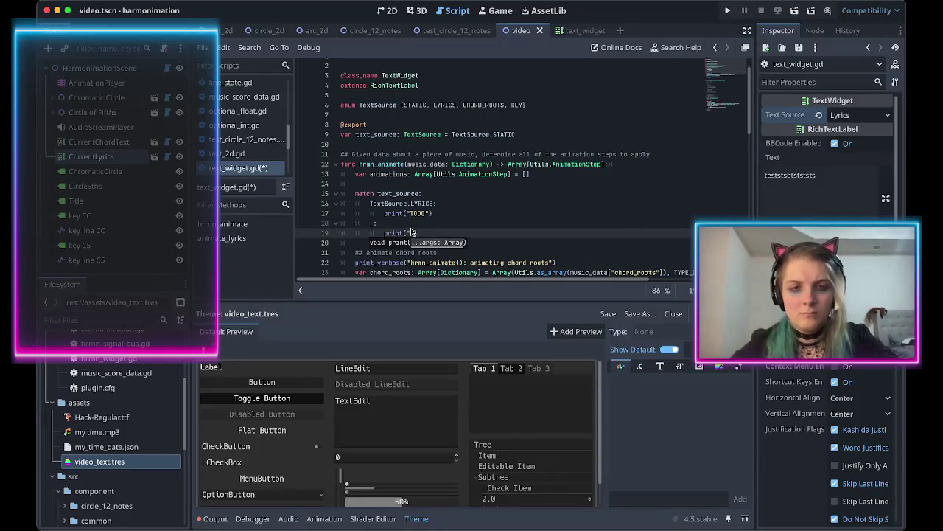
scroll(413, 236, down, 1)
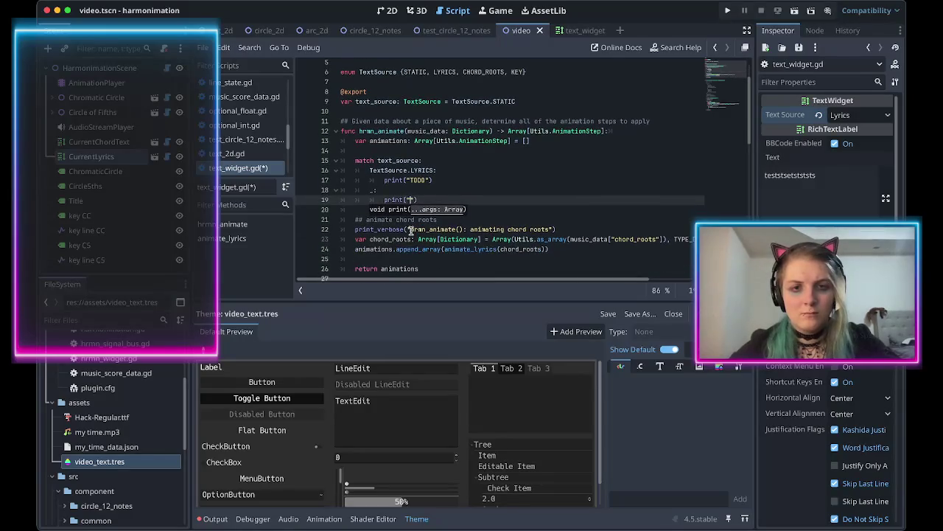
drag(411, 229, 550, 229)
key(ctrl+c)
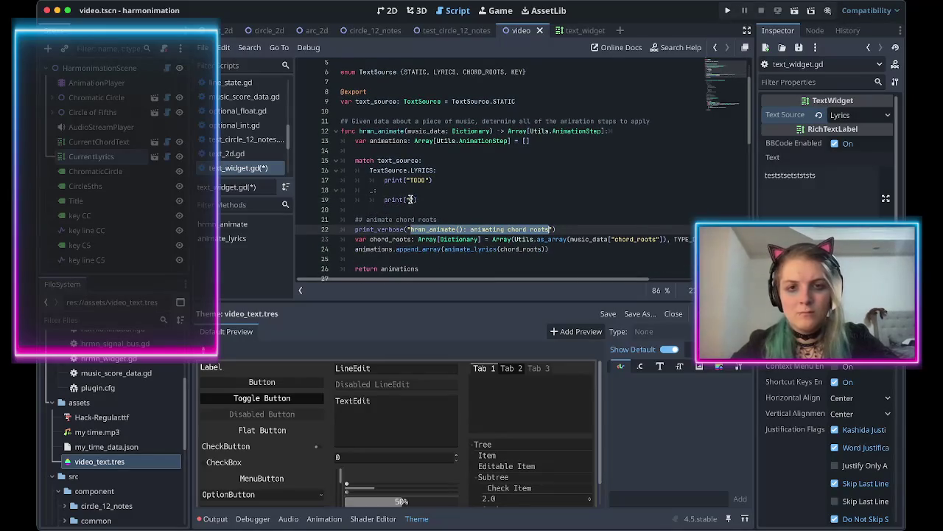
click(410, 200)
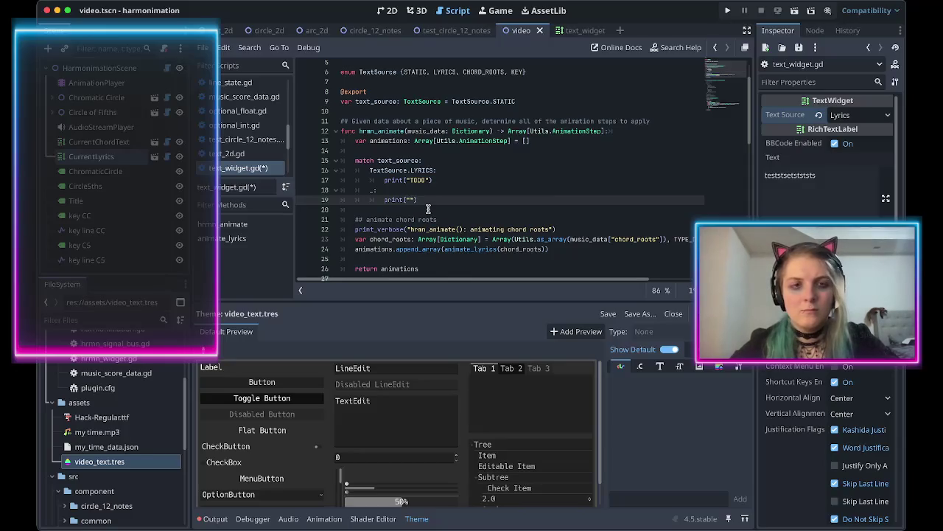
text(text_widget)
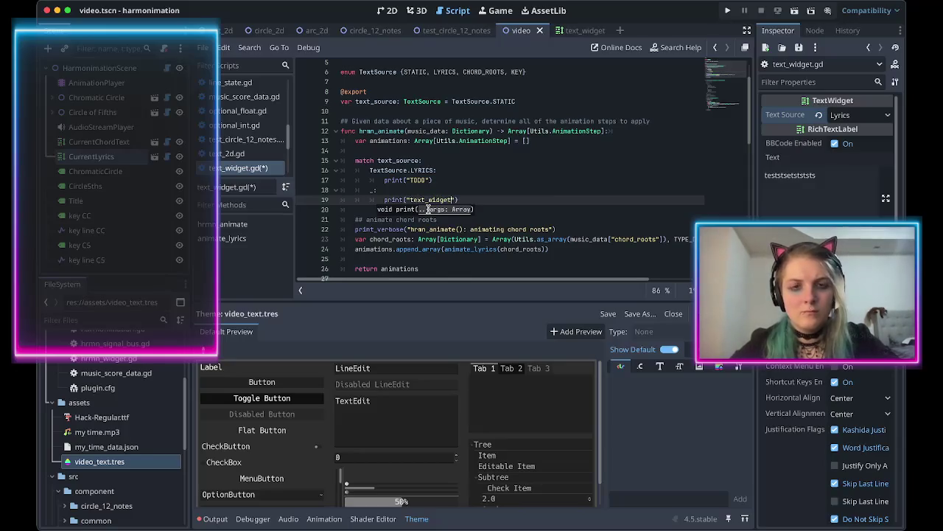
key(ctrl+shift+Left)
text(T)
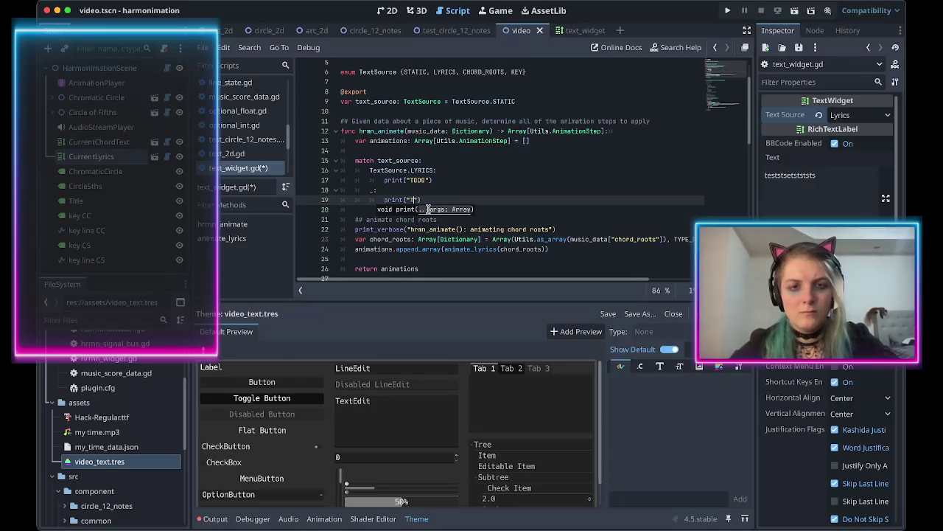
text(extWidget)
text(.)
key(ctrl+v)
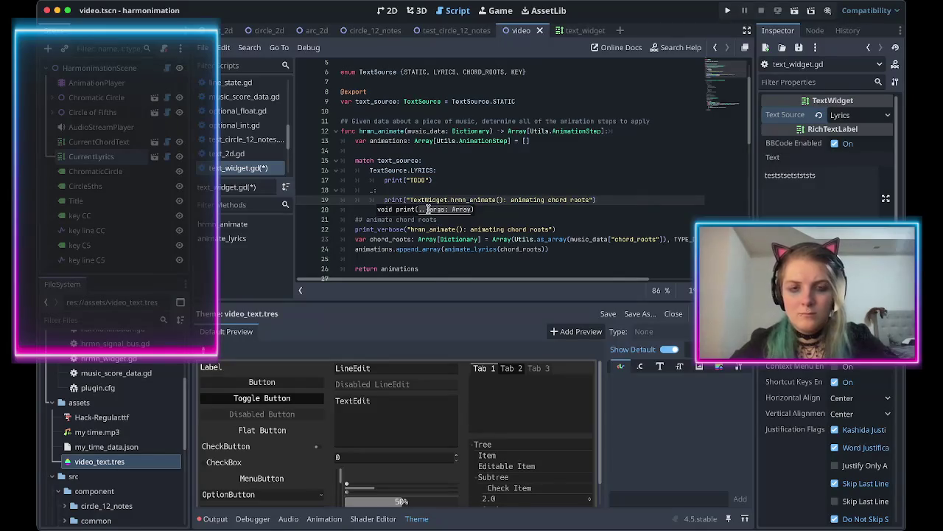
key(ctrl+shift+Left)
key(ctrl+shift+Left)
key(ctrl+shift+Left)
key(ctrl+shift+Left)
key(ctrl+shift+Left)
key(ctrl+shift+Right)
key(ctrl+shift+Right)
key(ctrl+shift+Right)
key(ctrl+shift+Left)
text(ignoring u)
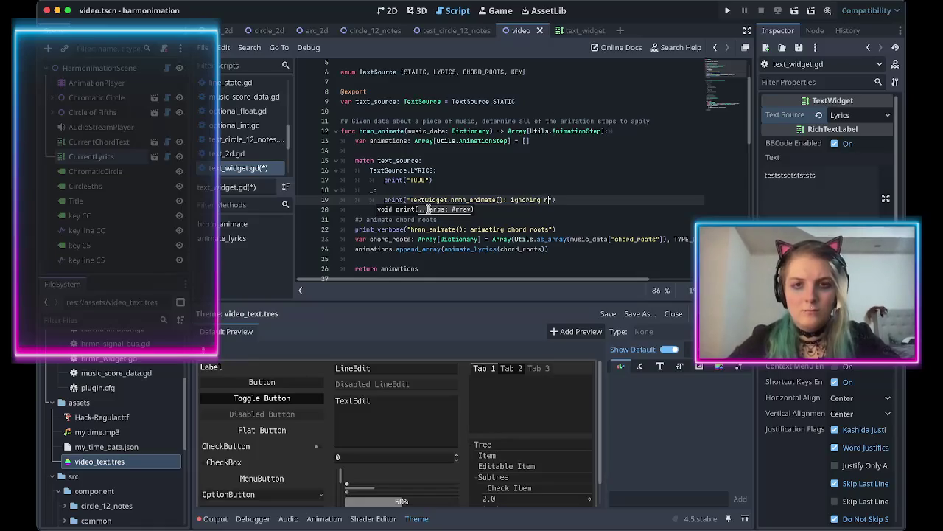
text(n-implemented Te)
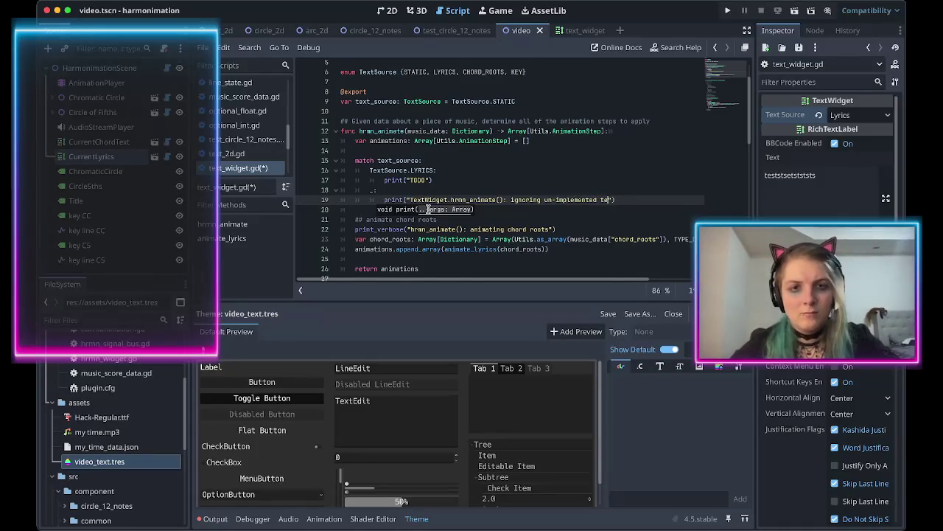
text(xt Source type: %s)
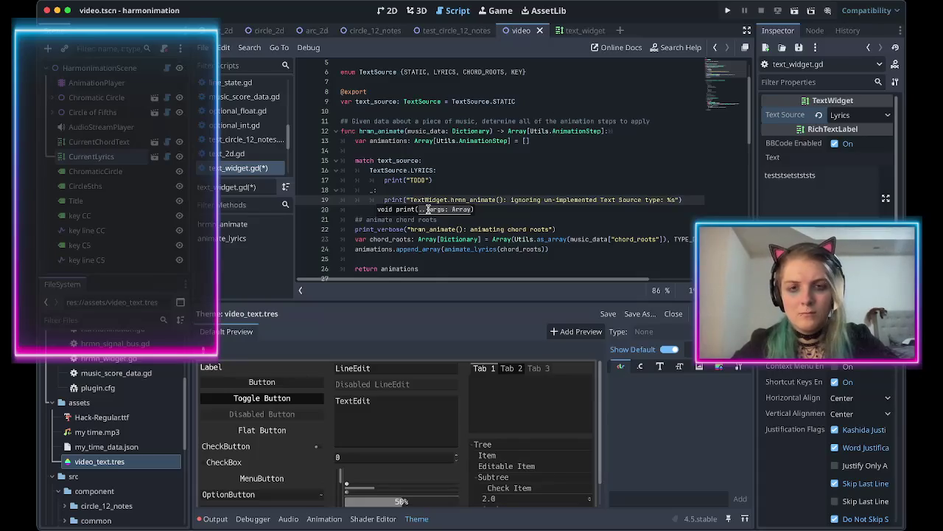
scroll(428, 209, right, 2)
text(text_source)
scroll(429, 206, left, 2)
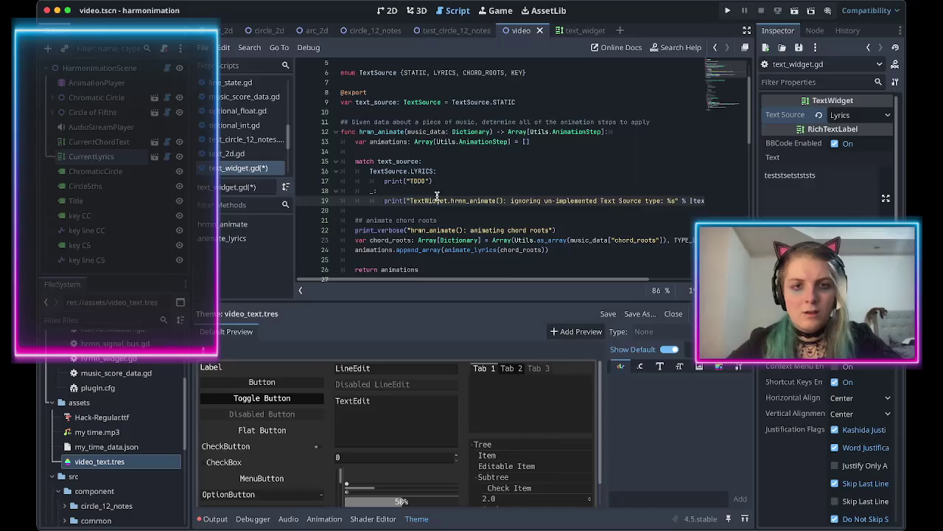
Delete the print_verbose line that logs the chord roots.
scroll(437, 196, down, 2)
drag(554, 190, 565, 181)
key(BackSpace)
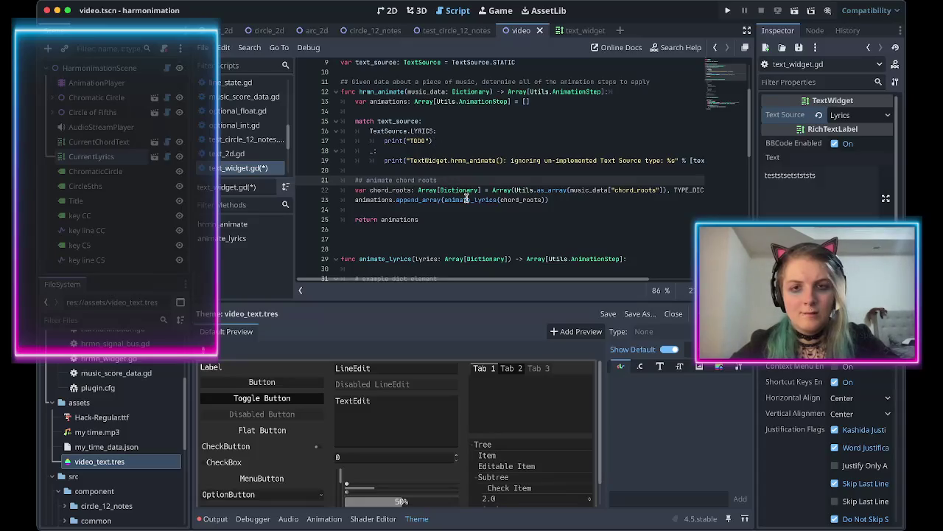
Add a TextSource.CHORD_ROOTS: case line below the lyrics TODO print.
scroll(468, 199, right, 3)
scroll(472, 204, right, 1)
scroll(478, 211, left, 4)
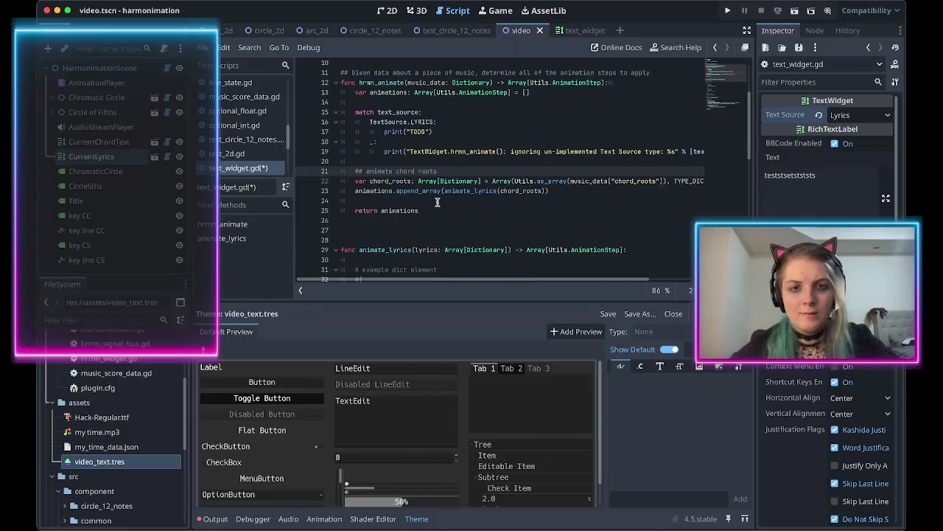
mouse_move(550, 193)
mouse_down()
mouse_move(671, 180)
mouse_move(353, 173)
mouse_up()
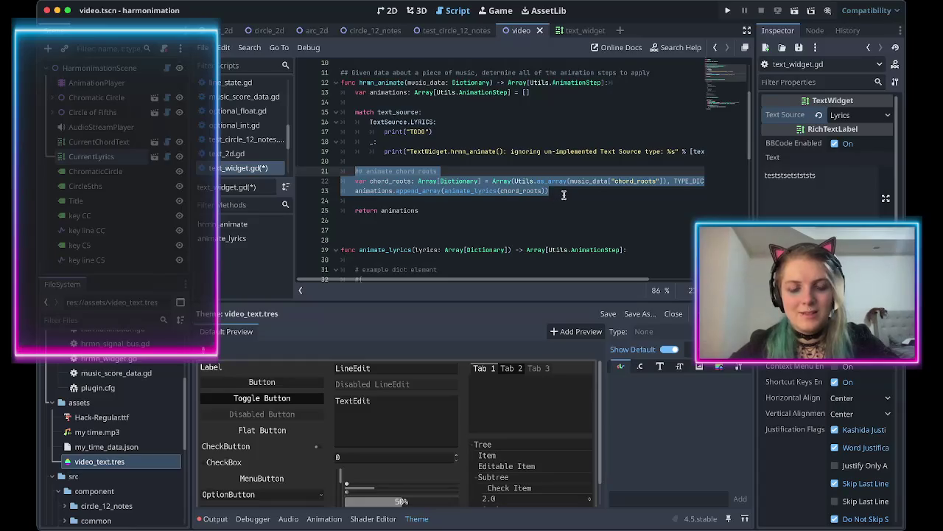
double_click(473, 191)
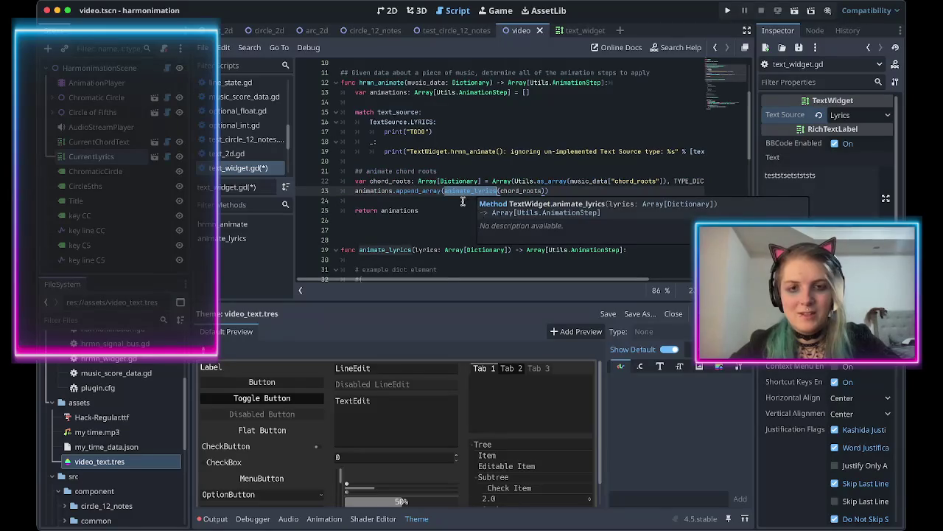
scroll(473, 194, up, 1)
click(437, 144)
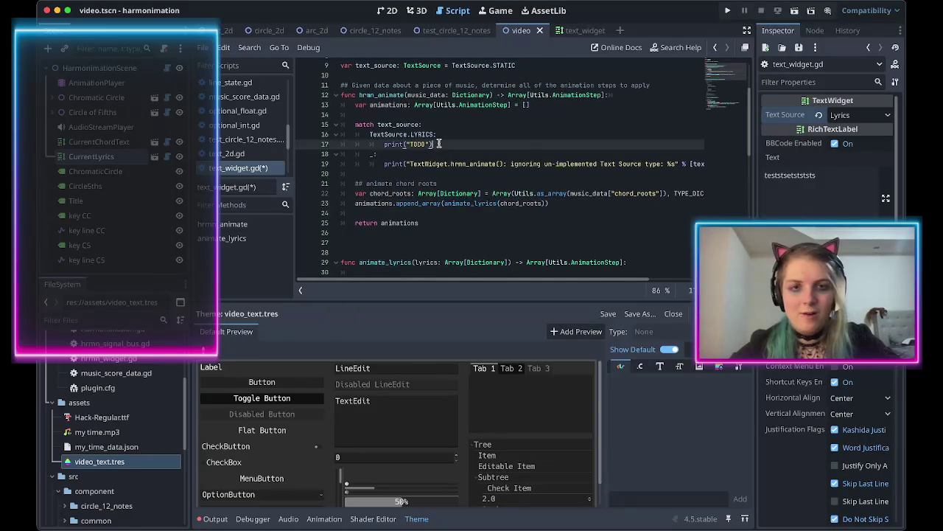
key(Return)
text(ource.)
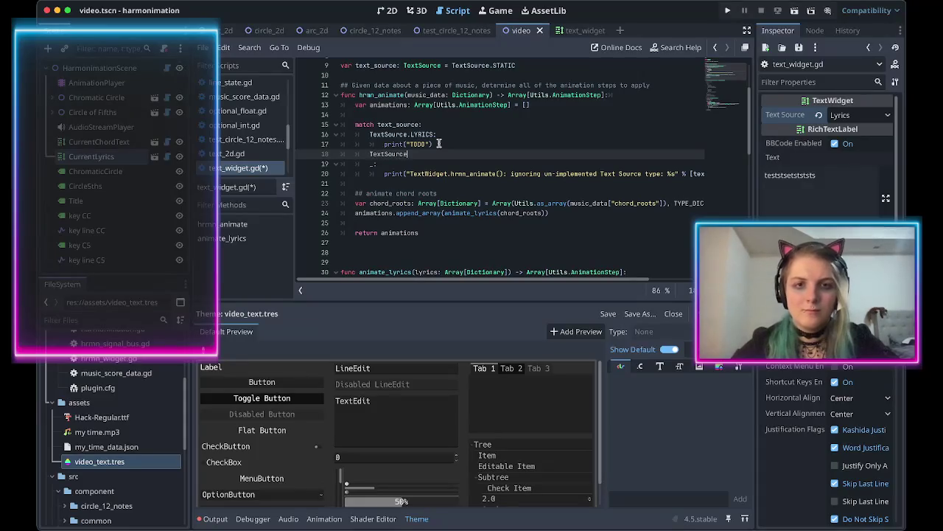
text(ch)
key(Return)
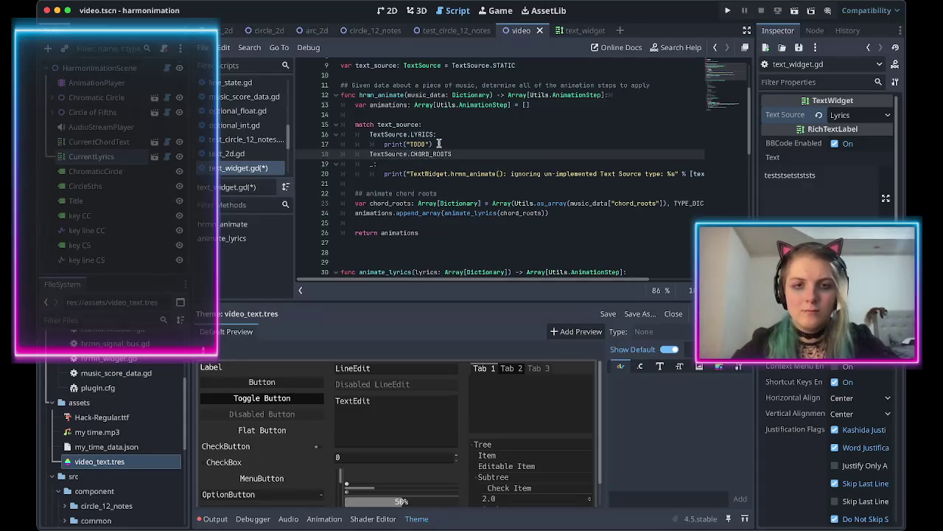
text(:)
key(Return)
Move the chord_roots lines into the case body and call animate_chord_roots instead of animate_lyrics.
mouse_move(550, 225)
mouse_down()
mouse_move(556, 207)
mouse_move(479, 153)
mouse_up()
key(Tab)
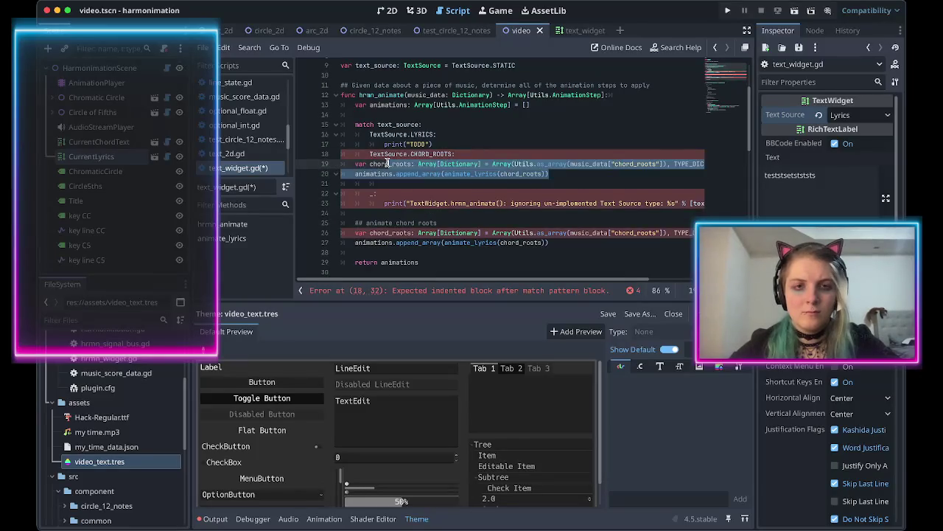
key(Tab)
click(586, 172)
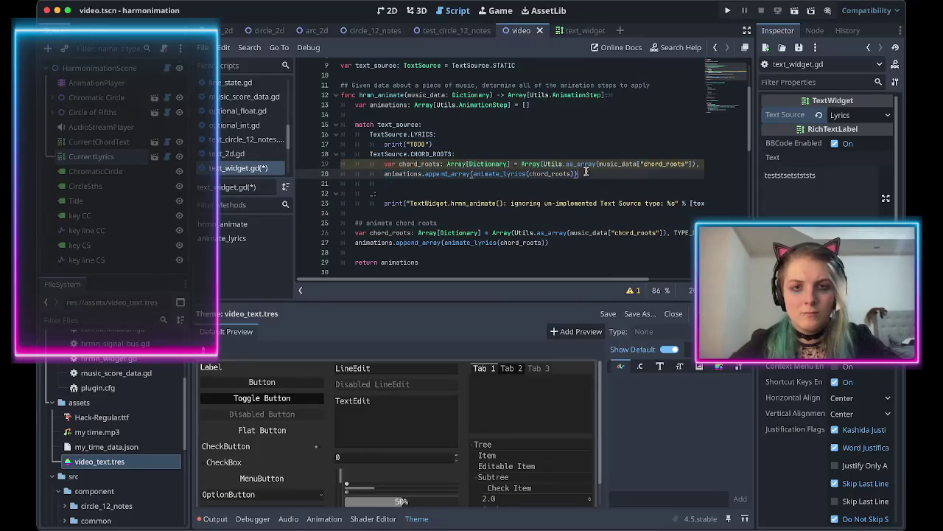
double_click(480, 174)
text(animate_chord_)
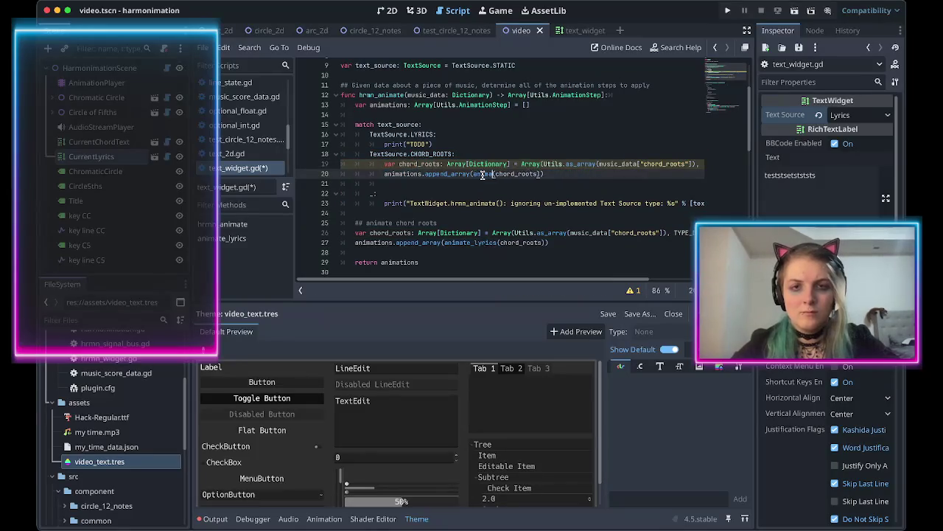
text(roots)
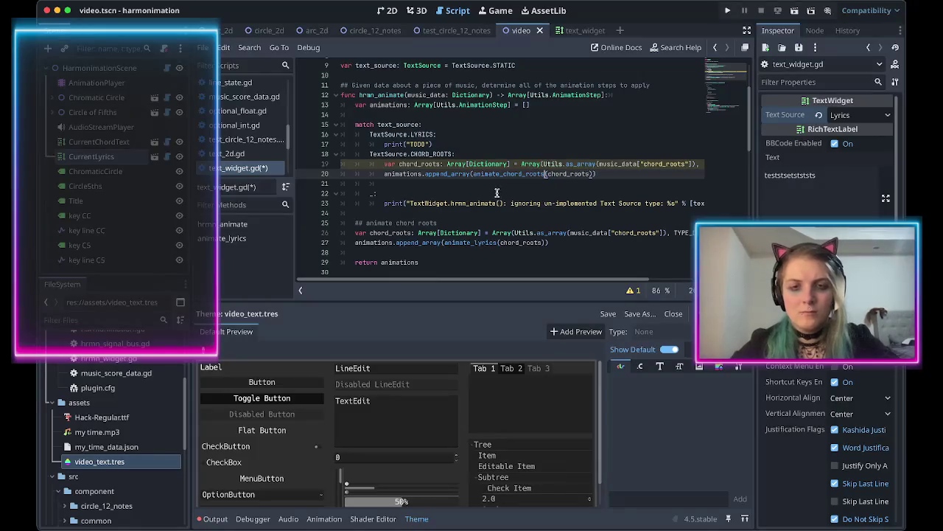
key(Return)
key(ctrl+z)
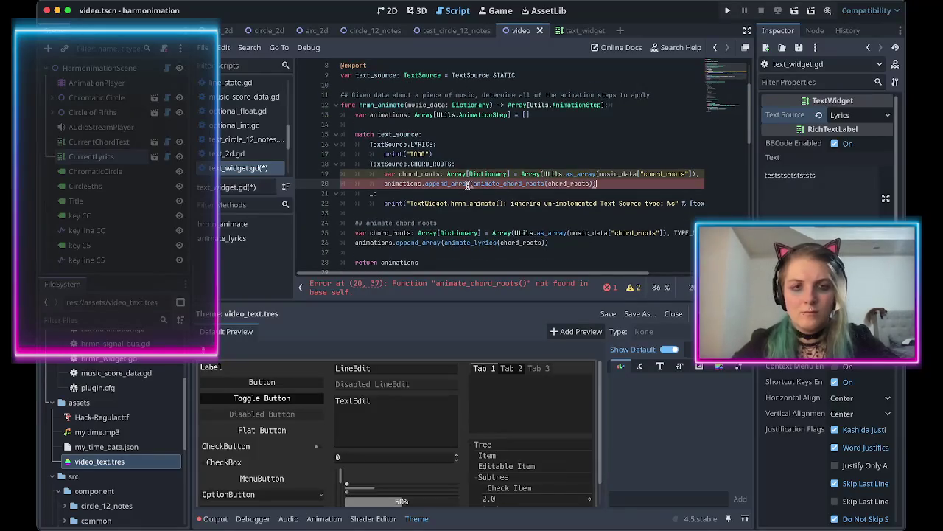
Copy the chord roots case lines and select the lyrics TODO print line.
scroll(467, 184, down, 2)
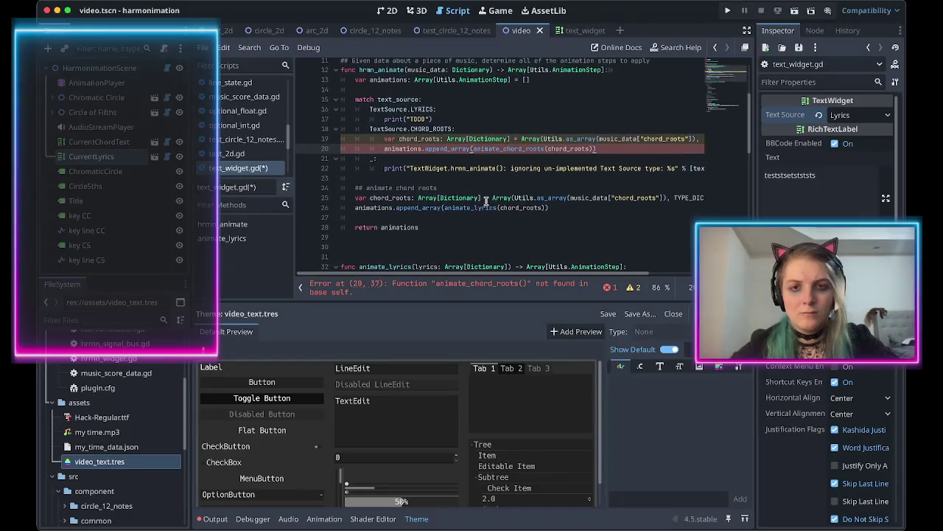
key(shift+Up)
key(shift+Up)
key(ctrl+c)
triple_click(459, 134)
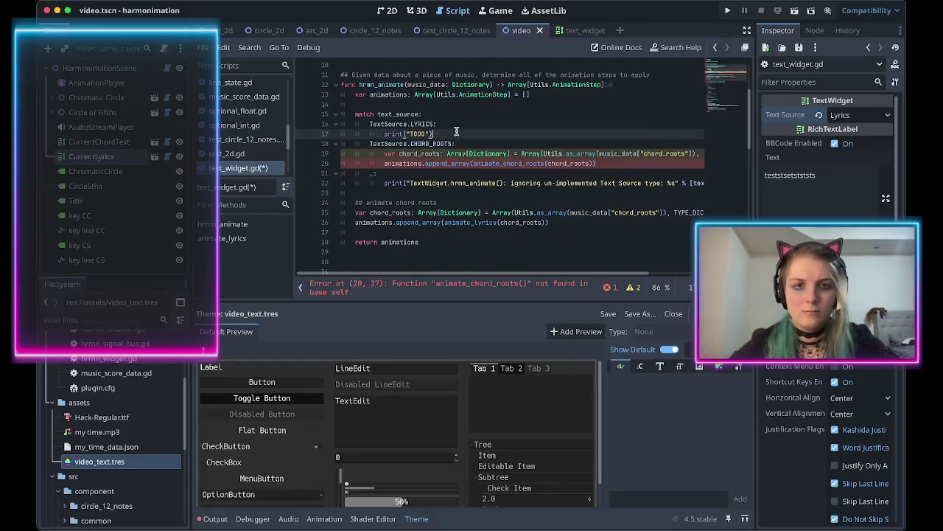
key(ctrl+v)
double_click(509, 143)
text(animate_l)
key(Return)
text(lyrics)
double_click(410, 133)
text(lyrics)
scroll(443, 147, right, 5)
double_click(523, 134)
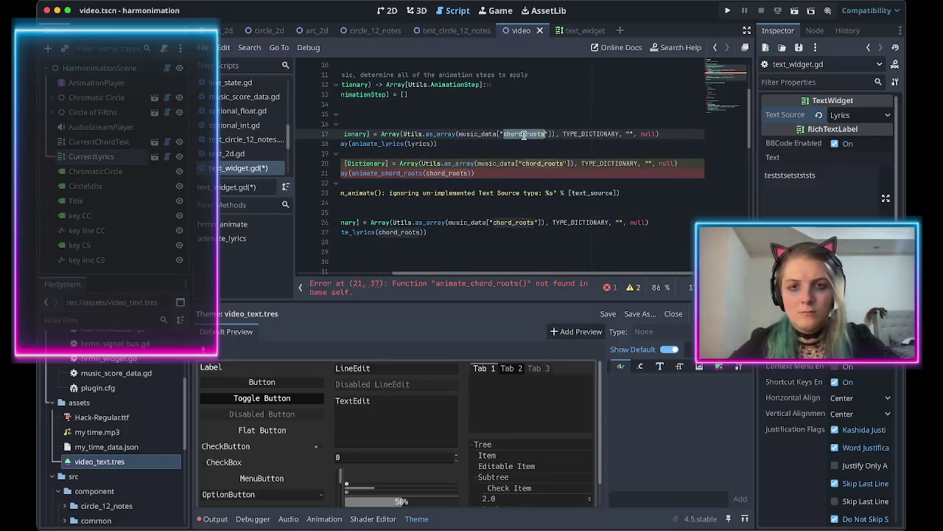
text(lyrics)
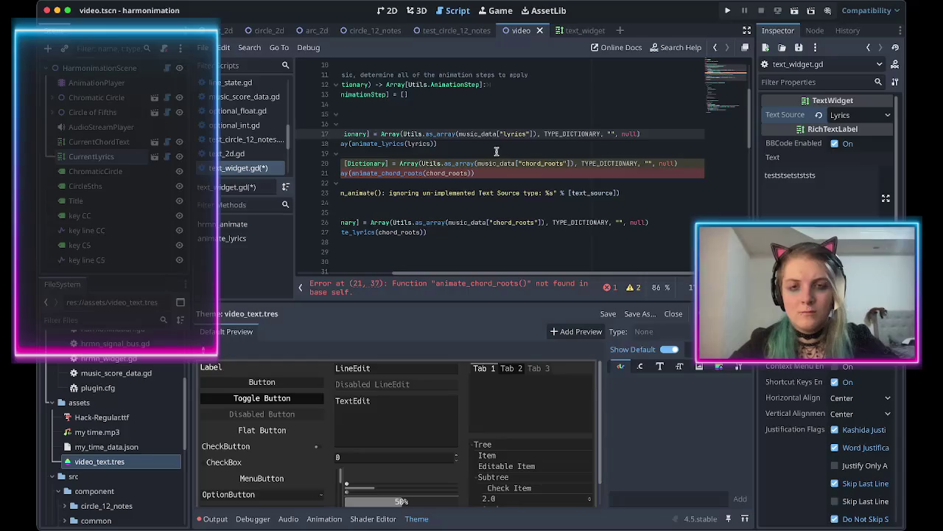
scroll(515, 154, left, 5)
key(ctrl+s)
scroll(523, 162, down, 2)
scroll(538, 173, right, 1)
scroll(542, 175, down, 1)
scroll(541, 175, right, 3)
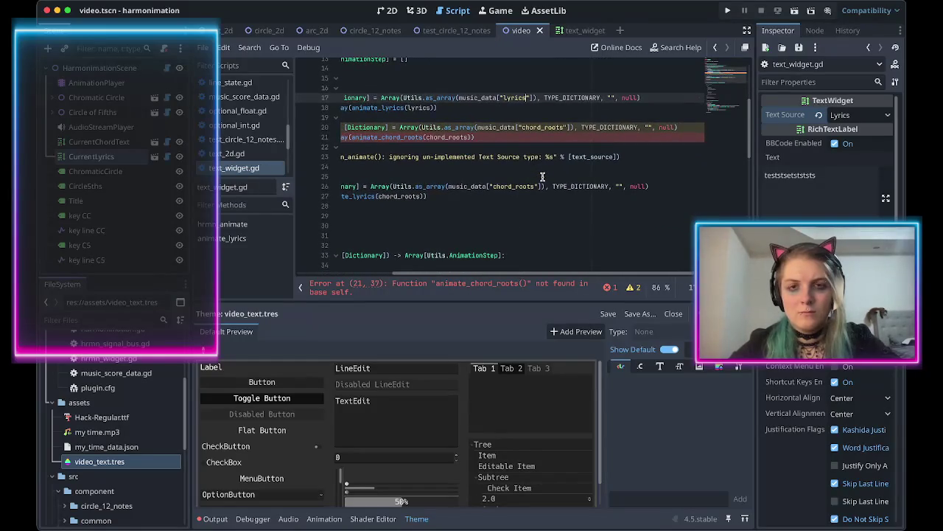
scroll(542, 188, up, 1)
scroll(542, 188, left, 3)
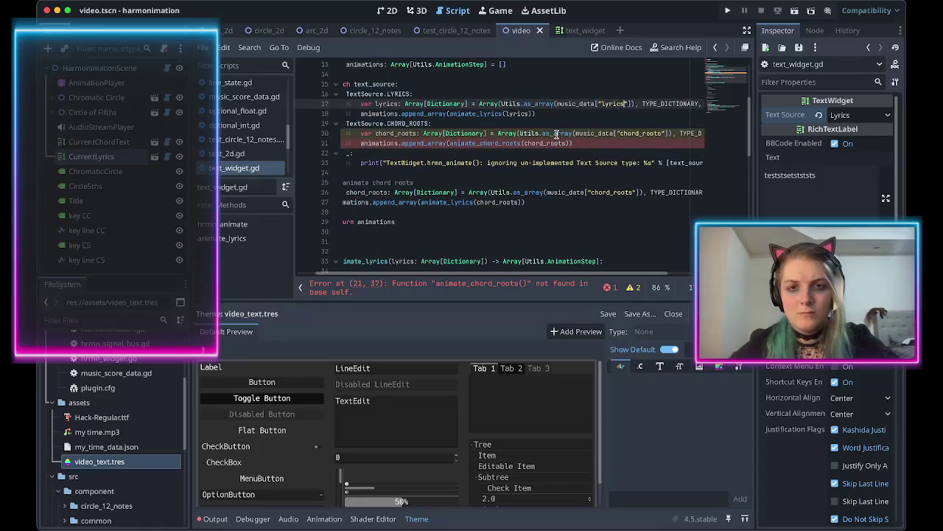
mouse_move(556, 134)
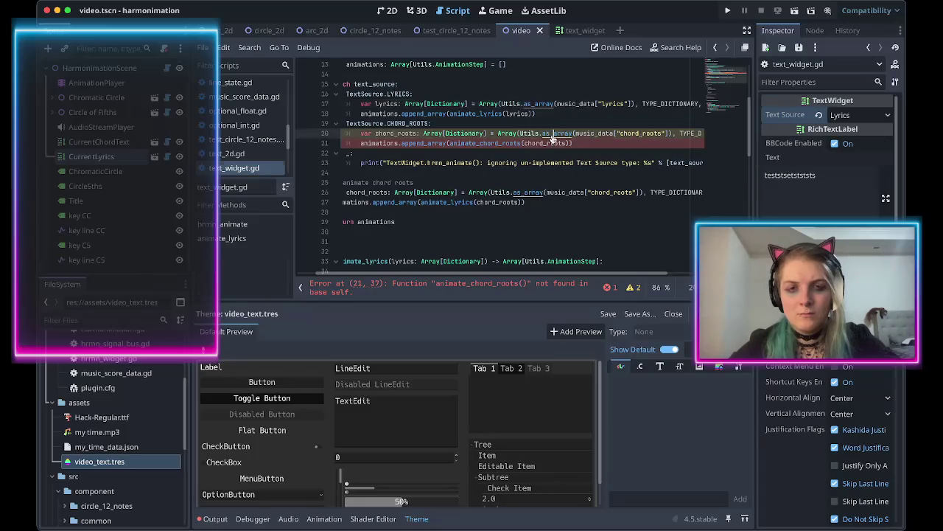
ctrl+click(549, 137)
key(ctrl+Home)
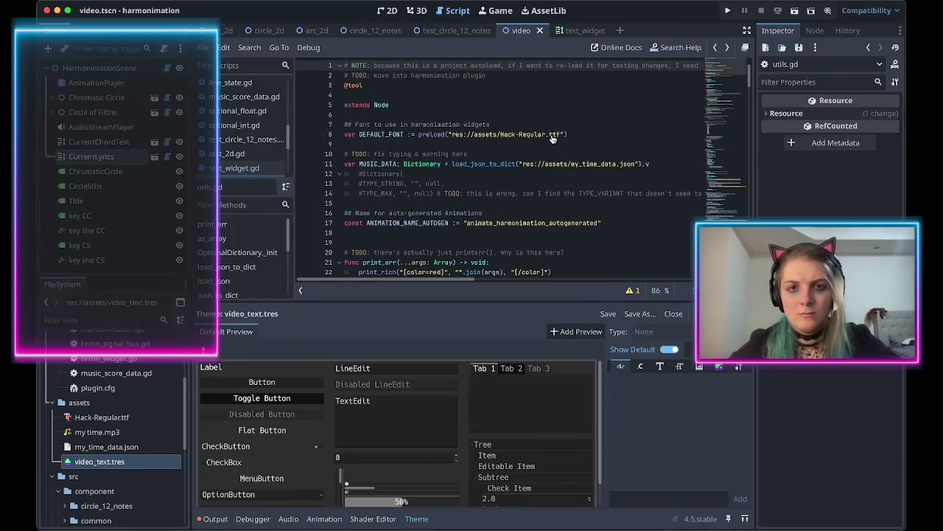
key(alt+Left)
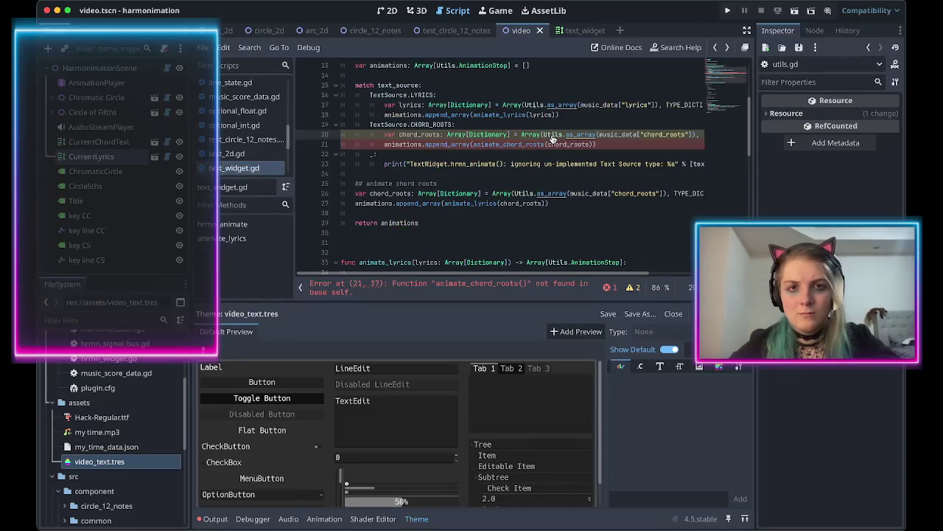
scroll(539, 140, up, 1)
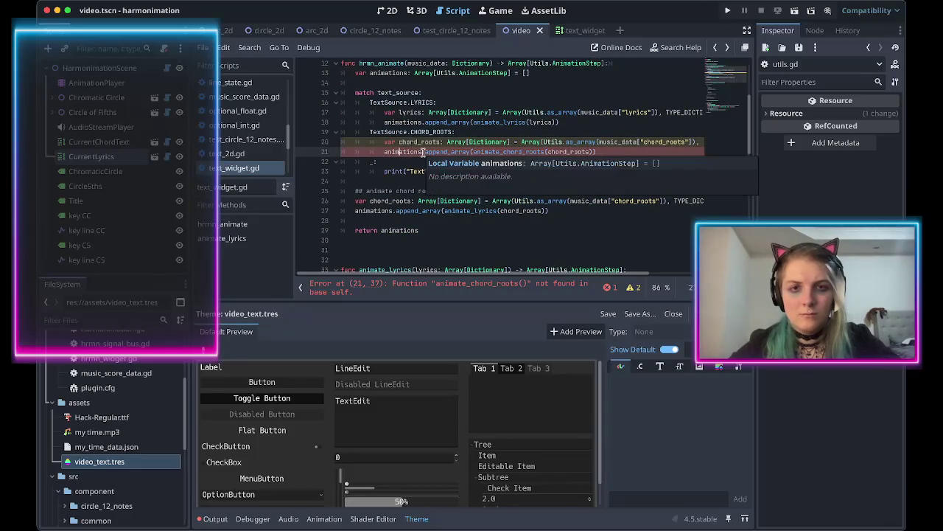
scroll(466, 253, down, 3)
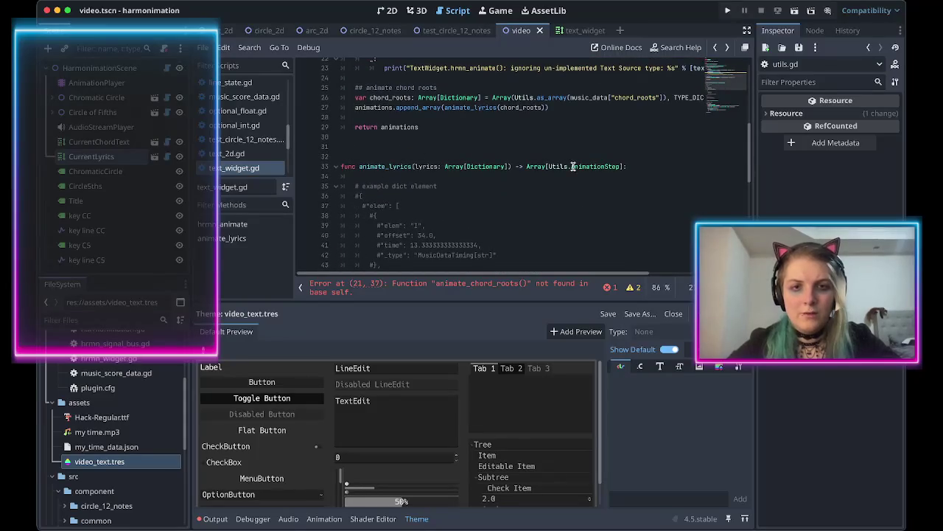
Add an animate_chord_roots function below animate_lyrics returning [] # TODO: implement, and save.
scroll(594, 174, down, 9)
click(460, 236)
key(Down)
key(Down)
key(Return)
key(Return)
key(Up)
key(ctrl+v)
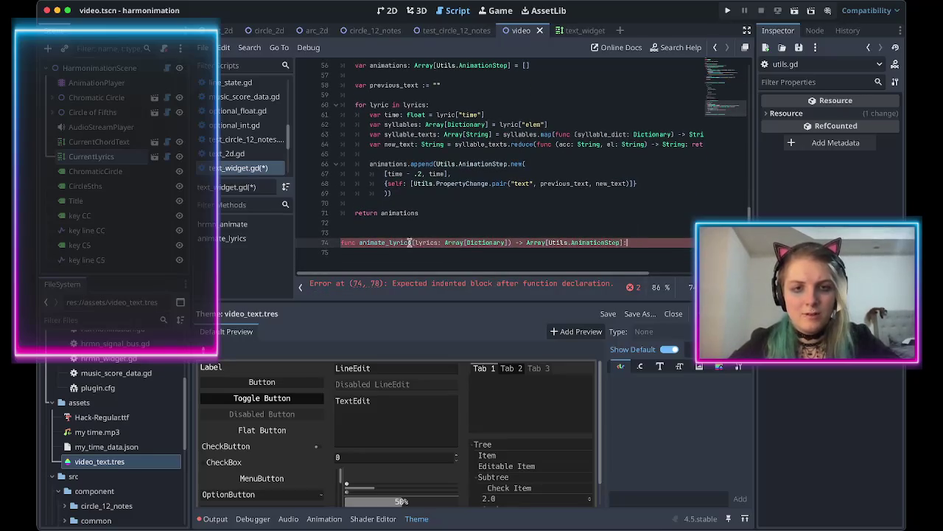
key(BackSpace)
key(BackSpace)
key(BackSpace)
text(chord_)
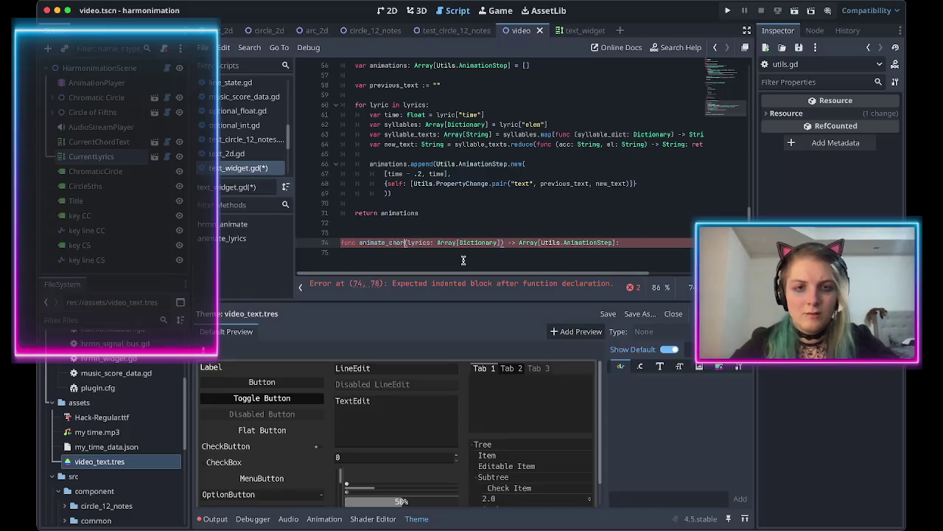
text(roots)
key(End)
key(Return)
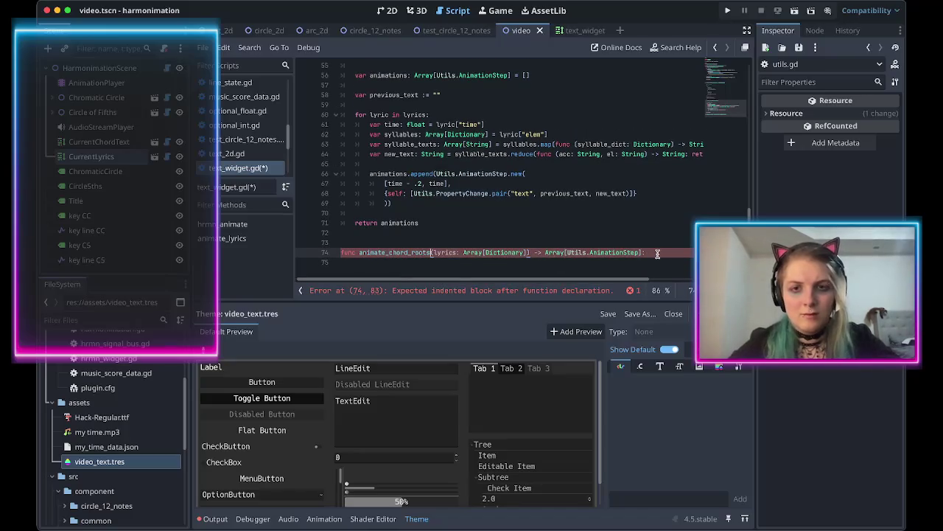
text(return [])
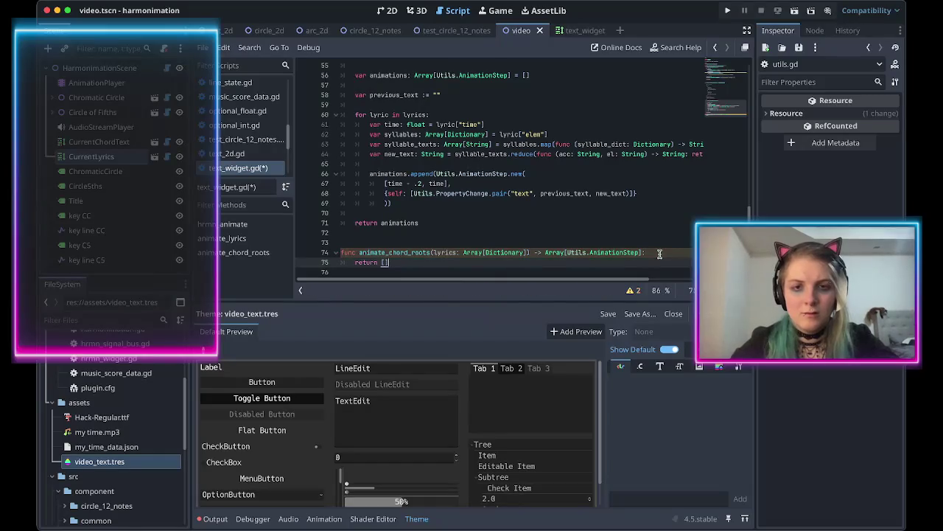
text( # TODO: implement)
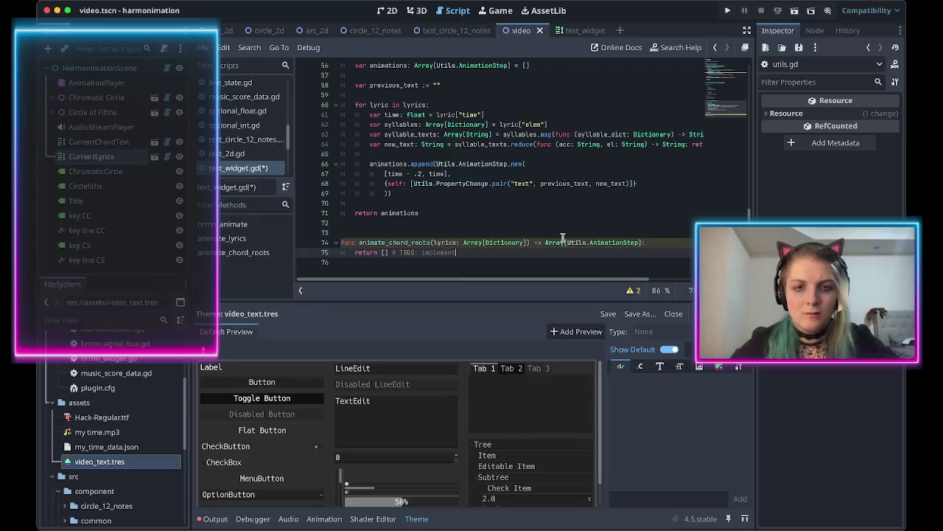
key(ctrl+s)
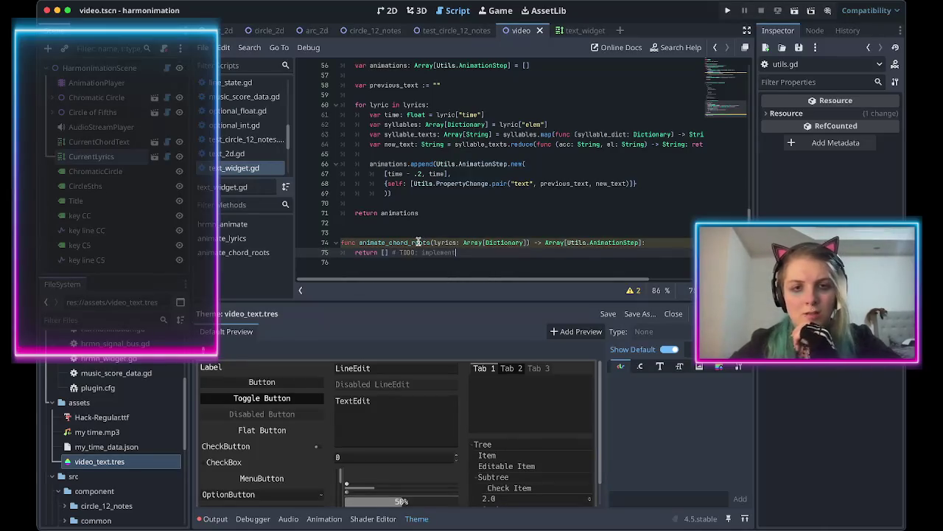
Check the script warnings and rename the unused lyrics parameter to chord_roots.
click(634, 290)
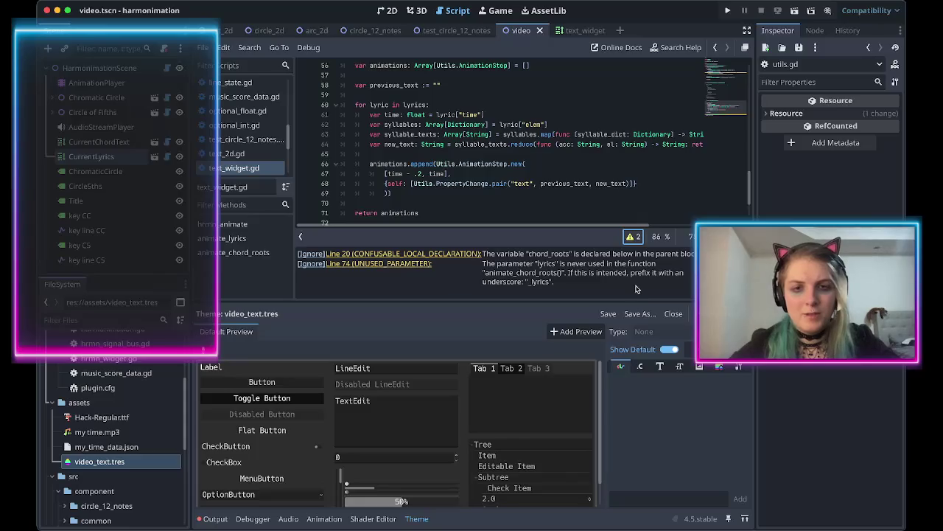
click(633, 236)
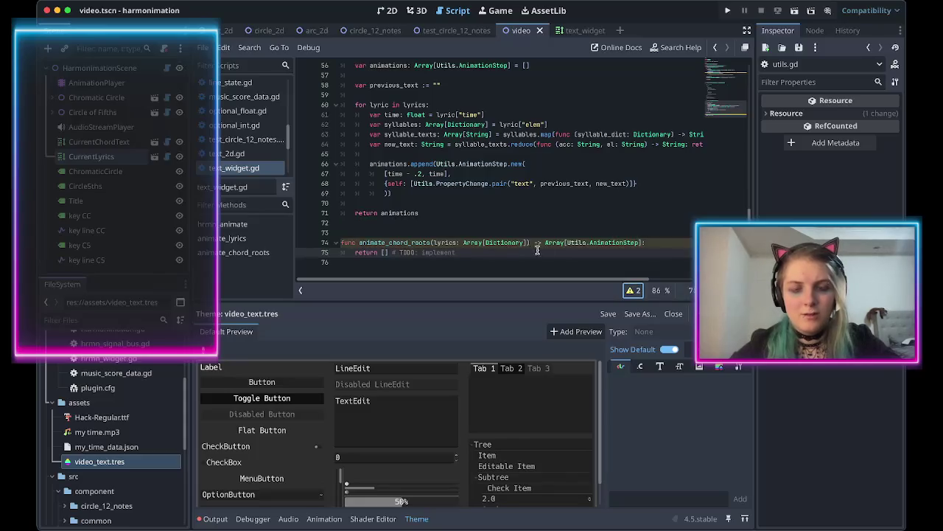
double_click(441, 242)
text(chord_roots)
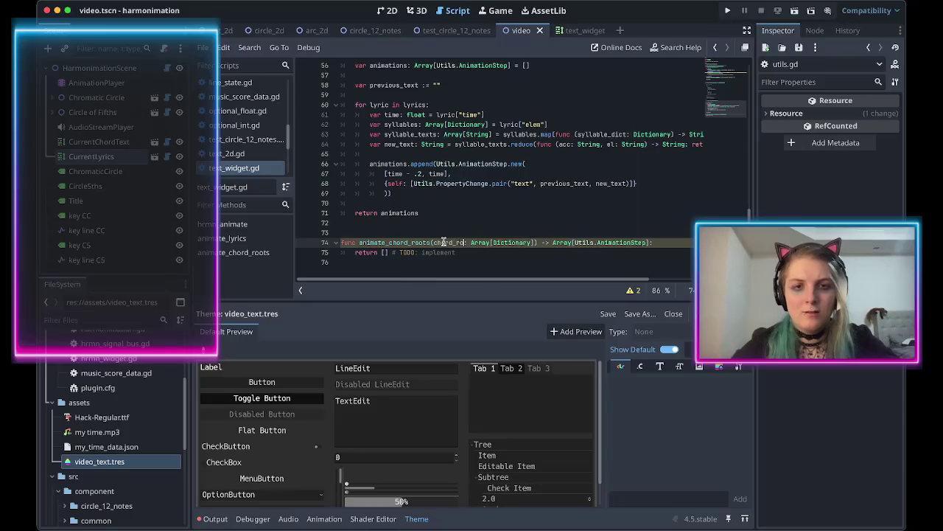
scroll(486, 224, up, 6)
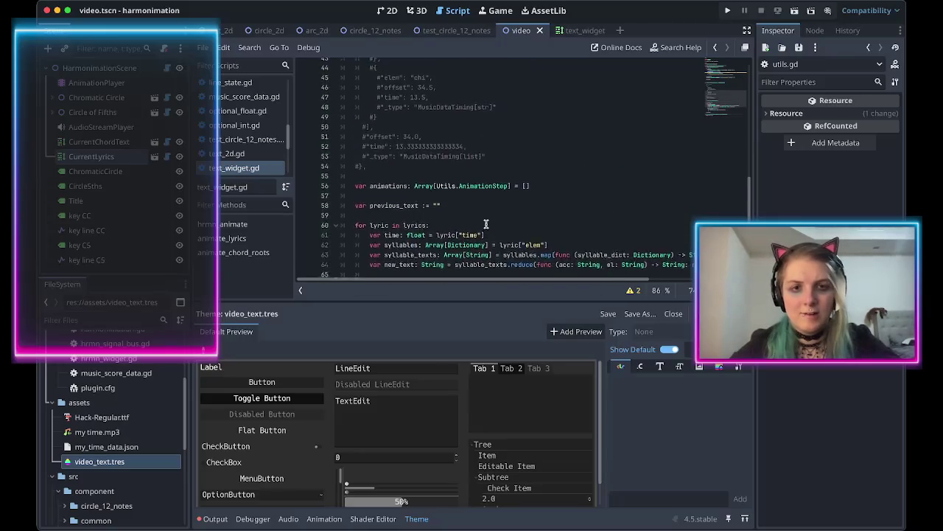
Add a TextSource.STATIC case containing 'pass # nothing to animate' after CHORD_ROOTS, then save.
scroll(487, 224, up, 10)
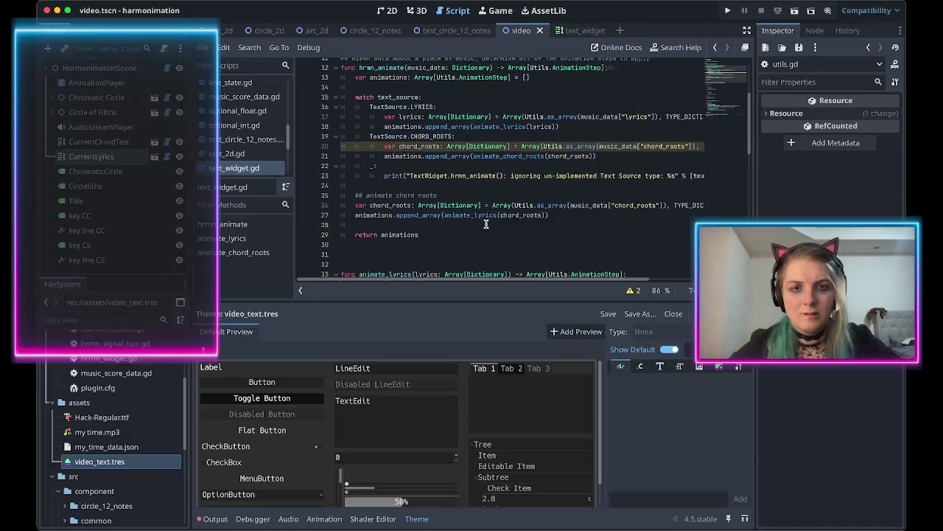
scroll(451, 196, up, 1)
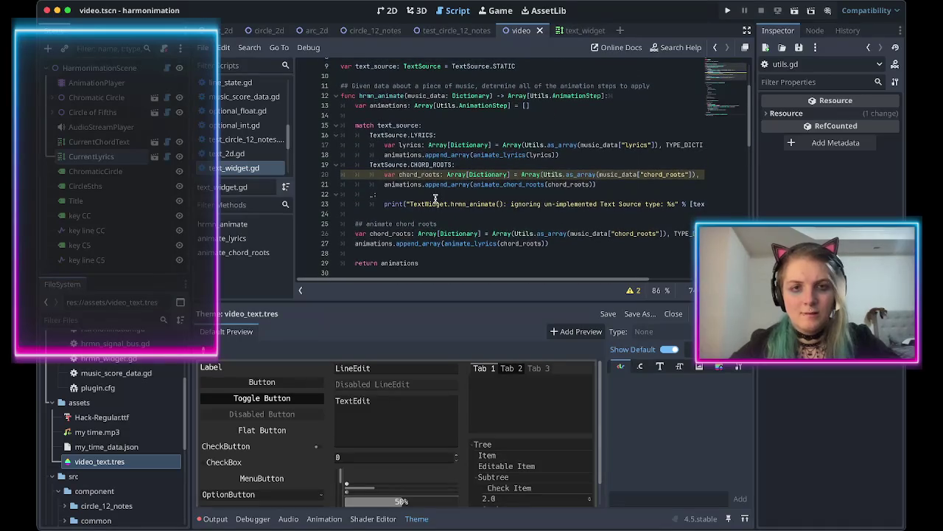
scroll(452, 225, down, 1)
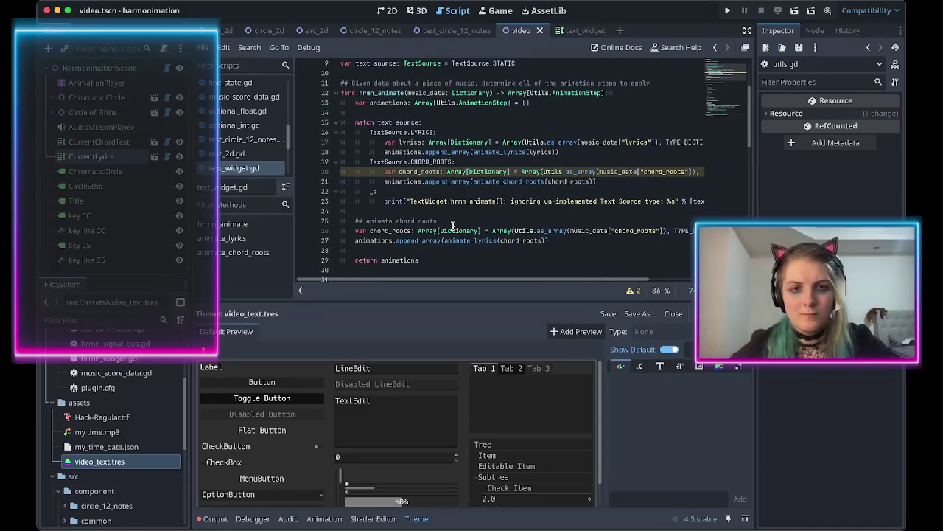
click(607, 181)
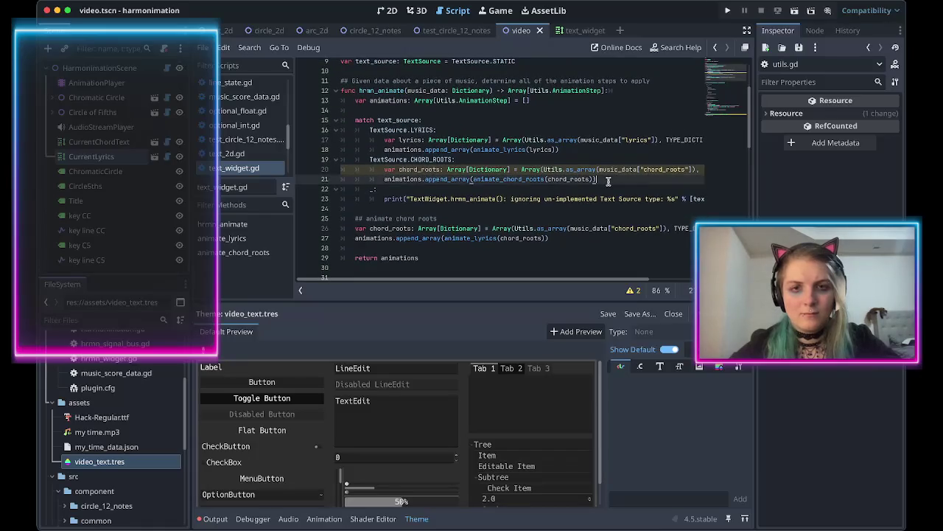
key(Return)
text(TextSo)
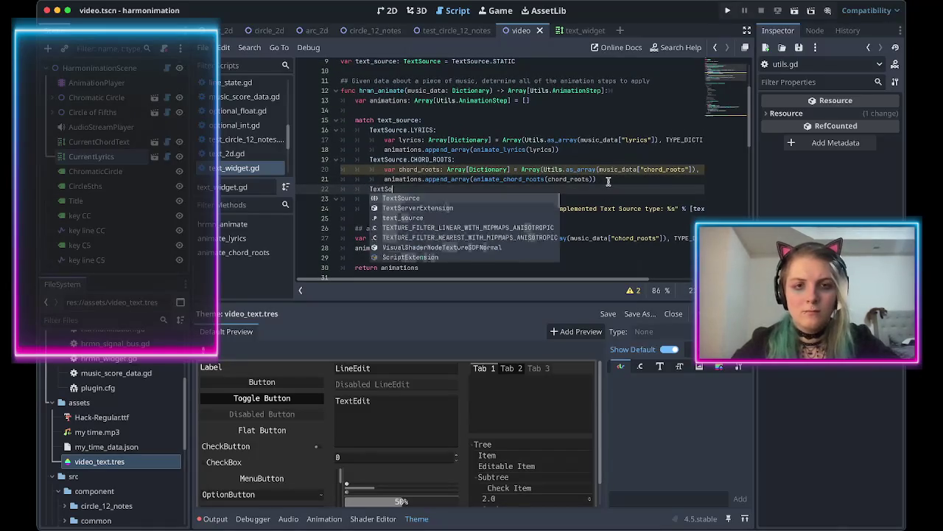
text(urce.STATIC:)
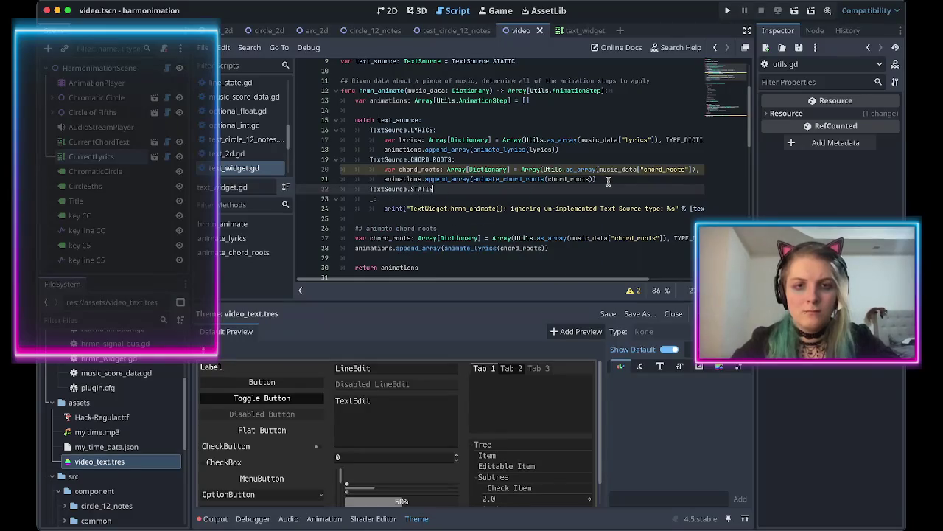
key(Return)
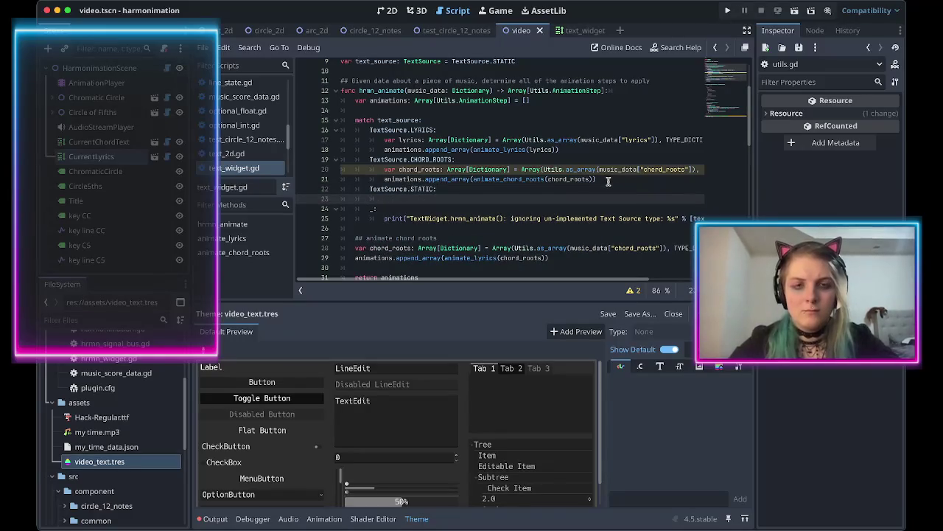
text(pass # nothing to an)
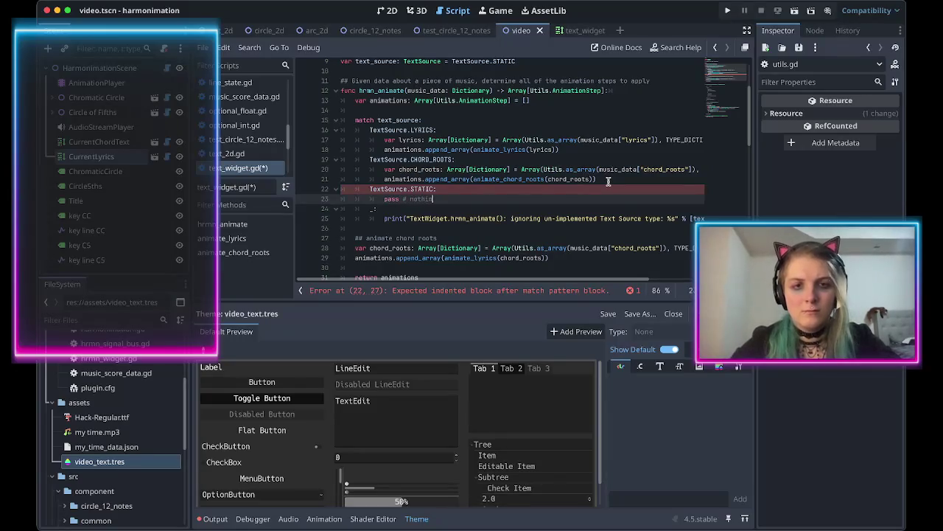
text(imate)
key(ctrl+s)
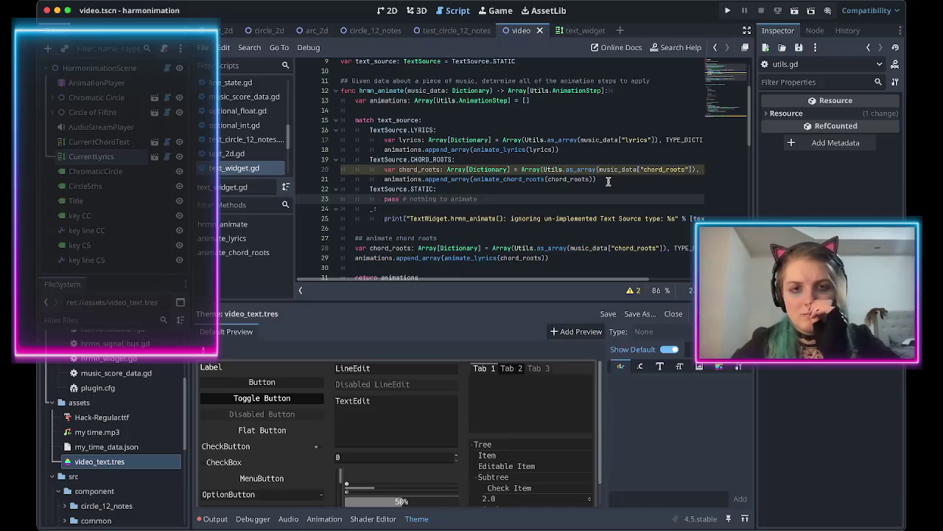
scroll(593, 222, down, 1)
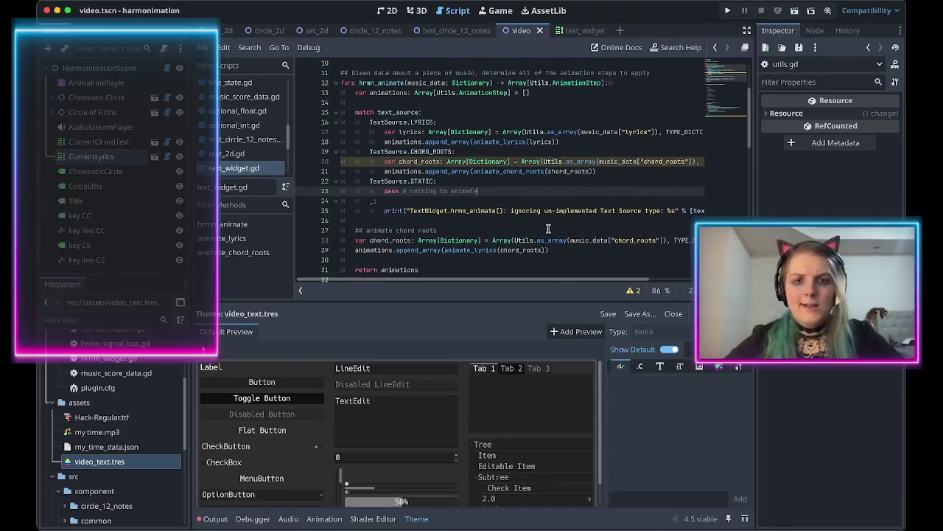
scroll(548, 228, down, 1)
scroll(548, 228, down, 9)
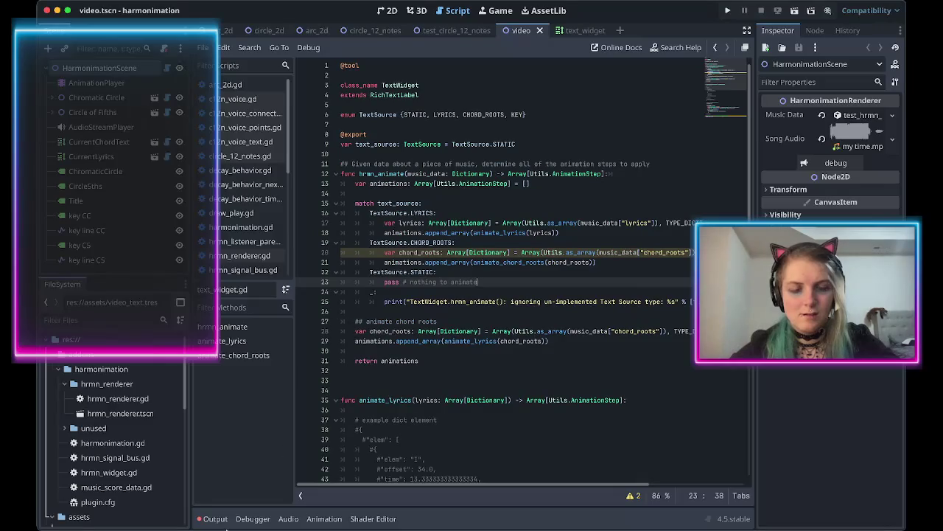
Regenerate the HarmonimationScene animation and scroll the output to the line-64 Dictionary type errors.
click(215, 519)
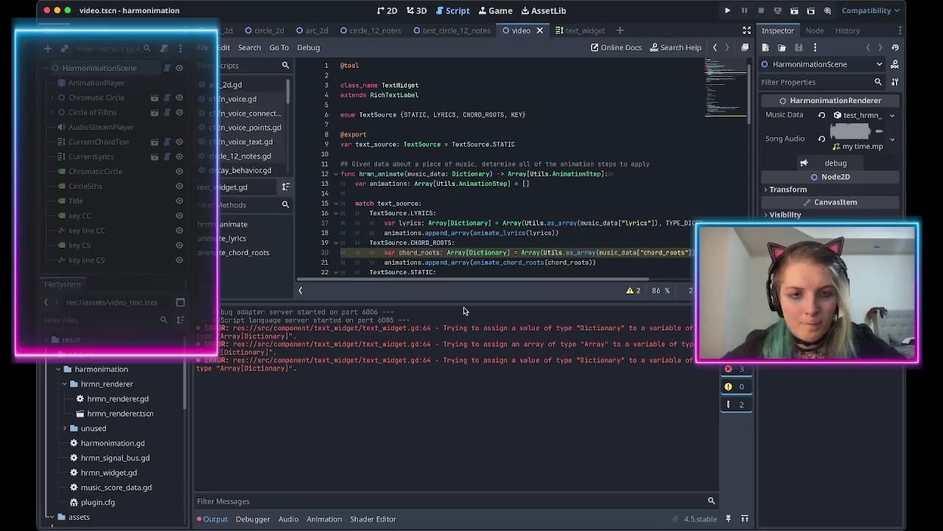
scroll(433, 234, down, 15)
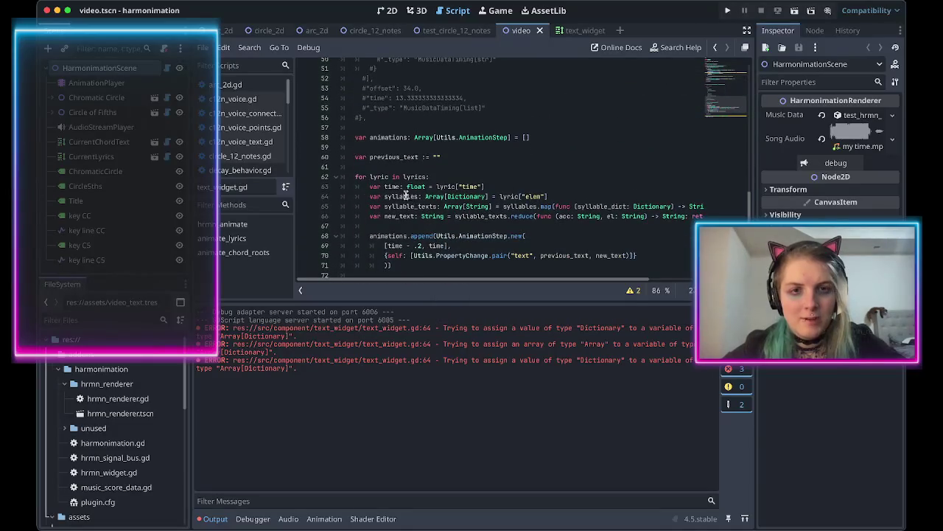
Go to line 64, then to the elem key in animate_lyrics' example lyric comment.
click(405, 196)
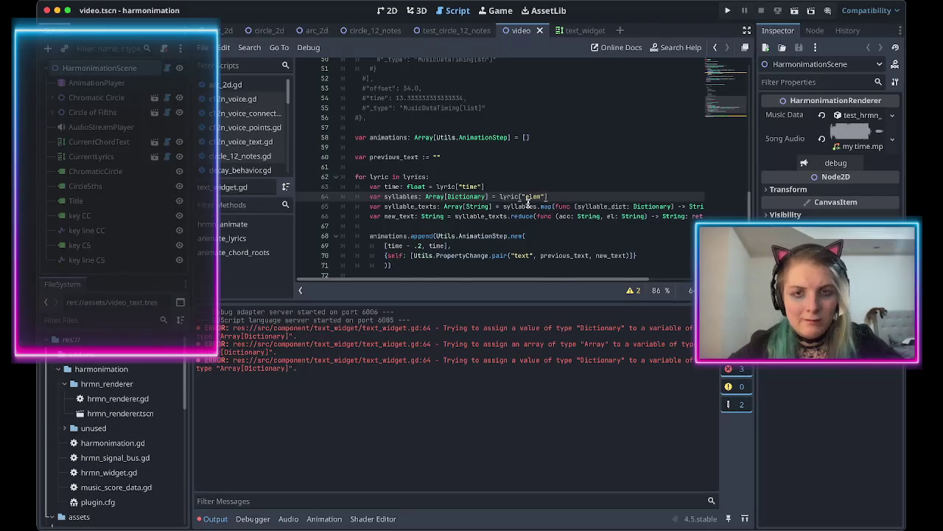
scroll(527, 202, up, 5)
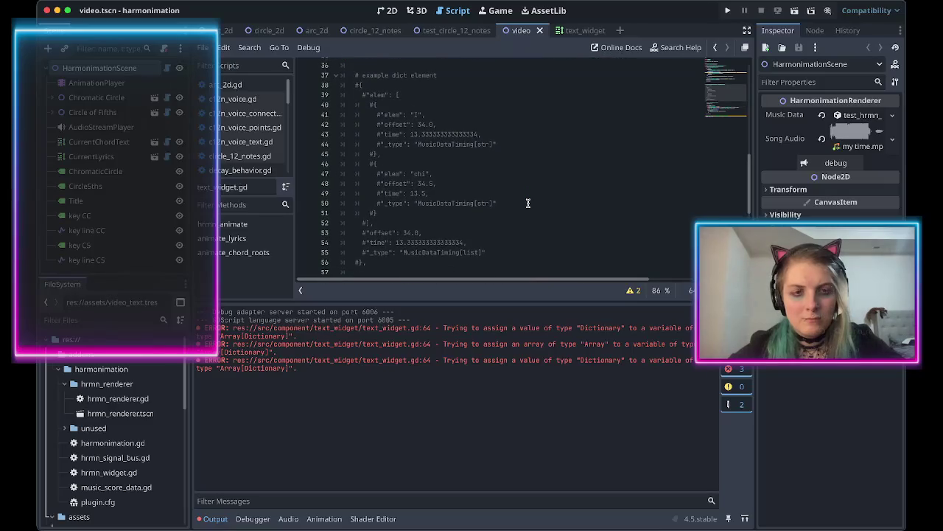
scroll(445, 155, down, 4)
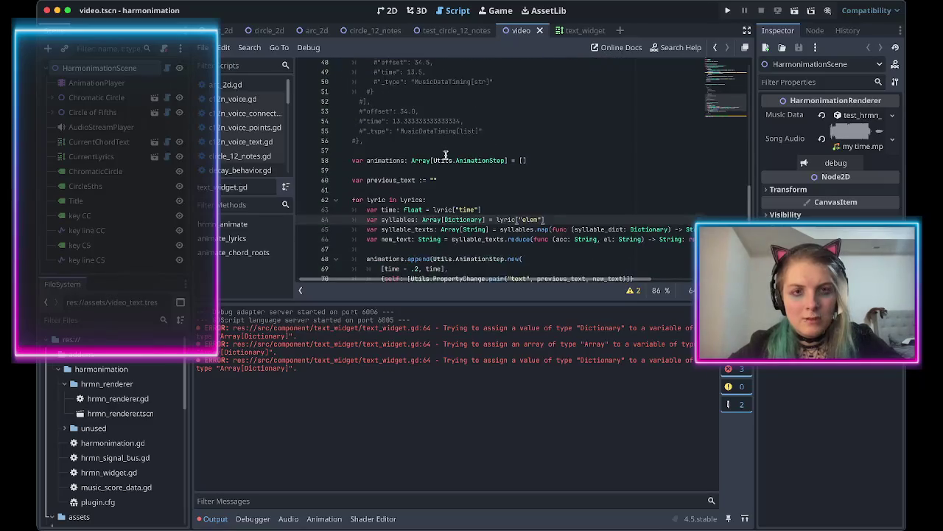
scroll(446, 155, up, 2)
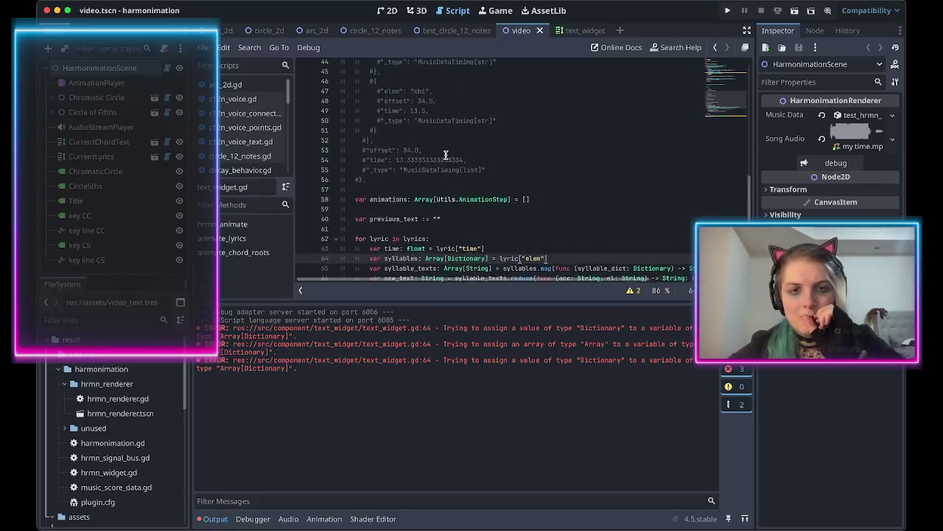
scroll(446, 155, up, 4)
click(372, 126)
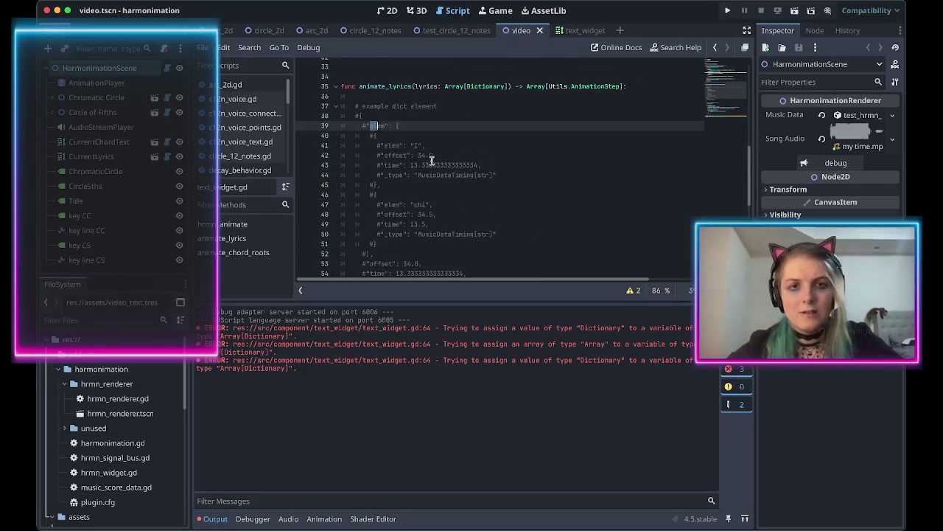
Switch to Visual Studio Code to view music_data.json's lyrics.
key(super+Tab)
scroll(471, 184, down, 5)
scroll(788, 84, up, 5)
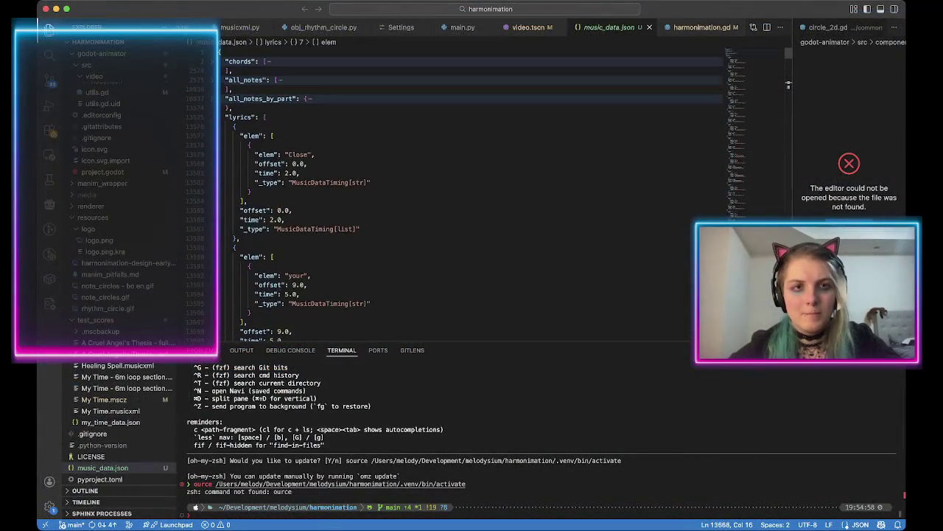
Search music_data.json for "elem", scroll through the lyric entries, and return to Godot.
key(super+f)
text("elem")
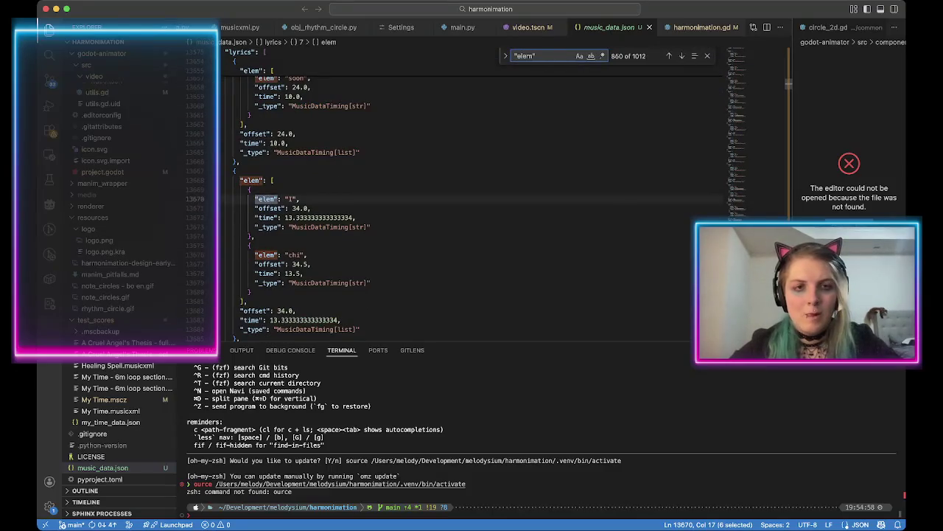
scroll(472, 199, up, 15)
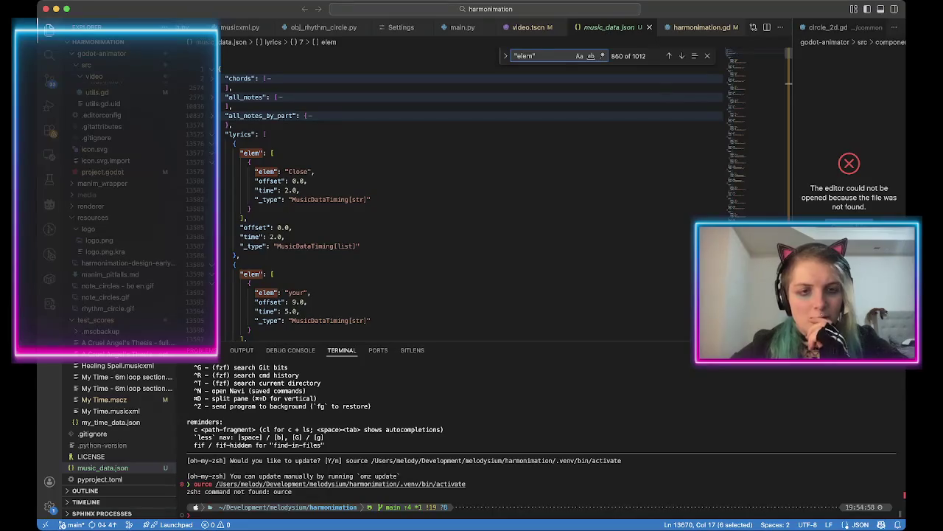
scroll(472, 199, down, 10)
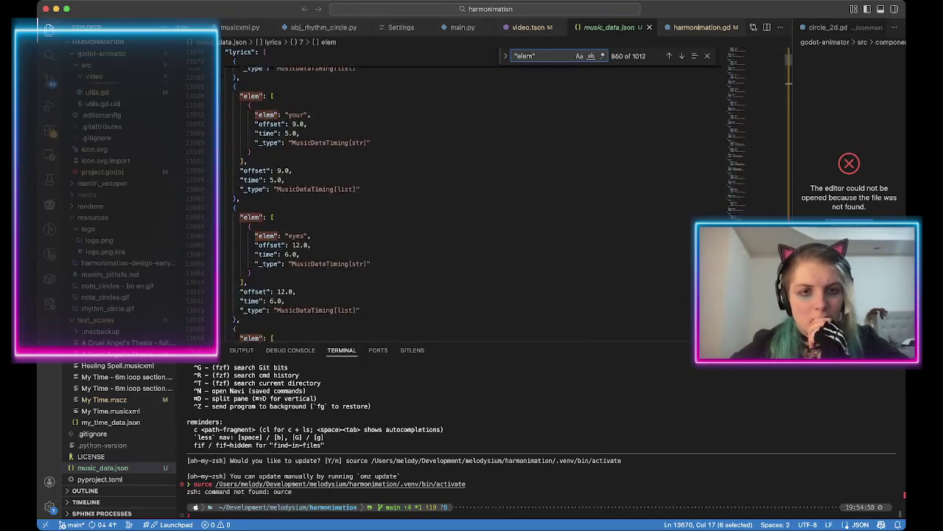
scroll(471, 199, down, 5)
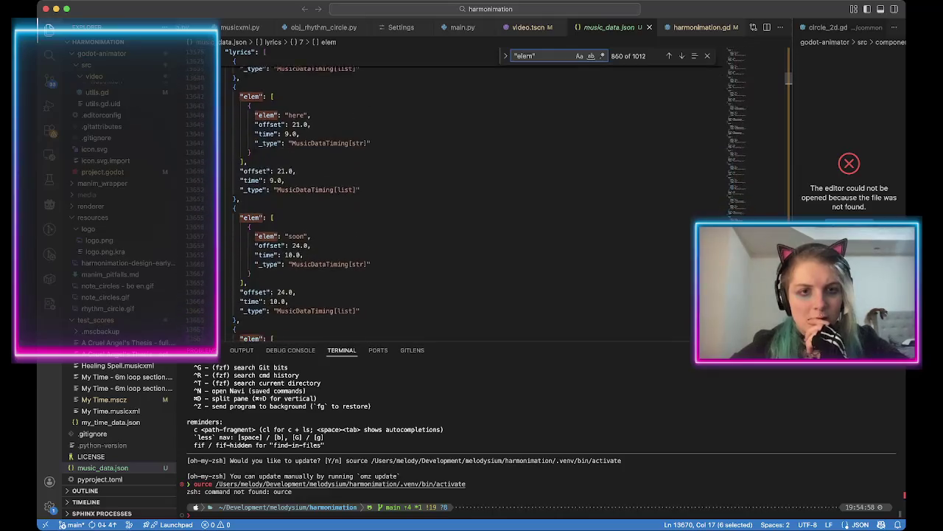
scroll(471, 199, down, 4)
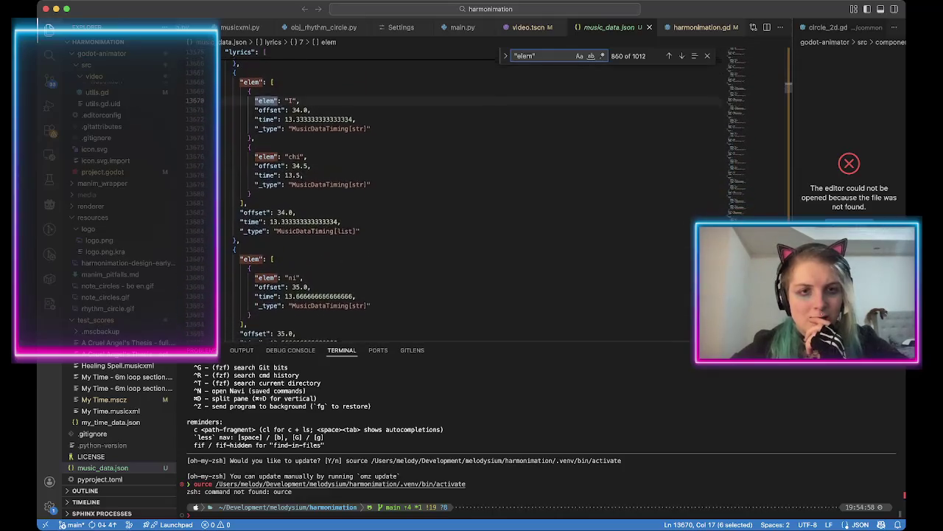
scroll(471, 199, down, 8)
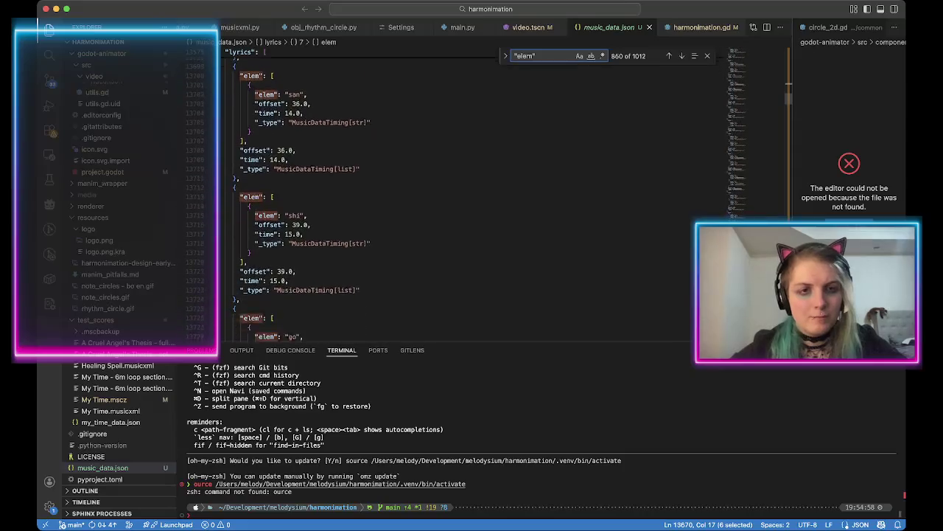
scroll(472, 199, down, 4)
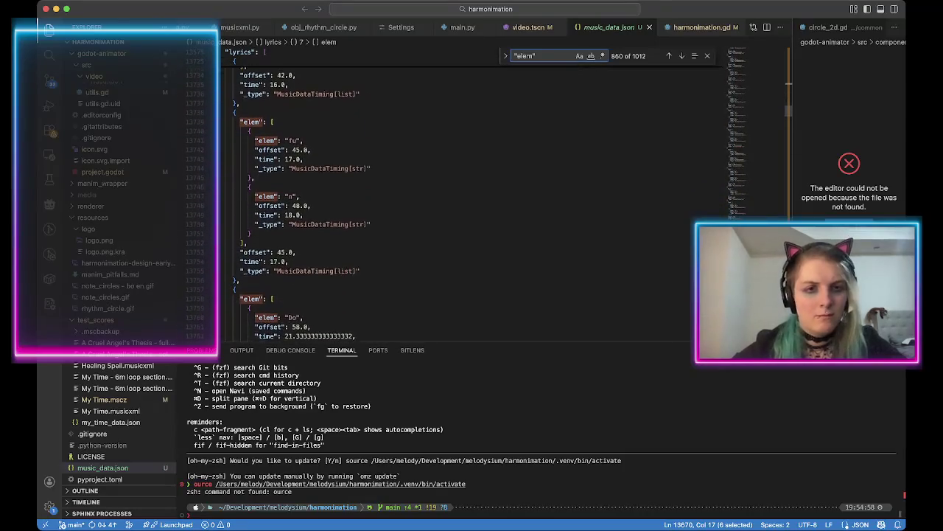
scroll(471, 199, down, 5)
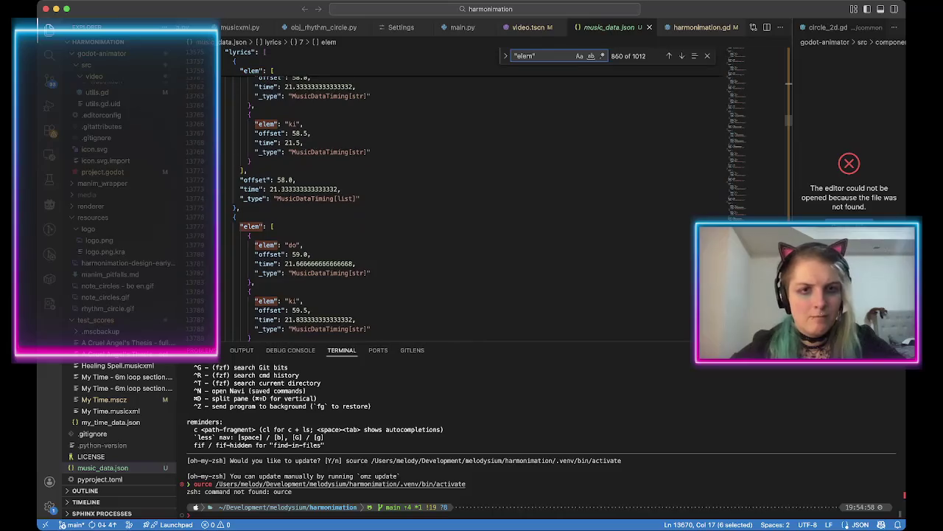
scroll(472, 199, down, 7)
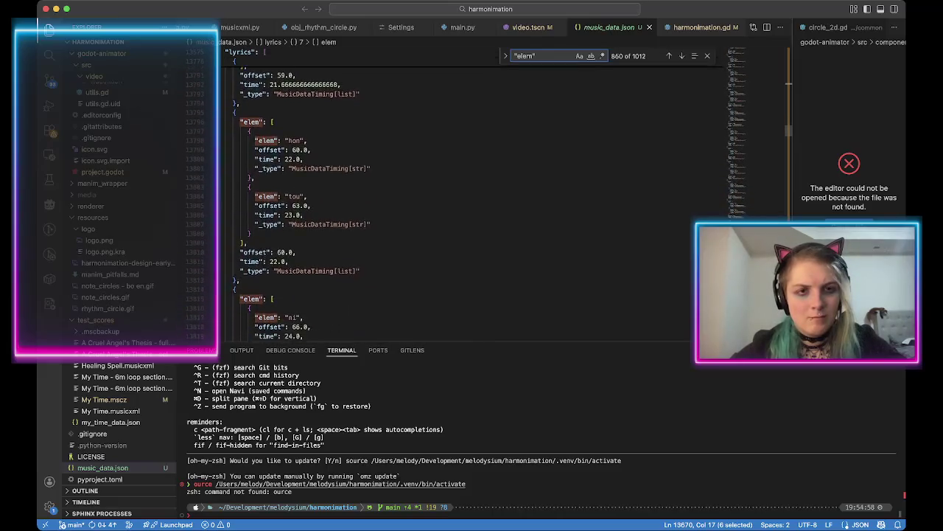
scroll(471, 199, down, 2)
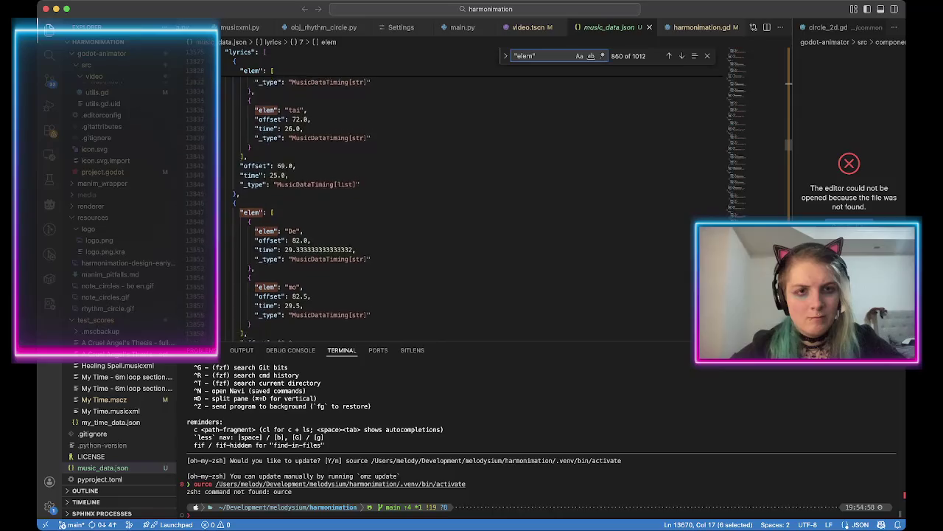
scroll(472, 199, down, 6)
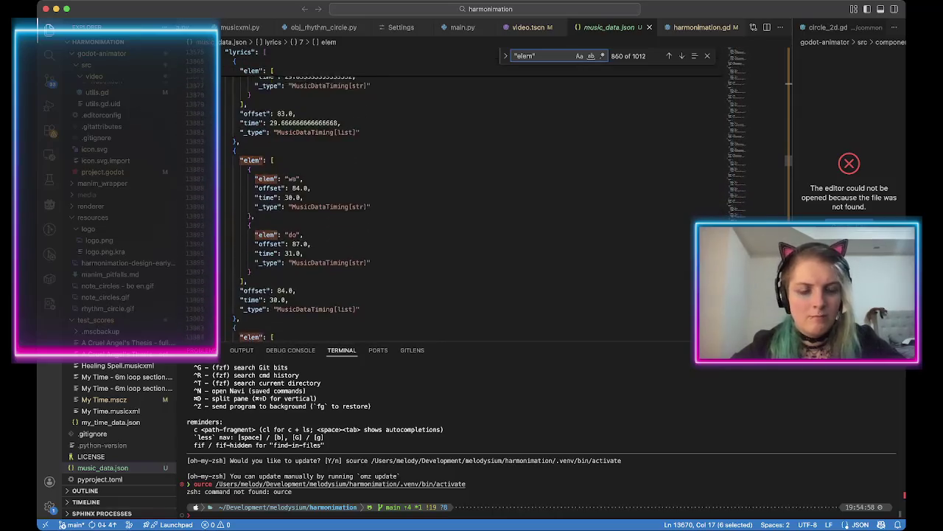
scroll(472, 199, down, 3)
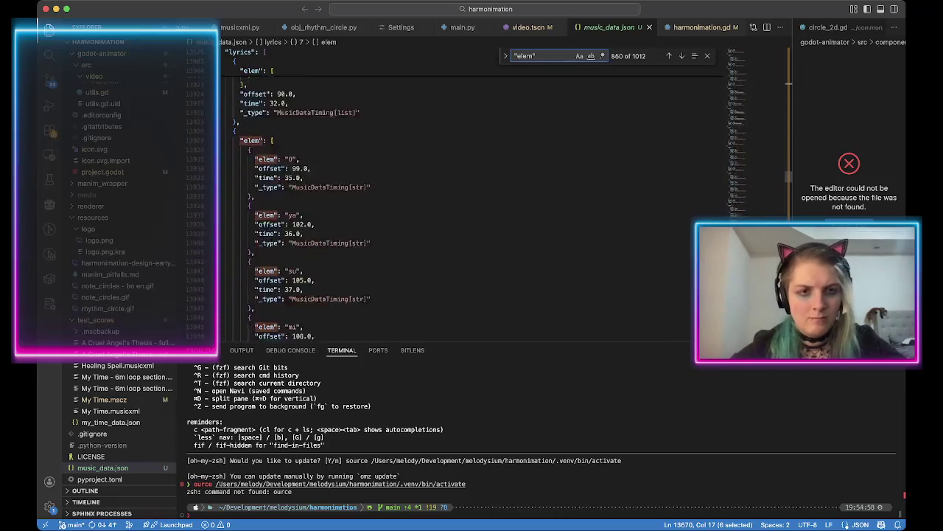
scroll(471, 199, down, 3)
scroll(471, 199, down, 10)
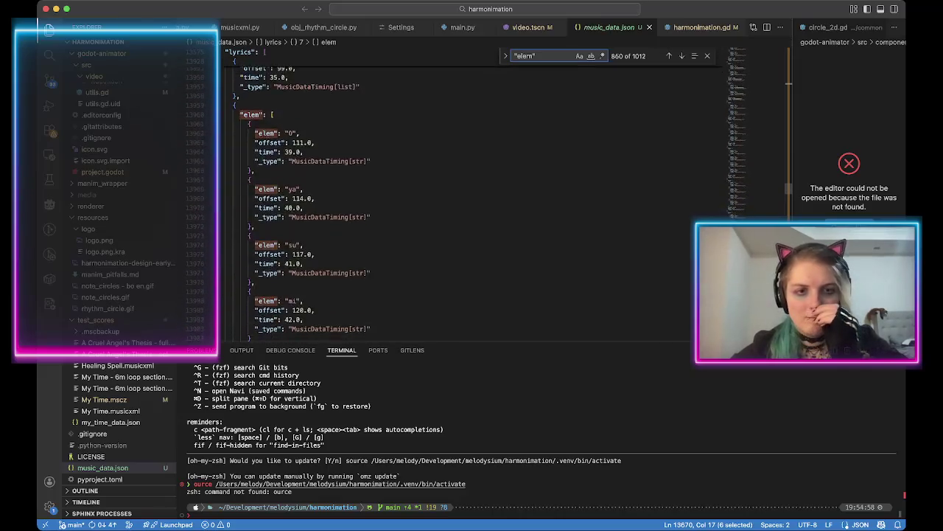
scroll(471, 199, down, 5)
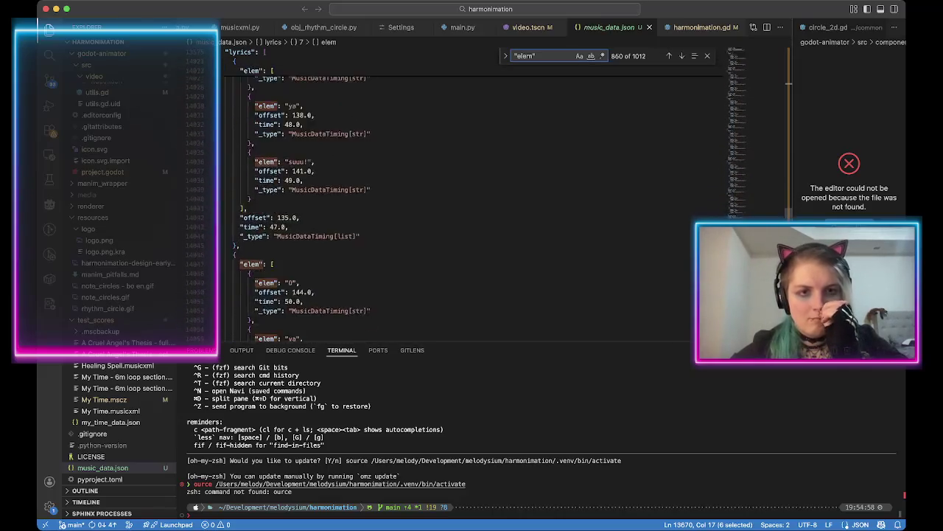
key(super+Tab)
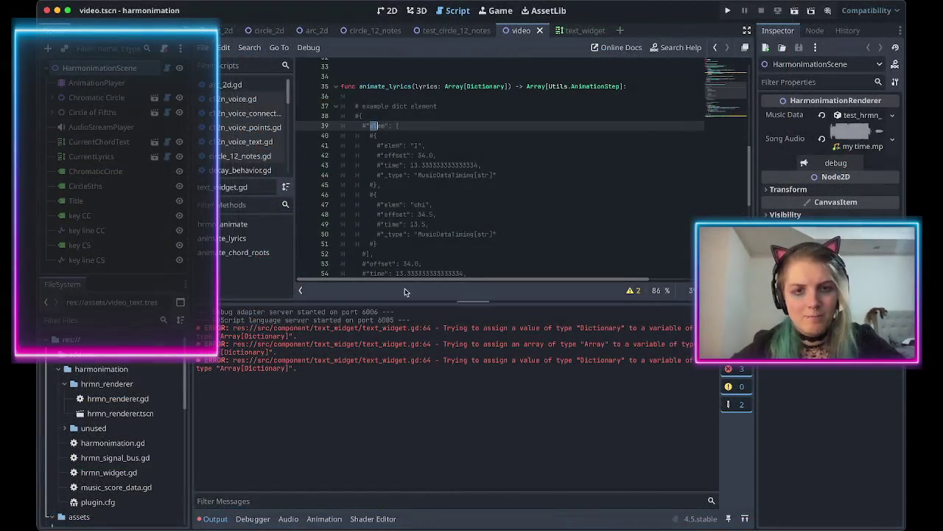
Insert print("starting lyric loop. lyric=%s" % [lyric]) in the lyric loop and rerun with Cmd+B.
scroll(393, 210, down, 6)
click(438, 148)
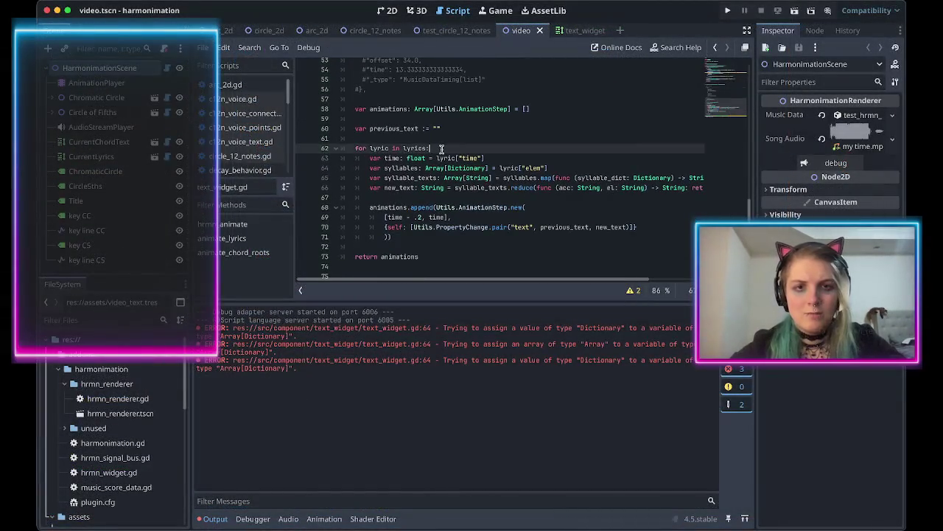
key(Return)
text(print)
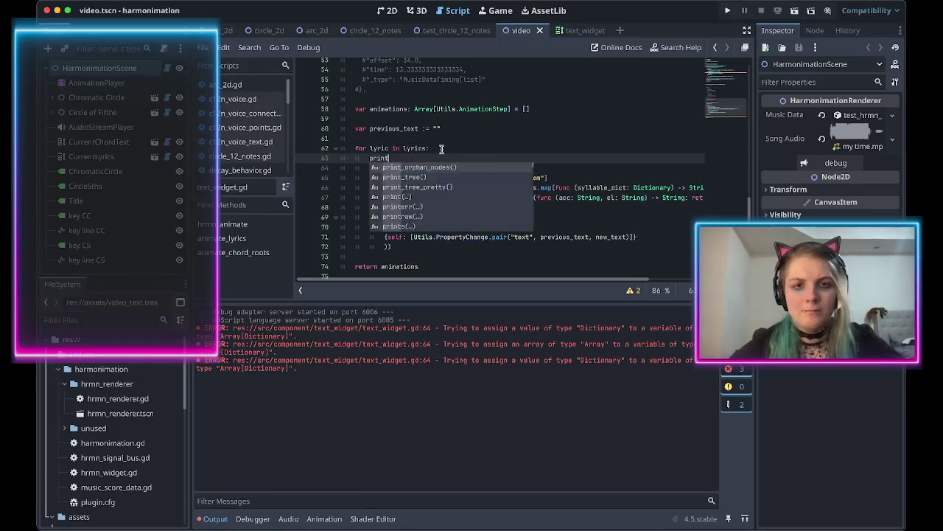
text(("starting lyric loop. lyric=%)
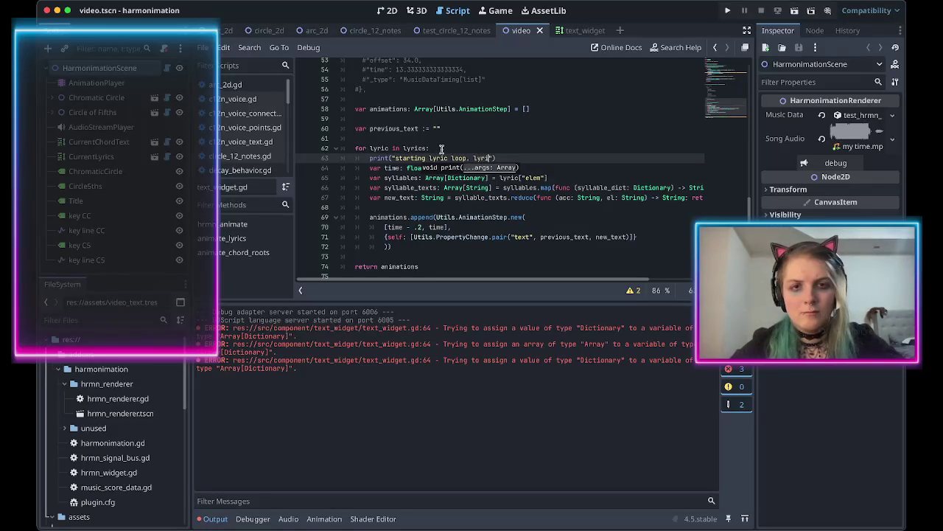
text(s" % [)
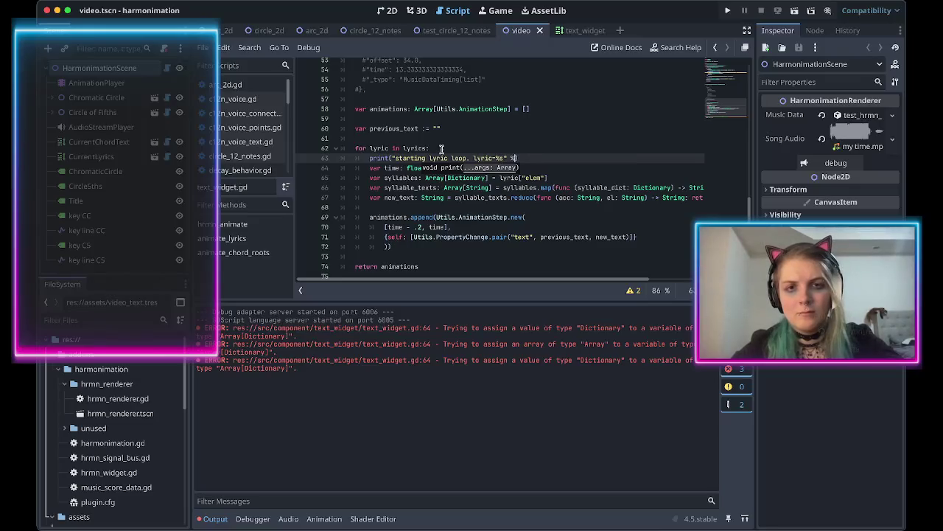
text(lyric])
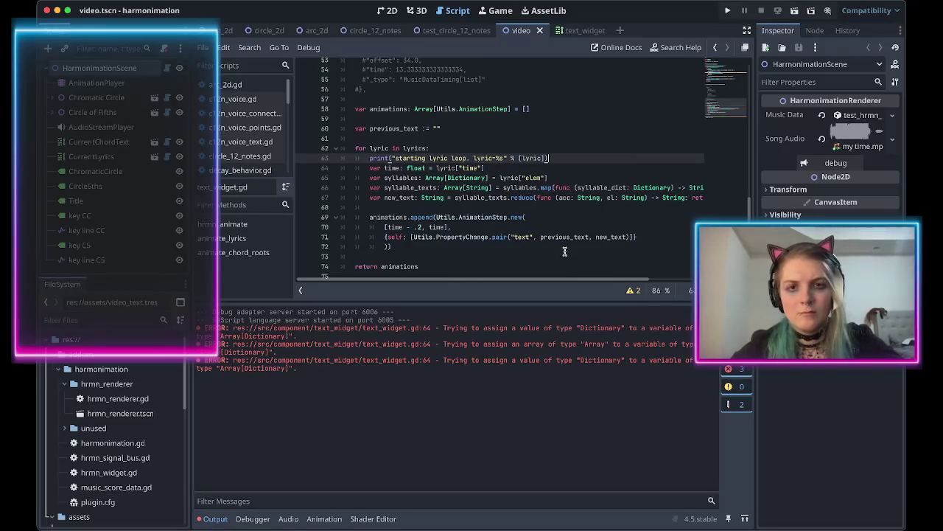
key(super+b)
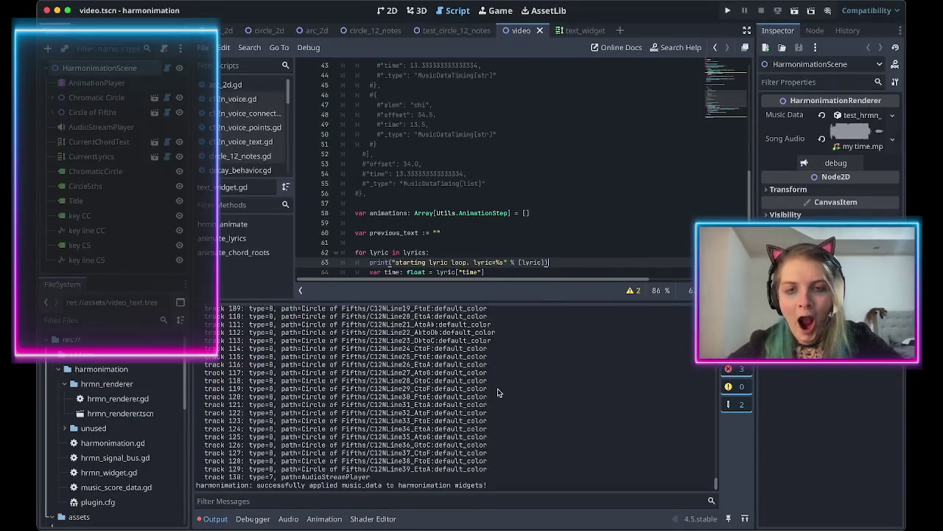
Trace the lyrics argument of animate_lyrics back to music_data on line 17.
scroll(496, 391, up, 3)
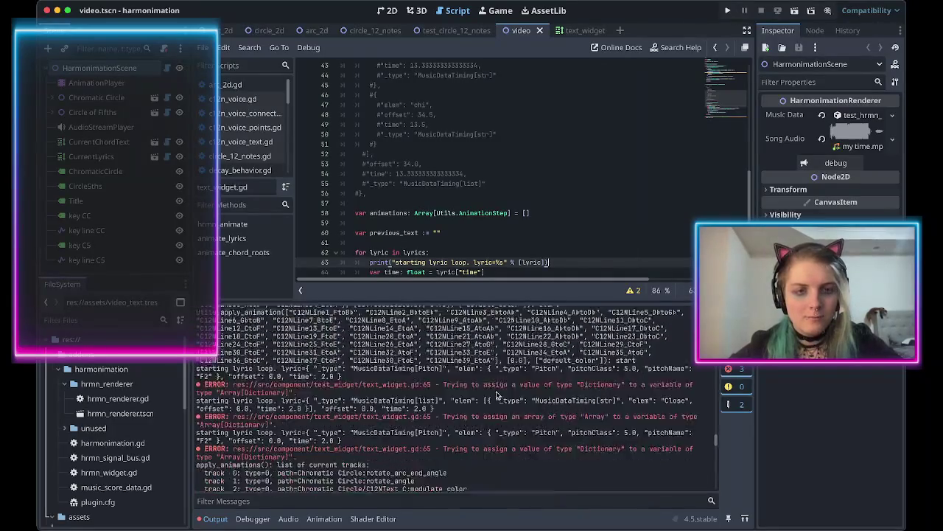
scroll(354, 366, up, 1)
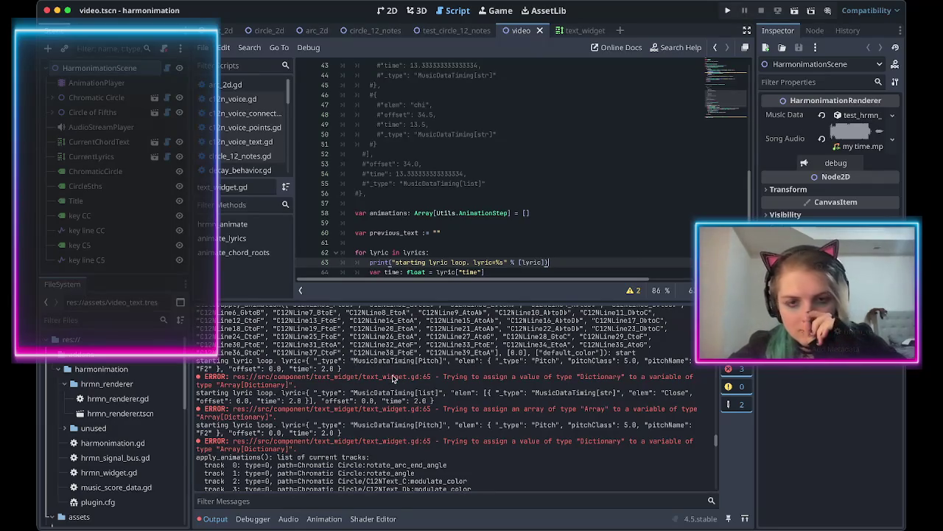
drag(199, 361, 352, 367)
scroll(366, 274, up, 3)
scroll(366, 274, up, 2)
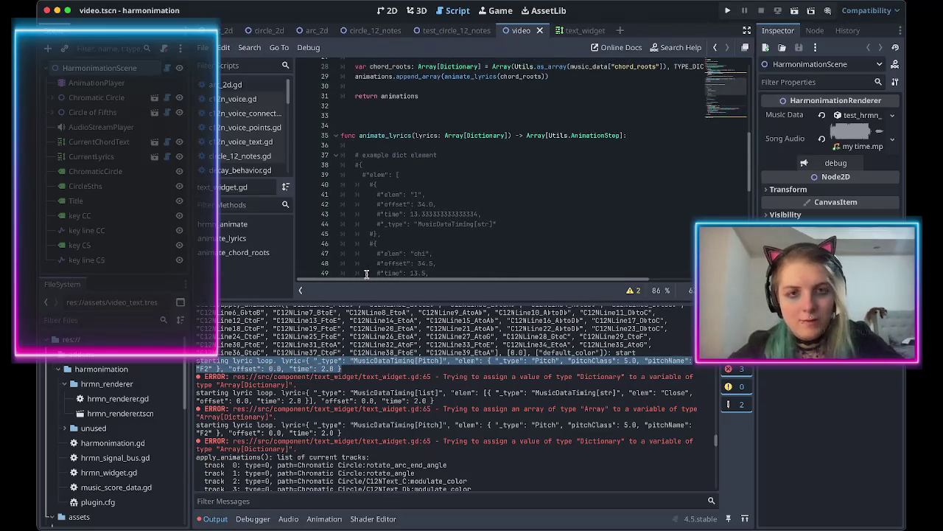
scroll(372, 221, up, 7)
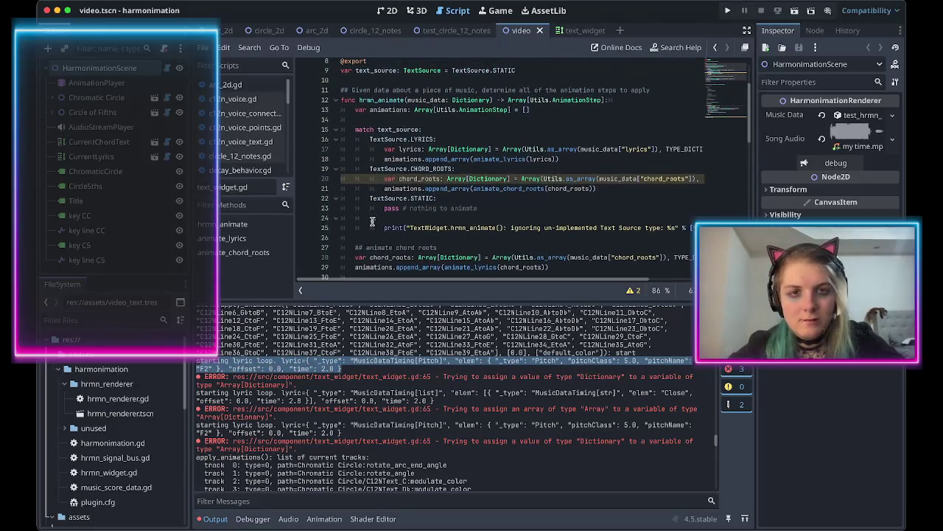
double_click(540, 158)
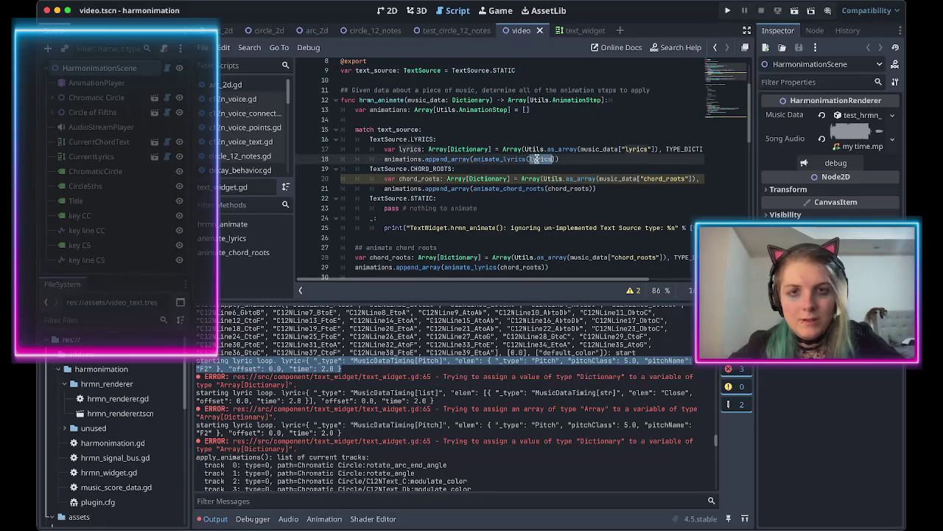
scroll(559, 177, up, 1)
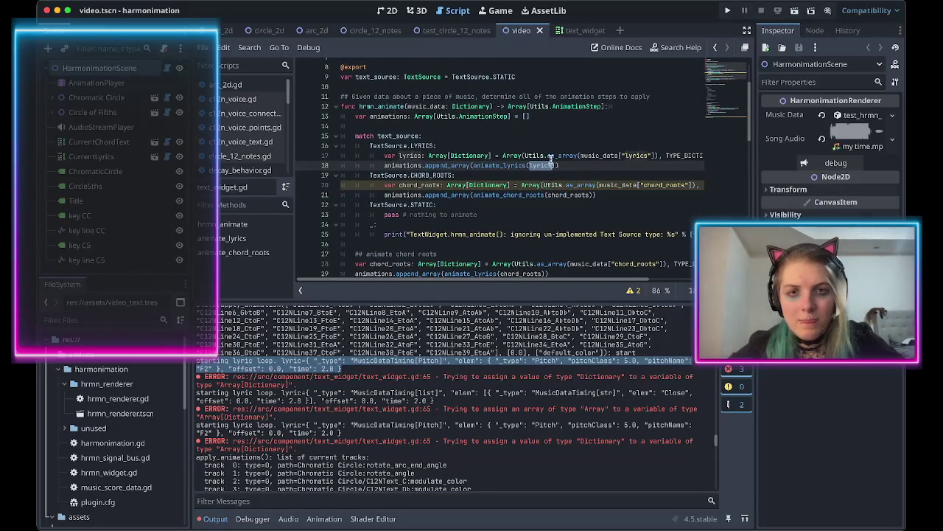
scroll(563, 168, right, 5)
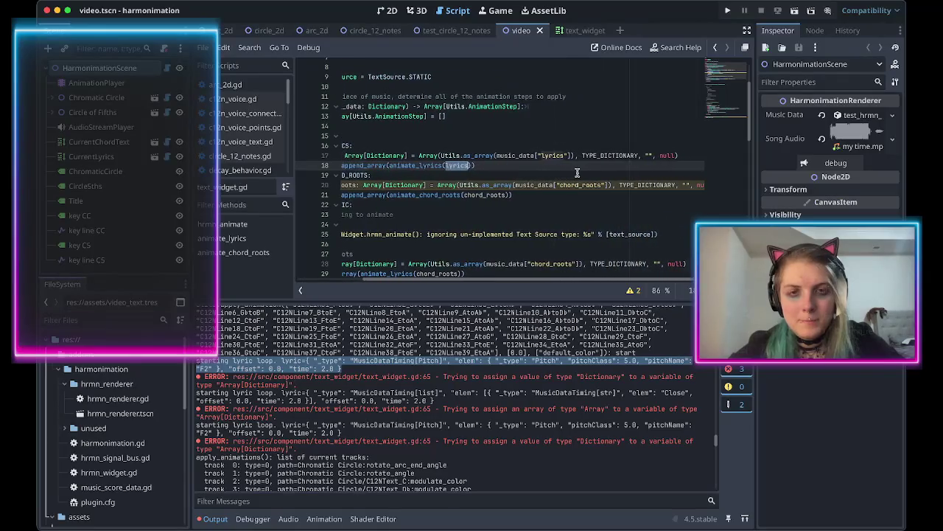
double_click(515, 156)
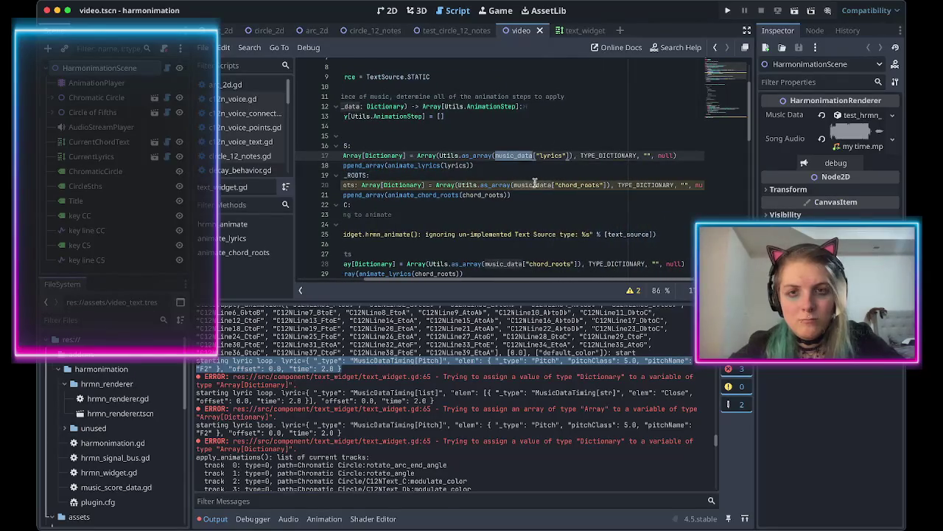
scroll(536, 182, left, 5)
scroll(466, 186, right, 5)
scroll(466, 185, up, 1)
scroll(466, 186, left, 5)
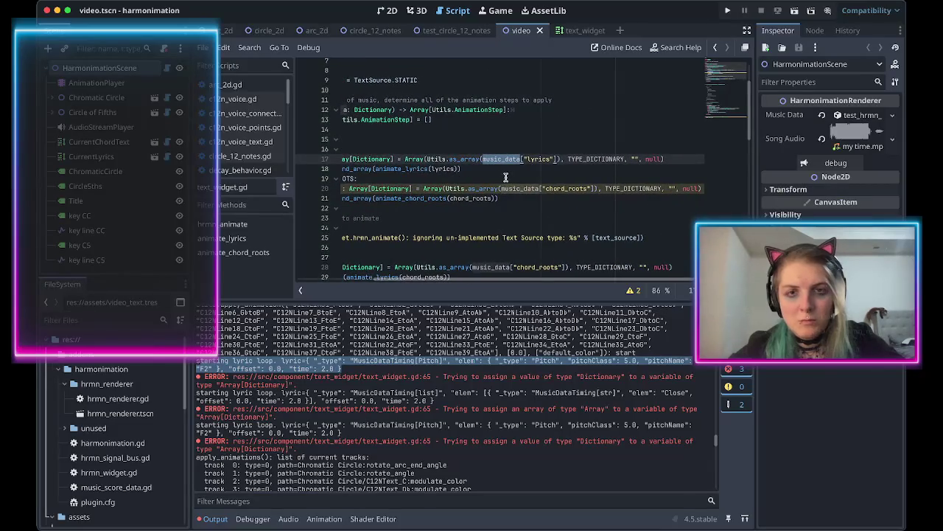
scroll(506, 177, right, 5)
scroll(508, 178, left, 5)
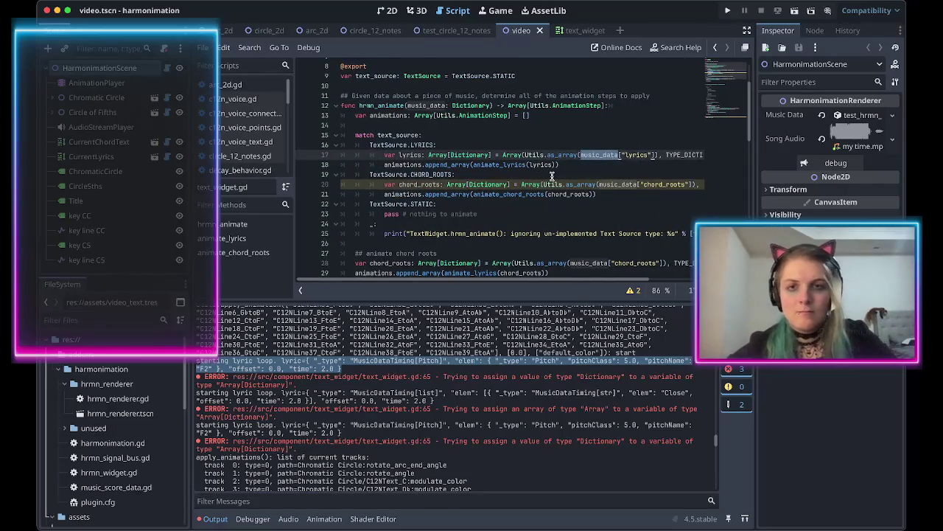
Switch to music_data.json in Visual Studio Code and scroll up through the lyrics.
key(super+Tab)
scroll(464, 191, up, 3)
scroll(471, 192, up, 10)
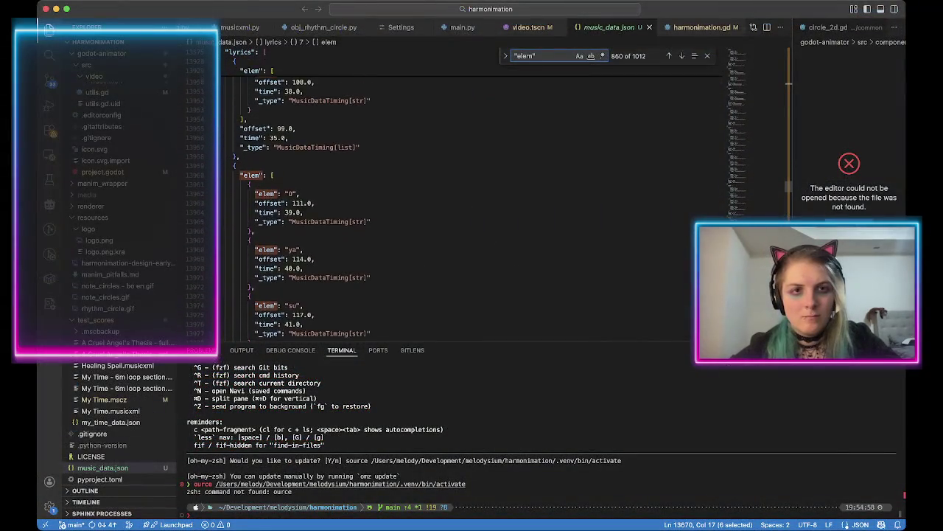
Jump to the first lyrics entries ("Close", "your") in music_data.json, then return to Godot.
scroll(471, 192, up, 10)
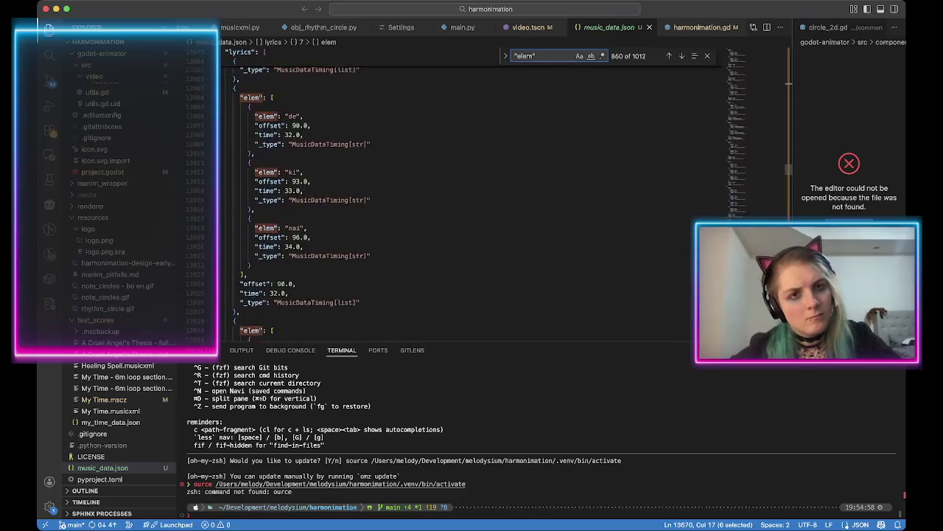
key(super+Tab)
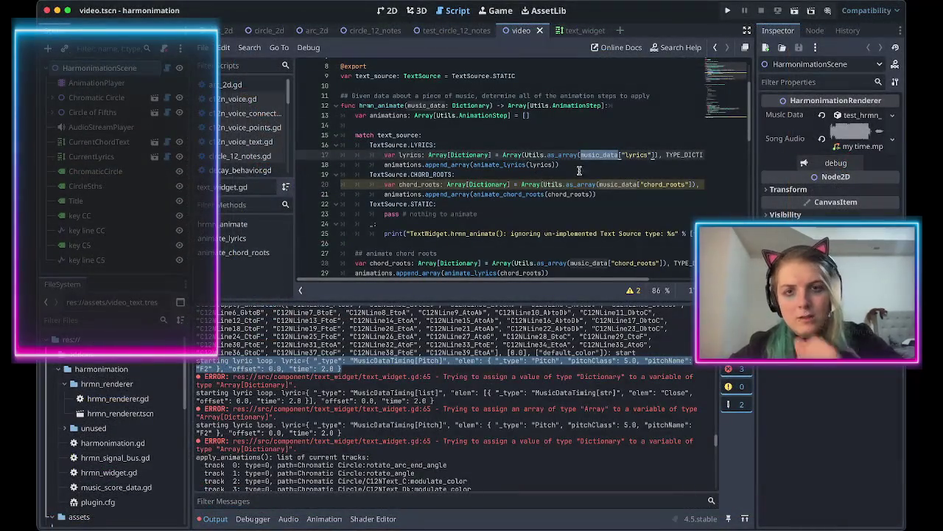
scroll(614, 165, up, 1)
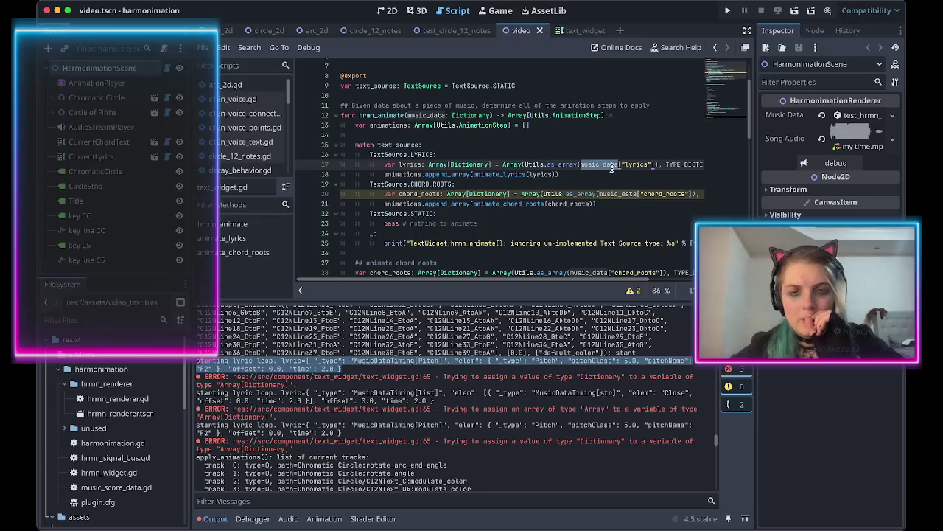
key(super+Tab)
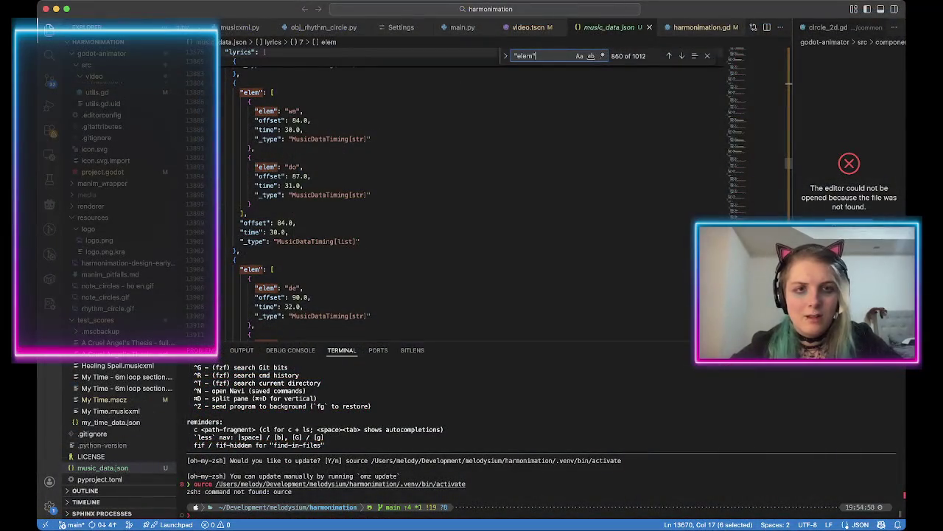
click(225, 98)
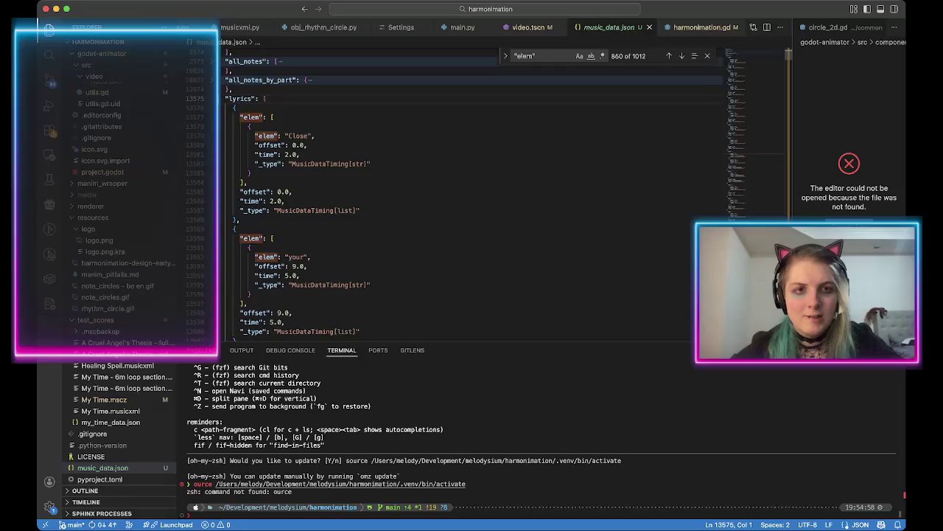
key(super+Tab)
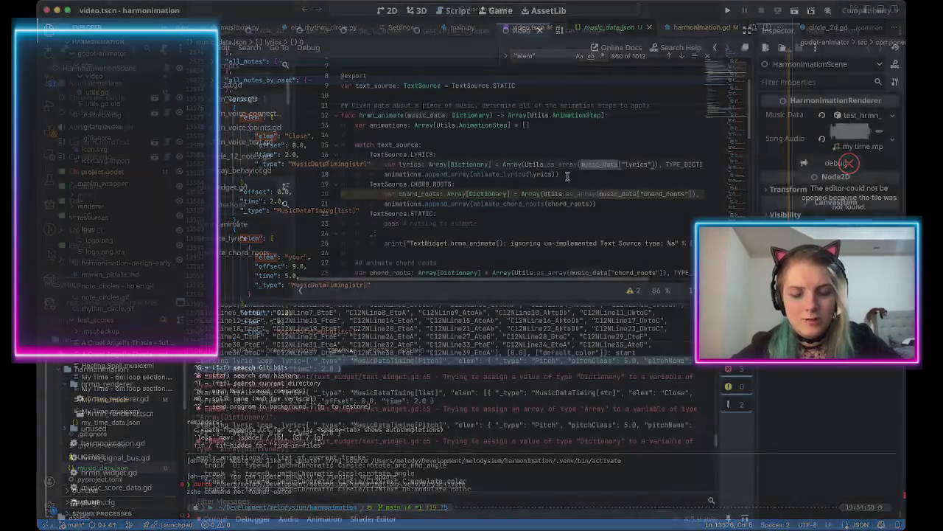
scroll(608, 180, left, 5)
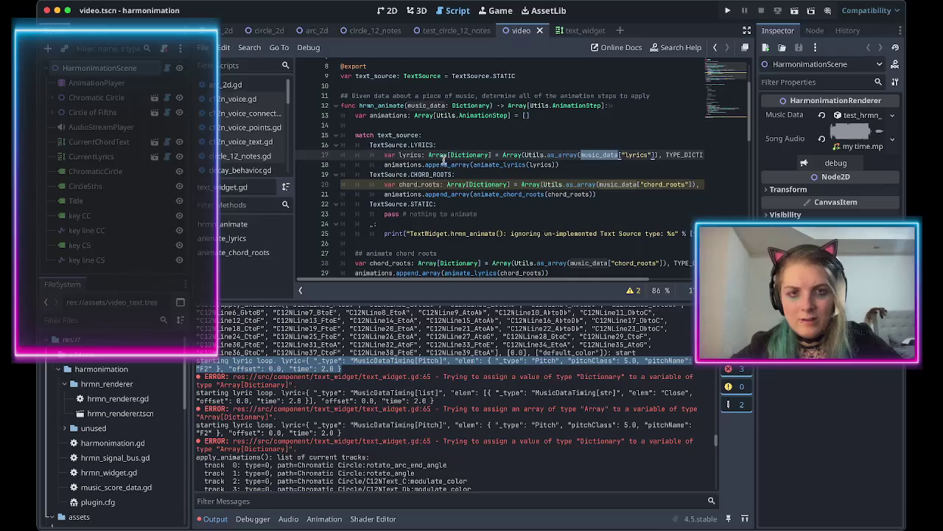
Add a print(lyrics) line under line 17 of text_widget.gd, save to rerun, and view the Output log.
key(Return)
text(print(lyrics)
key(ctrl+s)
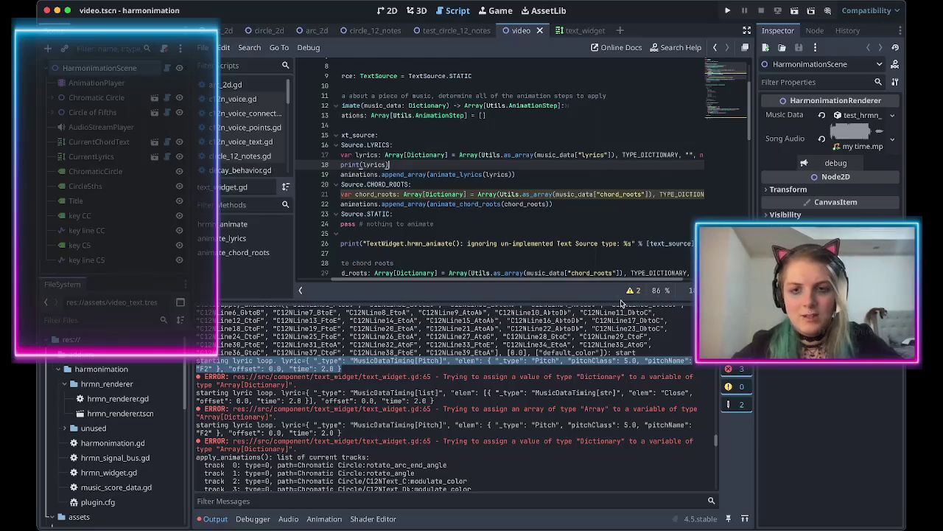
click(418, 359)
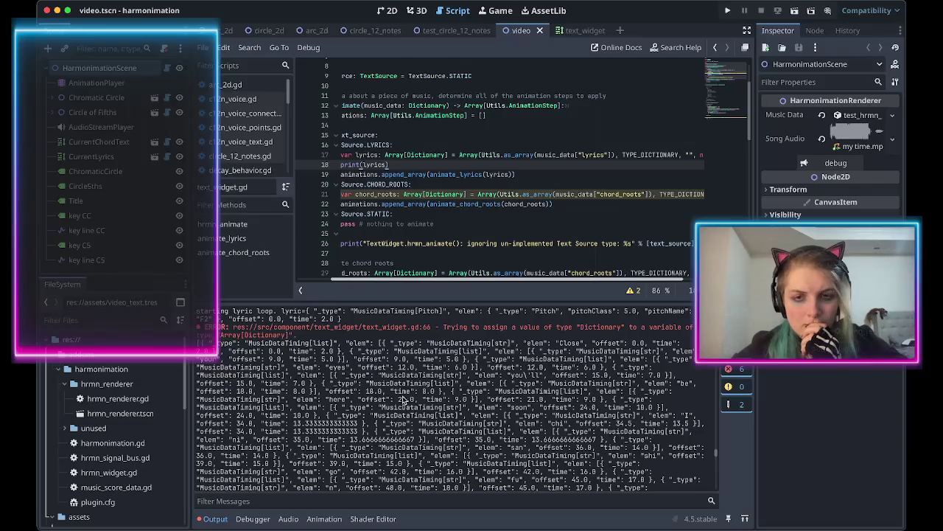
scroll(412, 391, up, 1)
scroll(422, 385, up, 1)
scroll(421, 202, down, 8)
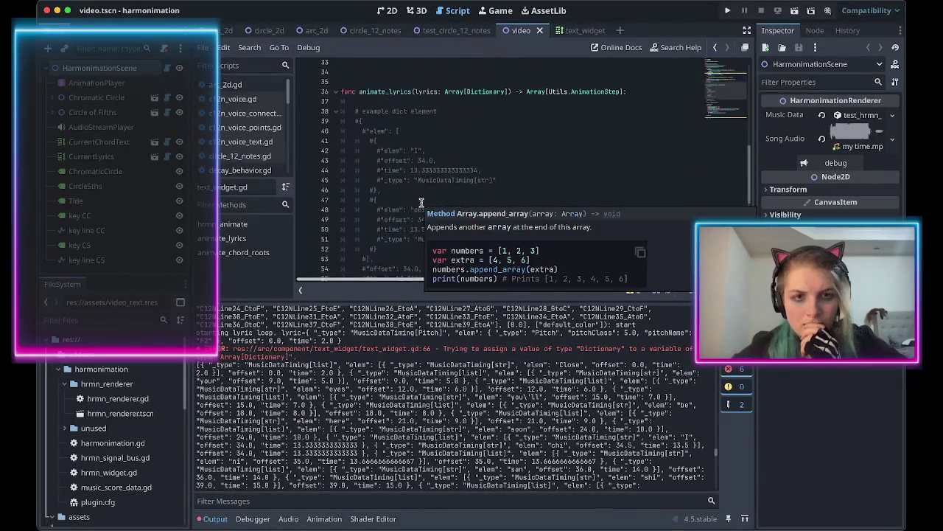
scroll(421, 202, down, 7)
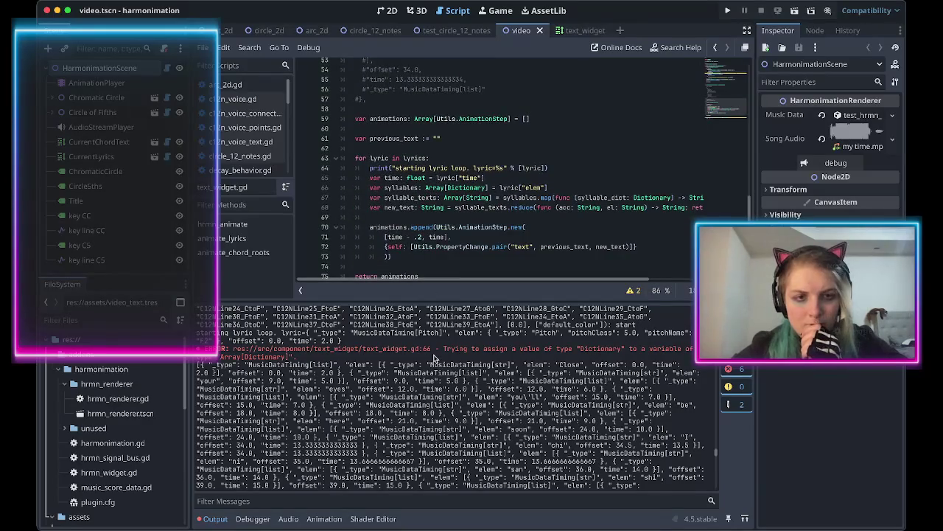
scroll(435, 359, up, 4)
scroll(435, 359, down, 1)
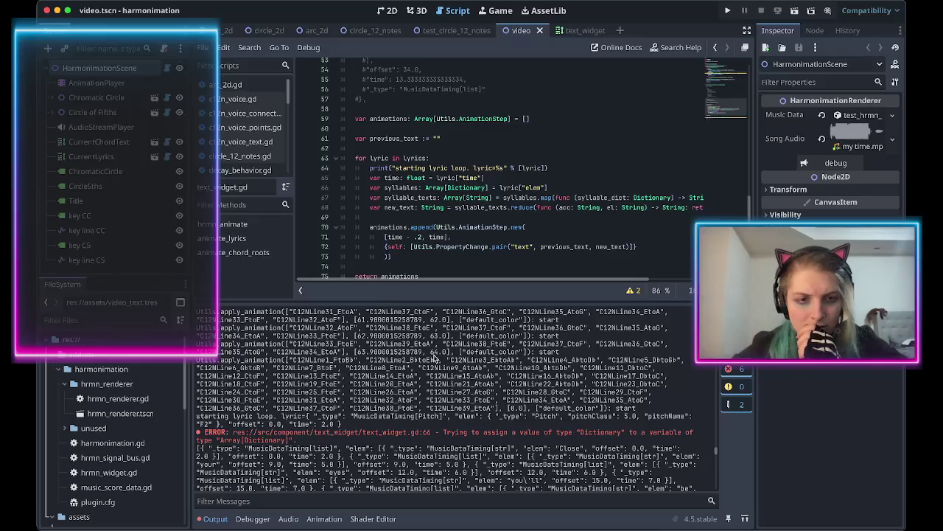
scroll(435, 359, down, 10)
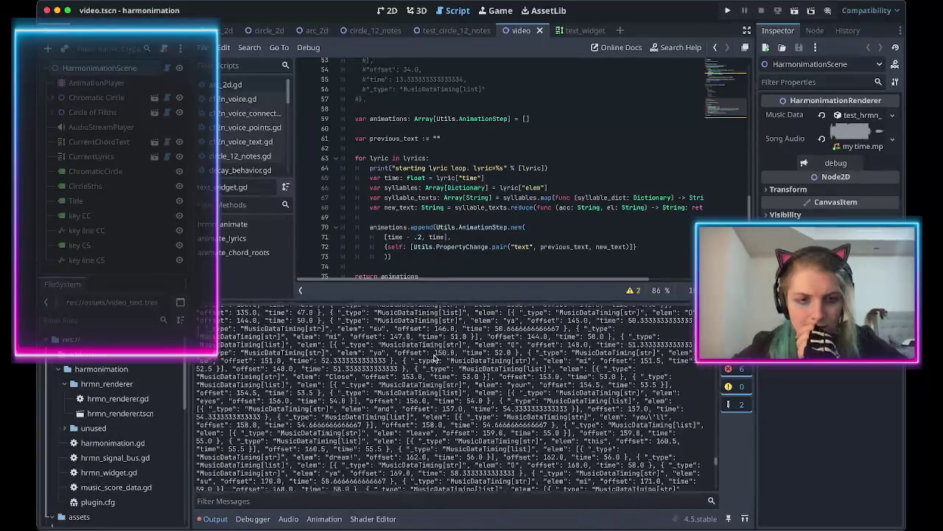
scroll(434, 358, up, 3)
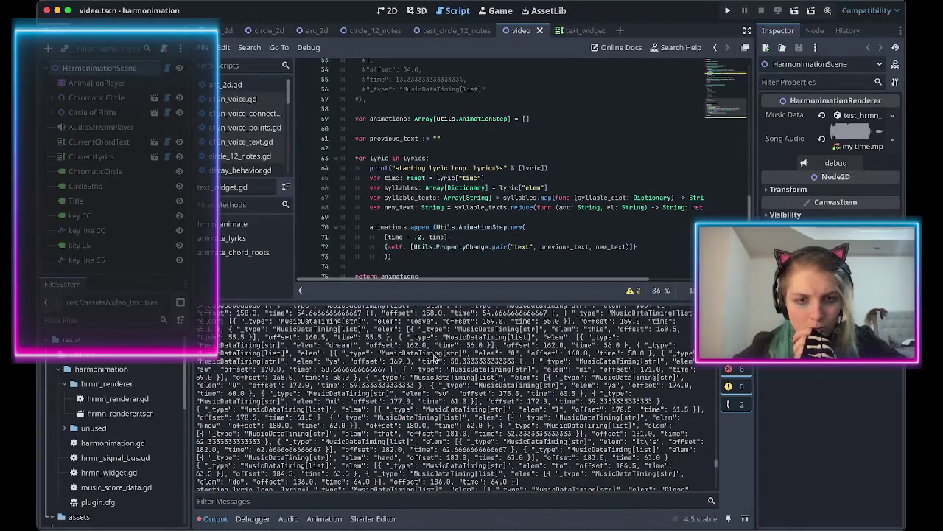
scroll(435, 359, down, 2)
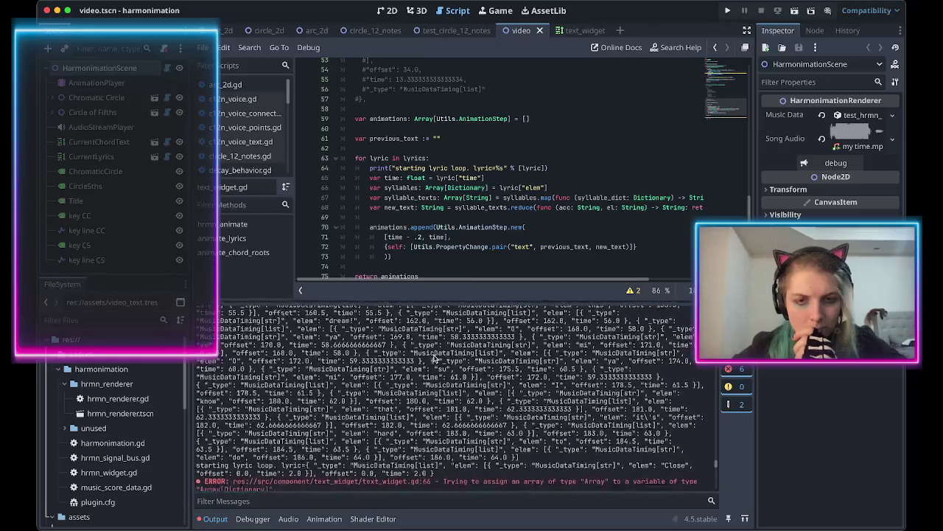
scroll(435, 359, down, 1)
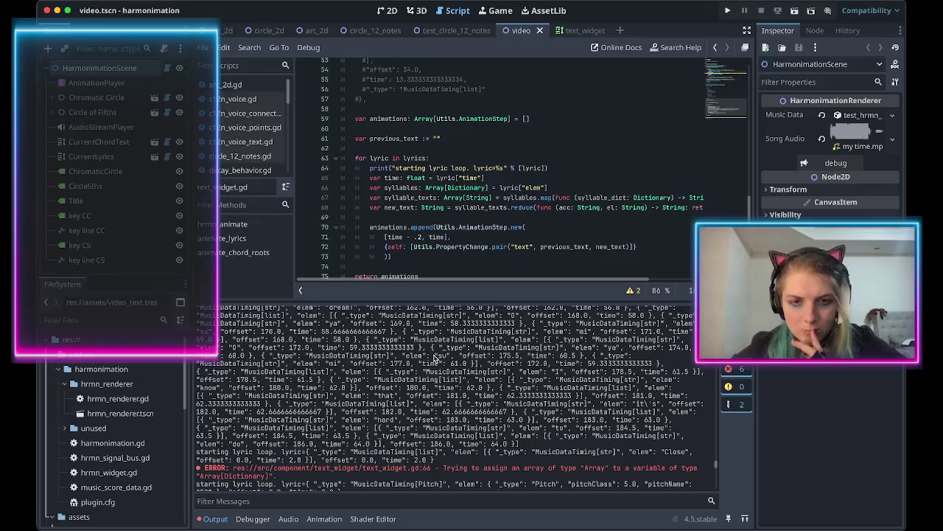
scroll(435, 359, down, 3)
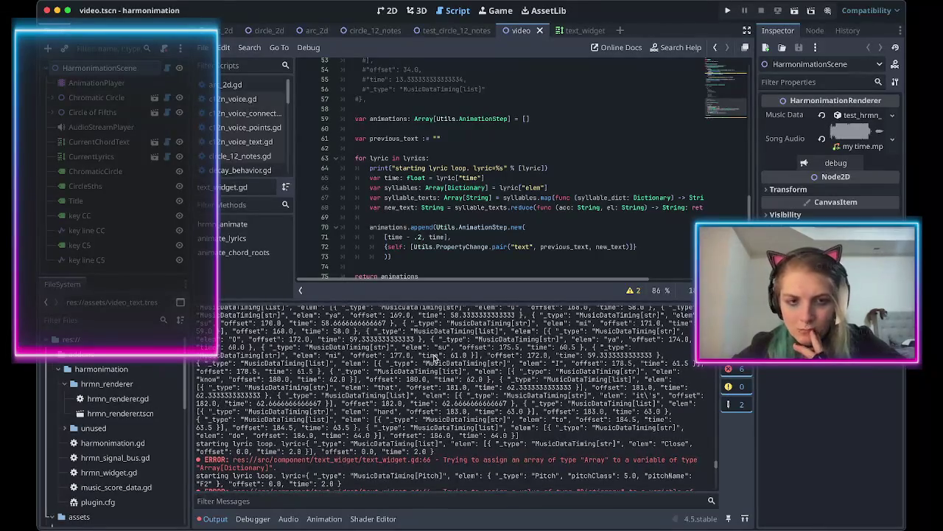
scroll(435, 357, down, 5)
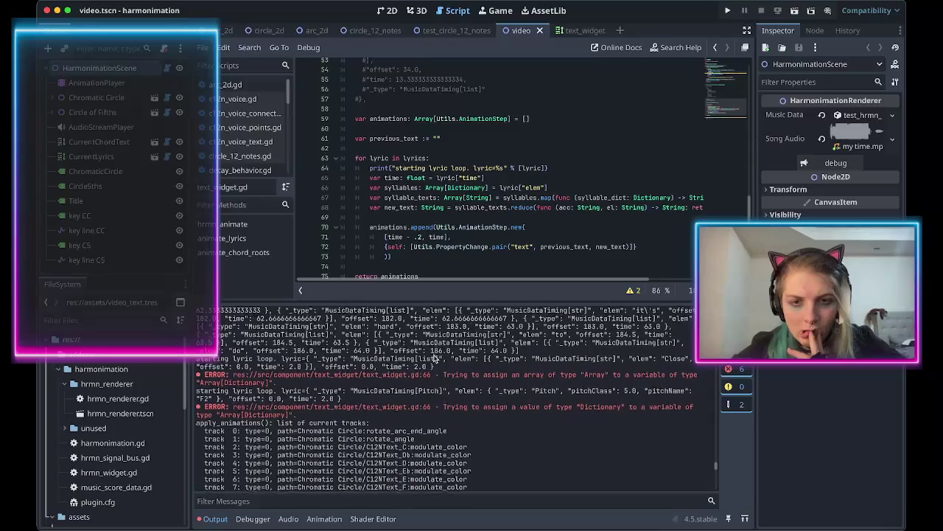
scroll(442, 376, down, 1)
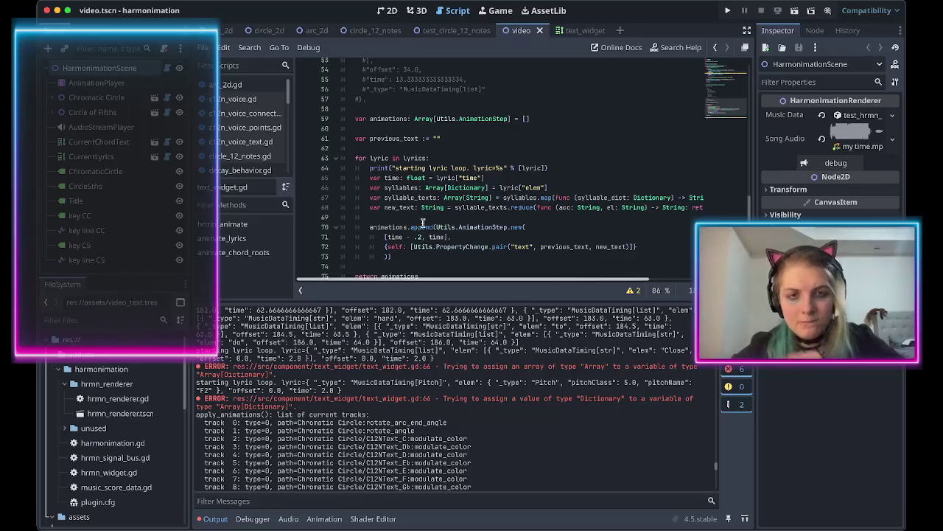
scroll(422, 222, down, 7)
scroll(422, 223, up, 5)
scroll(422, 222, up, 2)
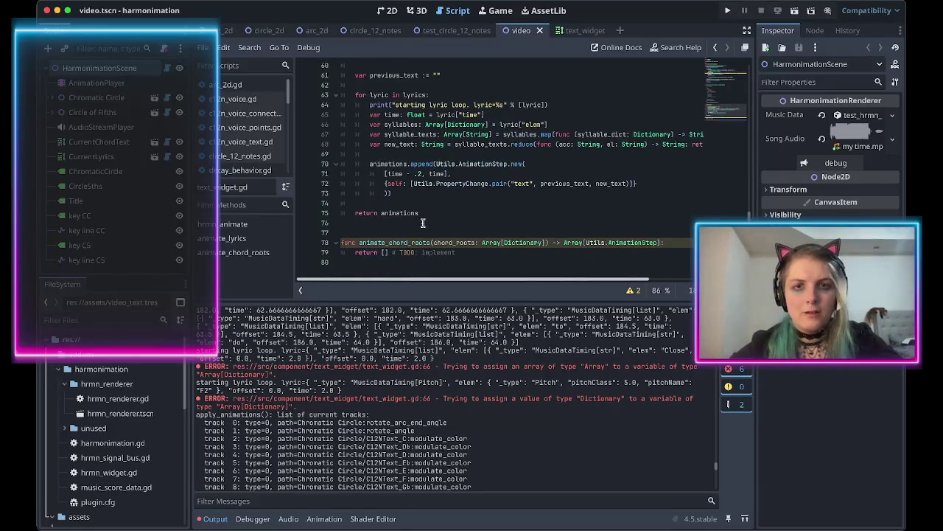
Start wrapping line 66's lyric["elem"] in an Array( call with a trailing comma, then open Find in Files.
click(500, 160)
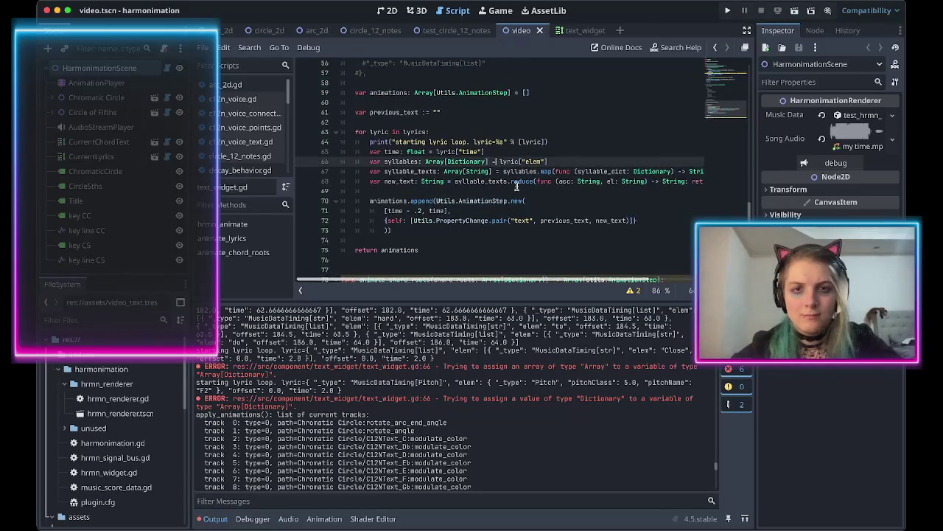
mouse_move(517, 187)
text(Array.)
key(Escape)
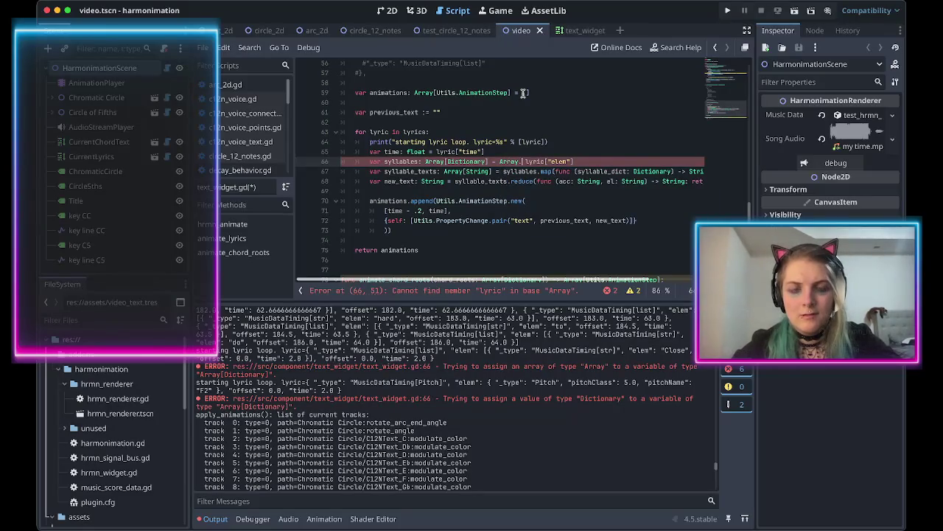
scroll(527, 126, down, 2)
scroll(530, 148, up, 2)
key(BackSpace)
text(()
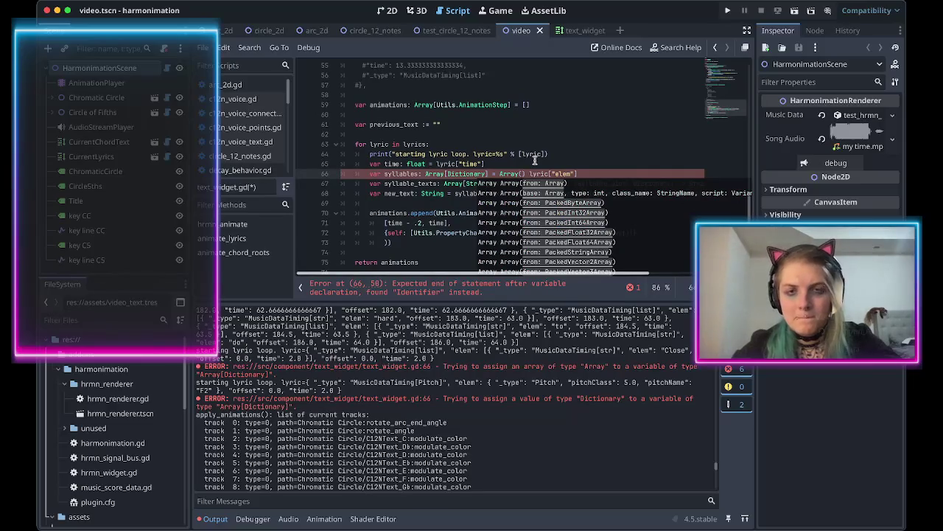
key(Delete)
key(Delete)
key(End)
text(,)
key(ctrl+shift+f)
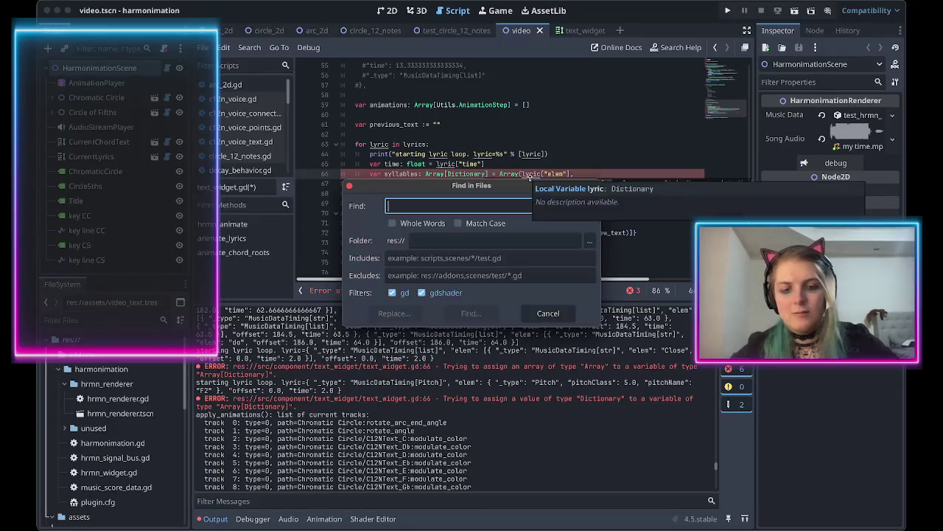
Search the project for Array( usages and finish line 66's arguments with TYPE_DICTIONARY, "", null.
text(ARry)
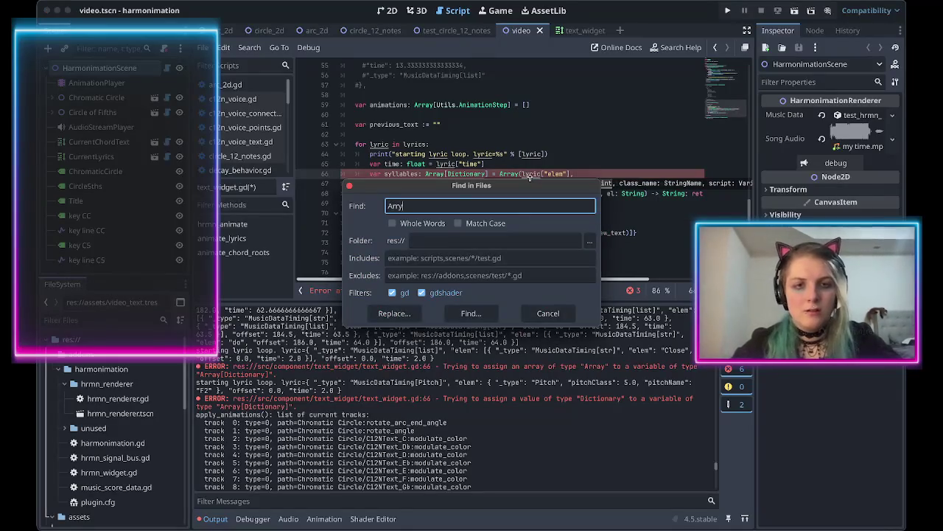
key(BackSpace)
text(ay()
click(469, 320)
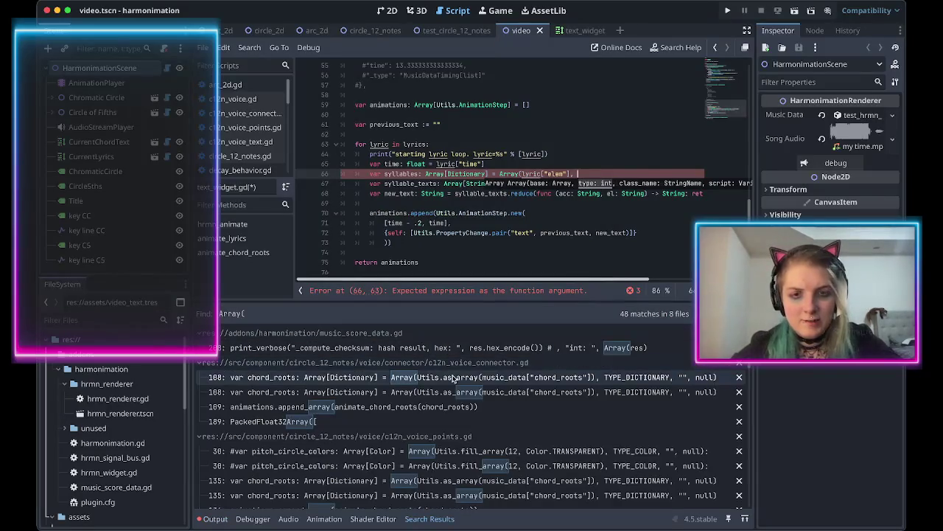
key(Tab)
text(TYPE_DICTIONARY, "", n)
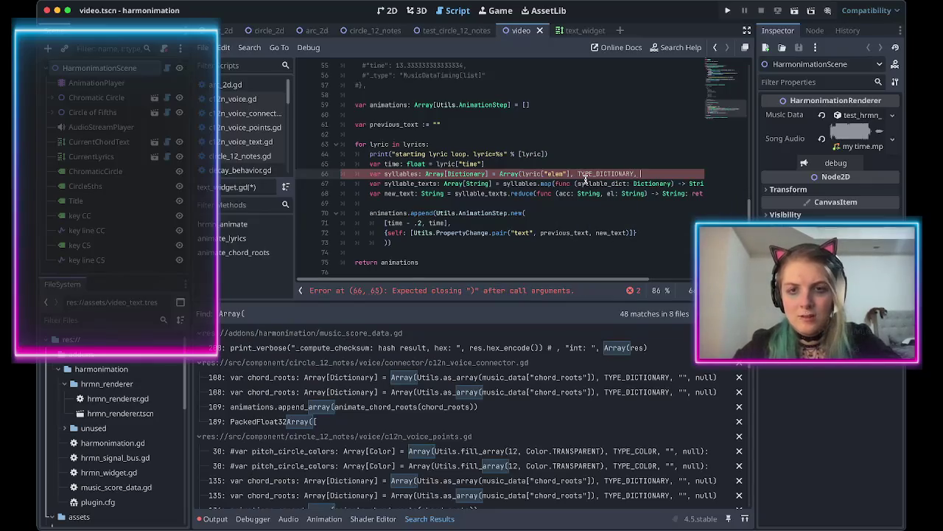
text(ull))
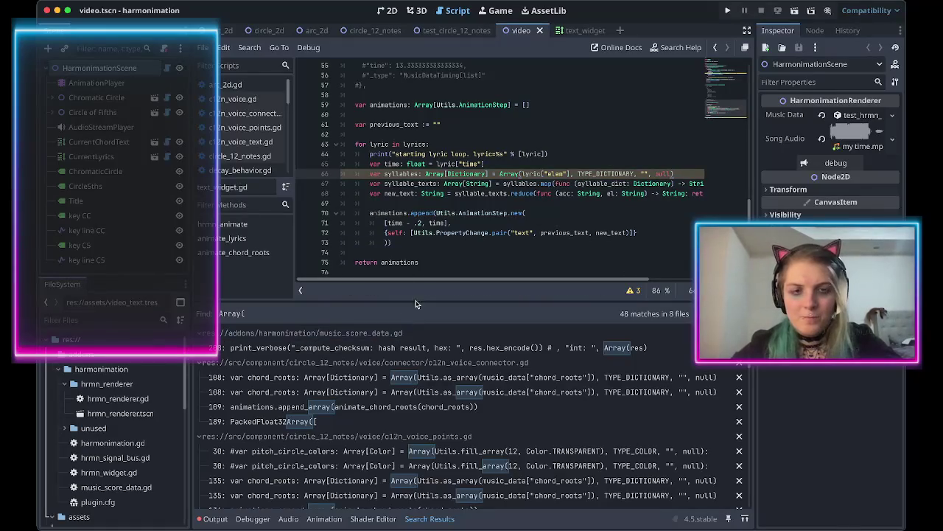
click(632, 291)
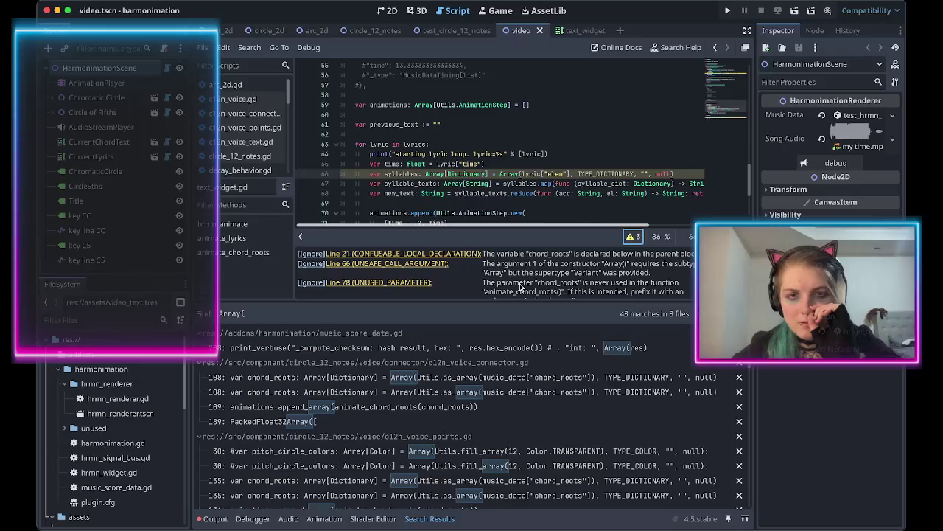
Convert line 66's lyric["elem"] with Utils.as_array, save the script, and hide the search results.
click(523, 174)
text(Utils)
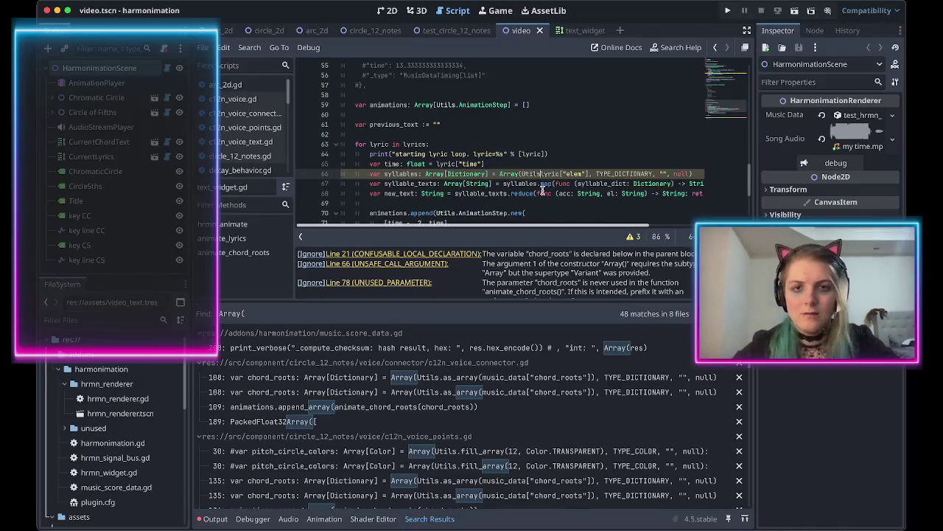
text(.as_array(lyric["elem"])
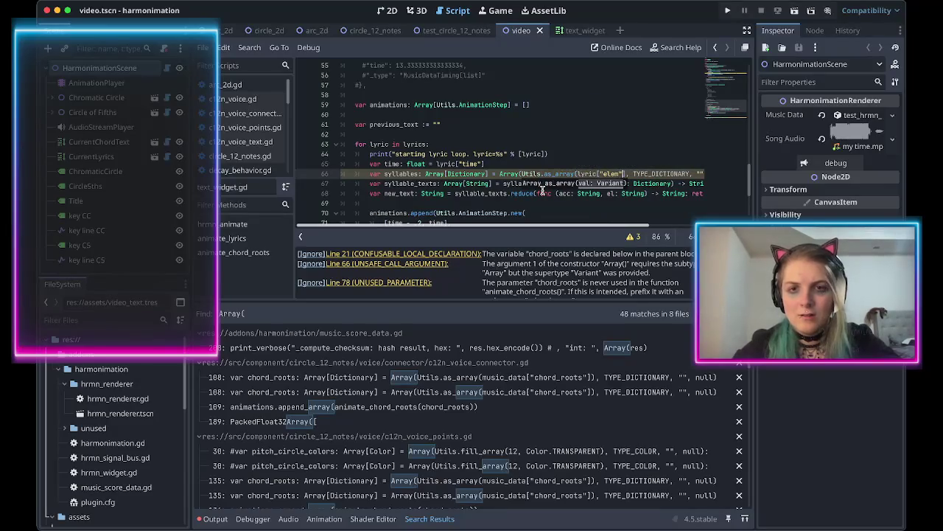
text())
key(ctrl+s)
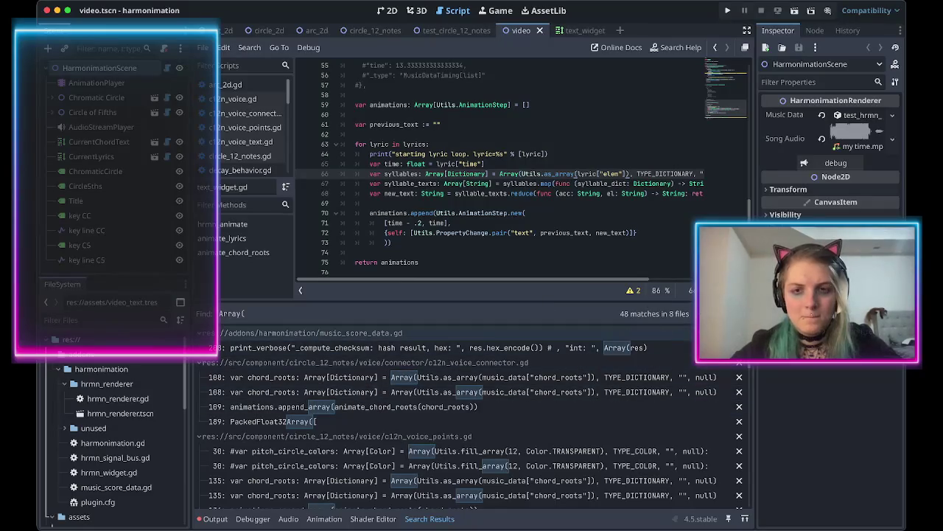
click(429, 519)
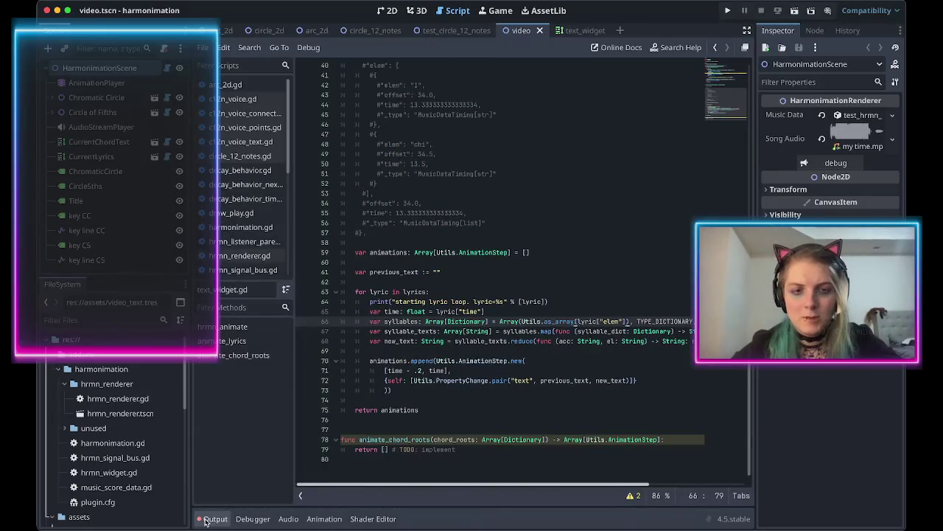
Show the Output panel and clear its log.
click(209, 519)
click(728, 353)
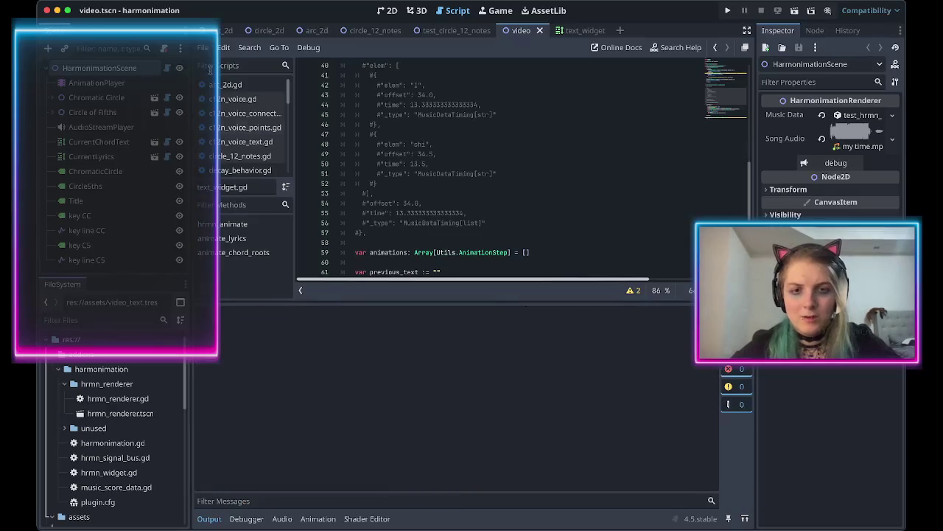
click(482, 207)
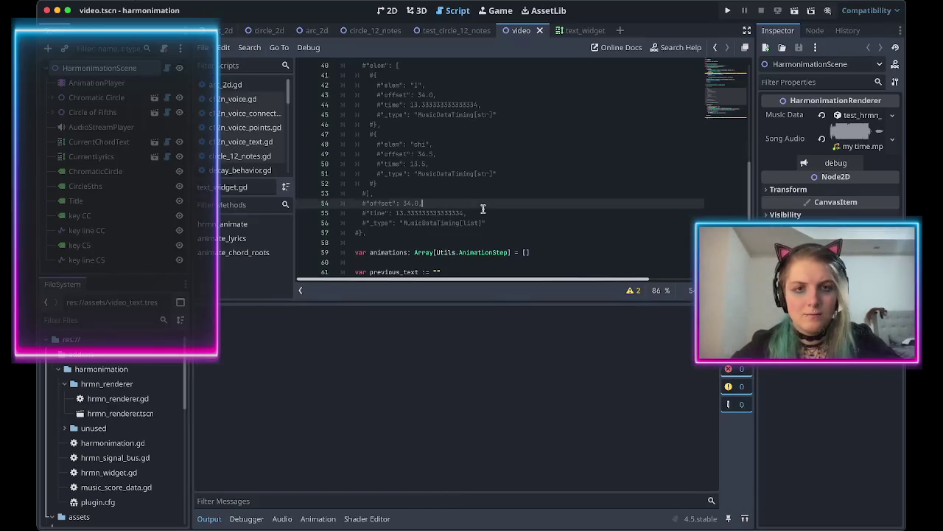
click(410, 213)
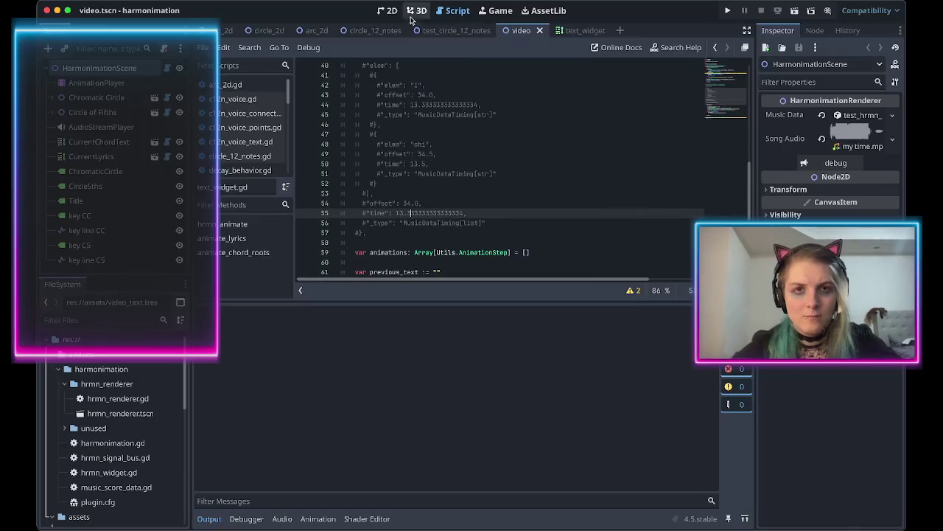
Reload the scene via the 2D view, then return to the script at line 67's syllable_texts declaration.
click(384, 10)
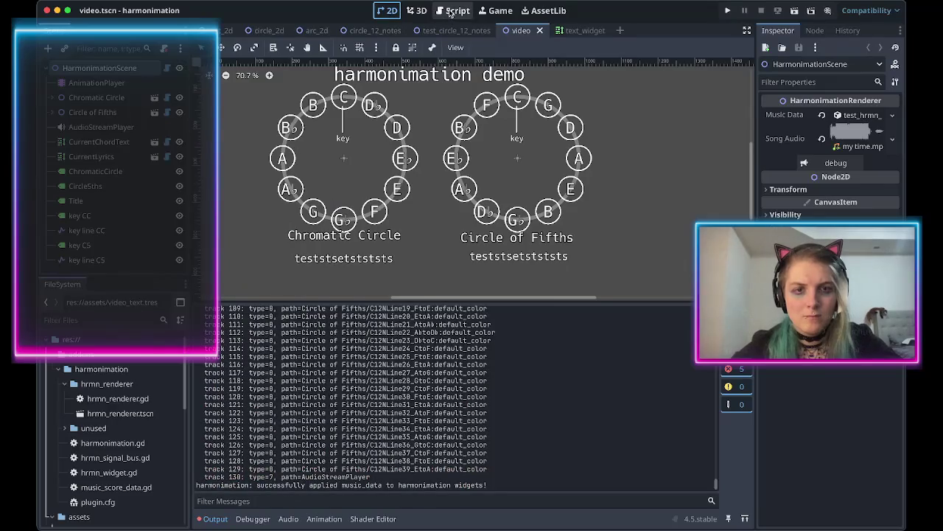
click(451, 11)
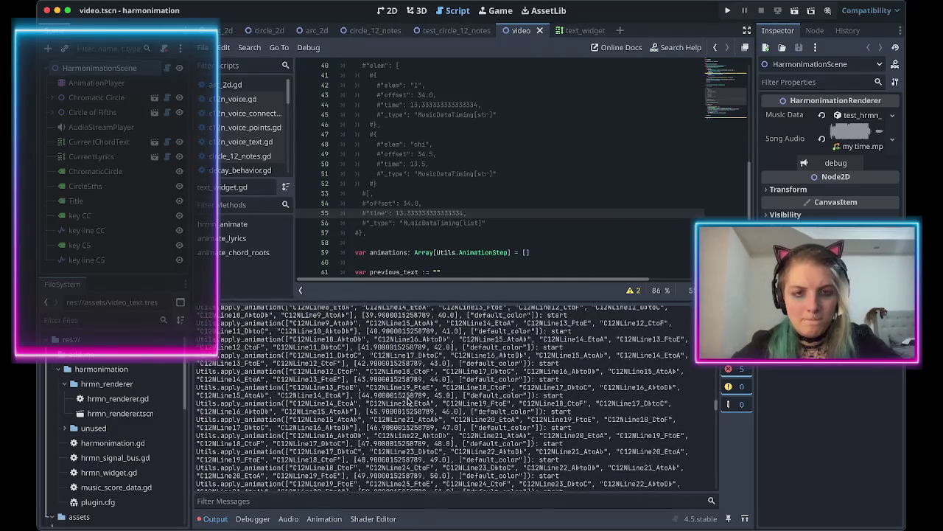
scroll(409, 402, up, 1)
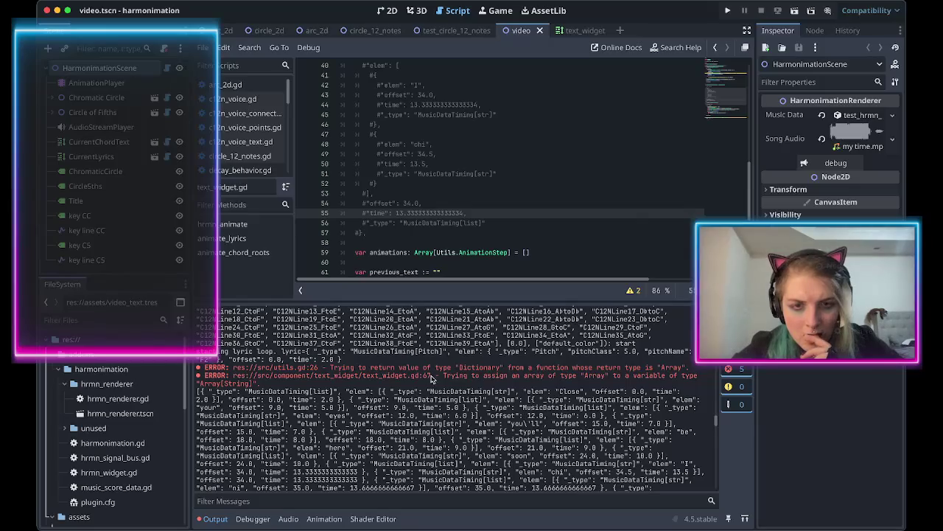
scroll(430, 249, down, 6)
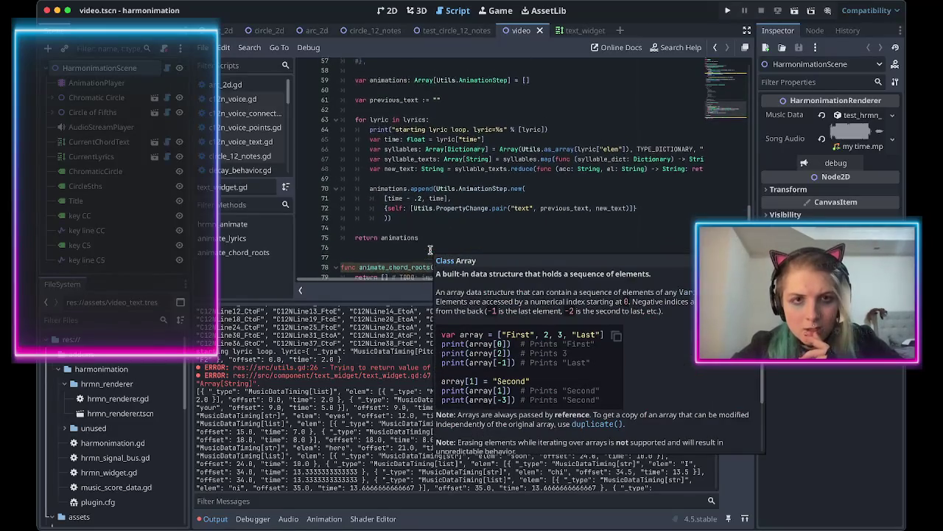
scroll(431, 249, up, 1)
click(398, 172)
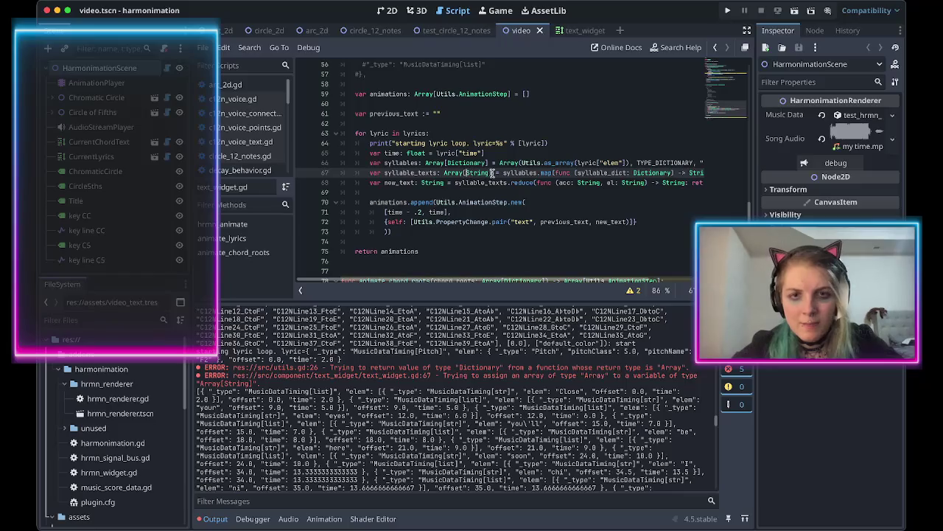
Wrap line 67's syllables.map(...) in Array(..., TYPE_STRING, "", null) and save text_widget.gd.
scroll(531, 198, right, 5)
scroll(531, 199, left, 3)
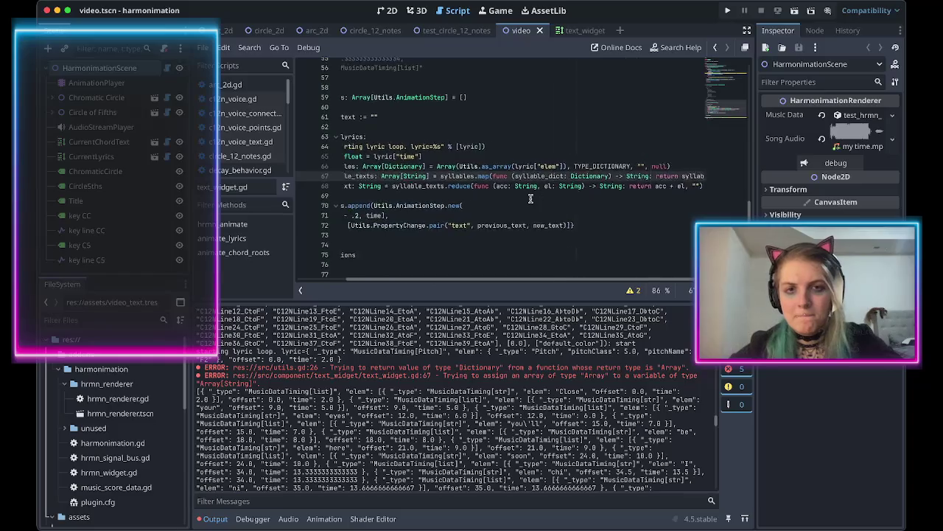
scroll(531, 198, left, 2)
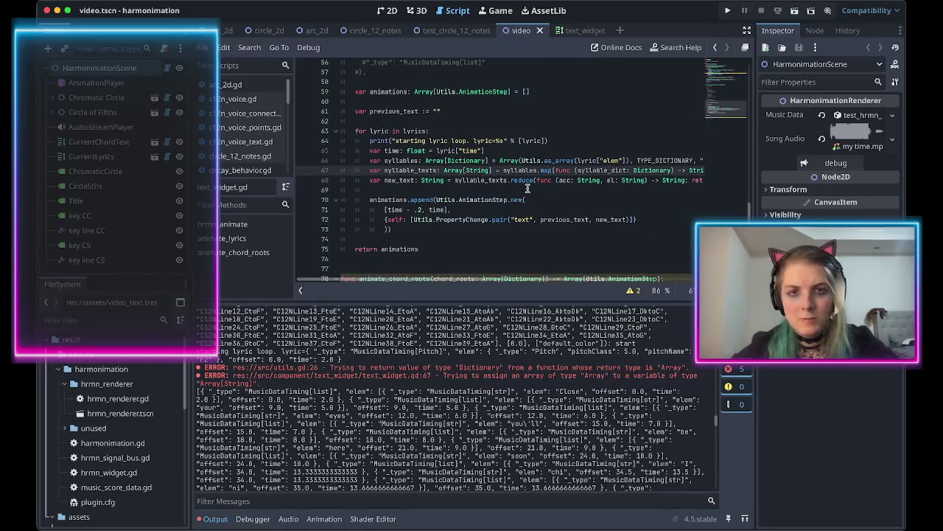
text(Arr)
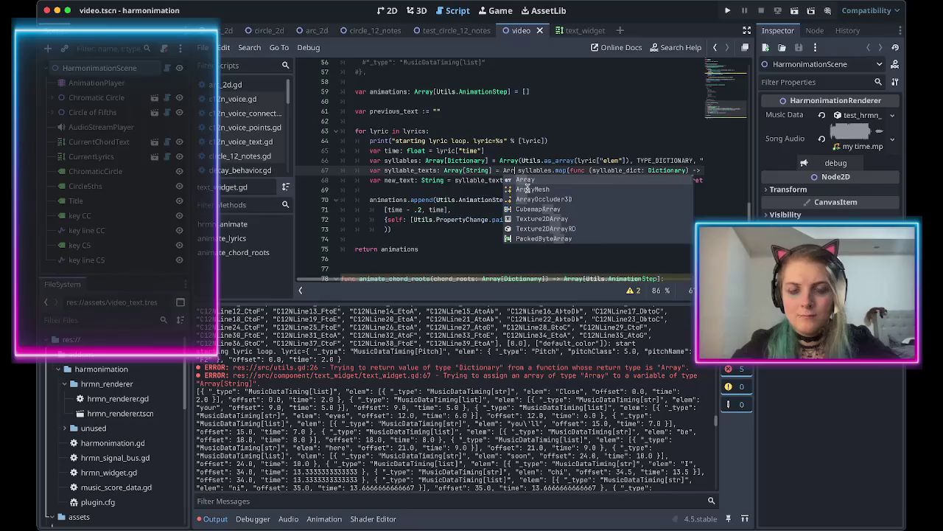
key(Return)
key(Delete)
key(Delete)
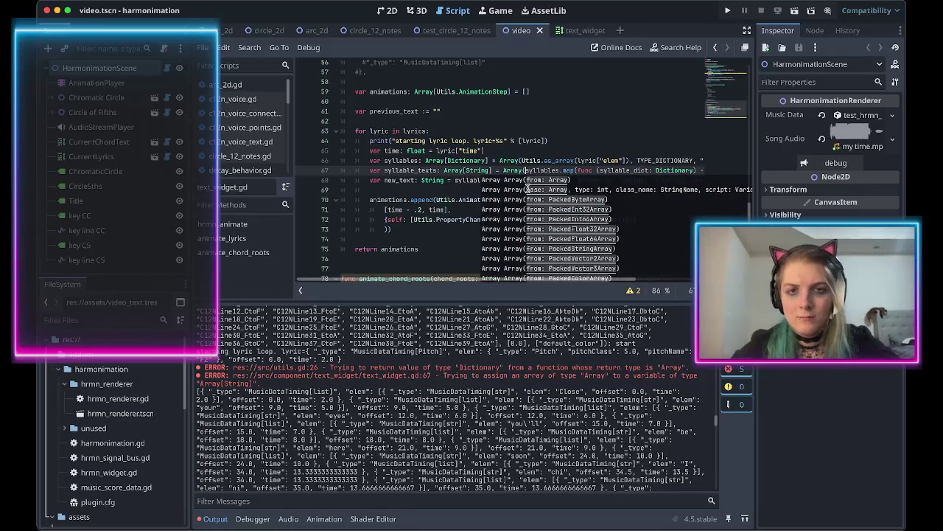
key(Return)
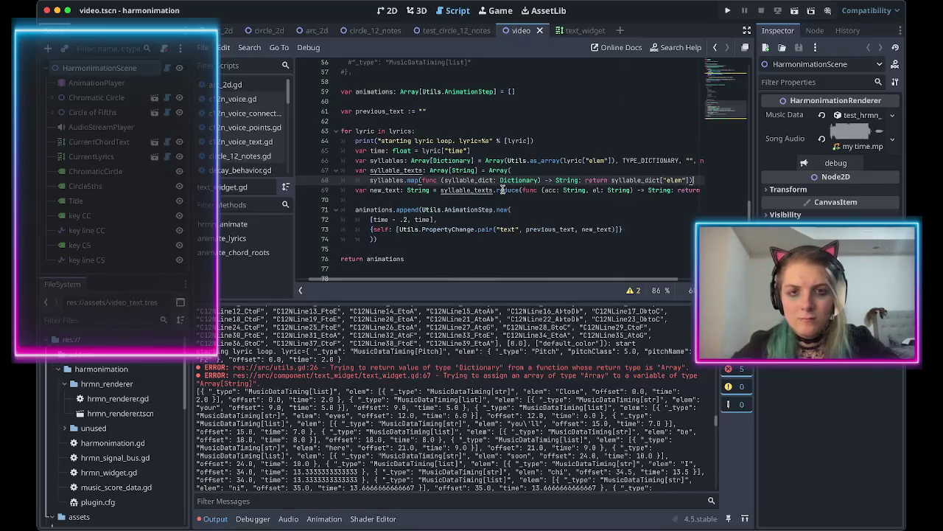
key(Return)
text(TYPE_D)
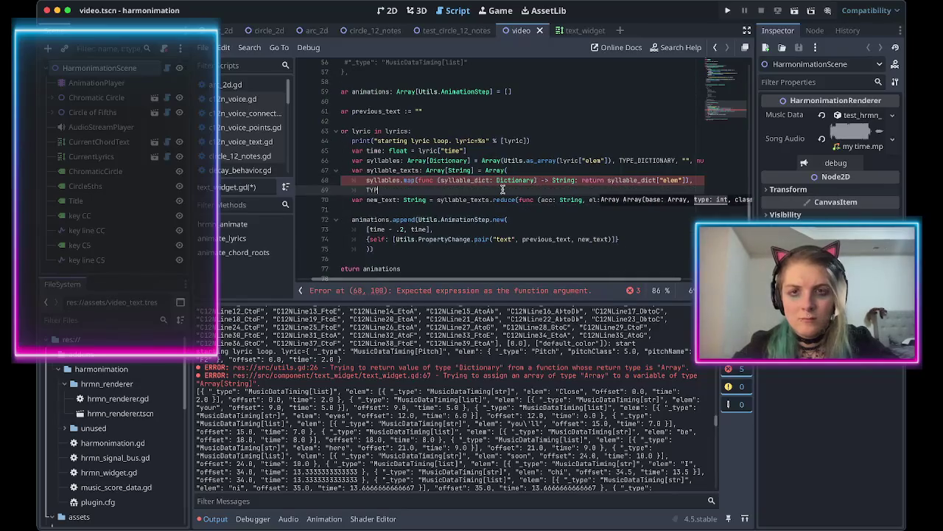
key(BackSpace)
text(S)
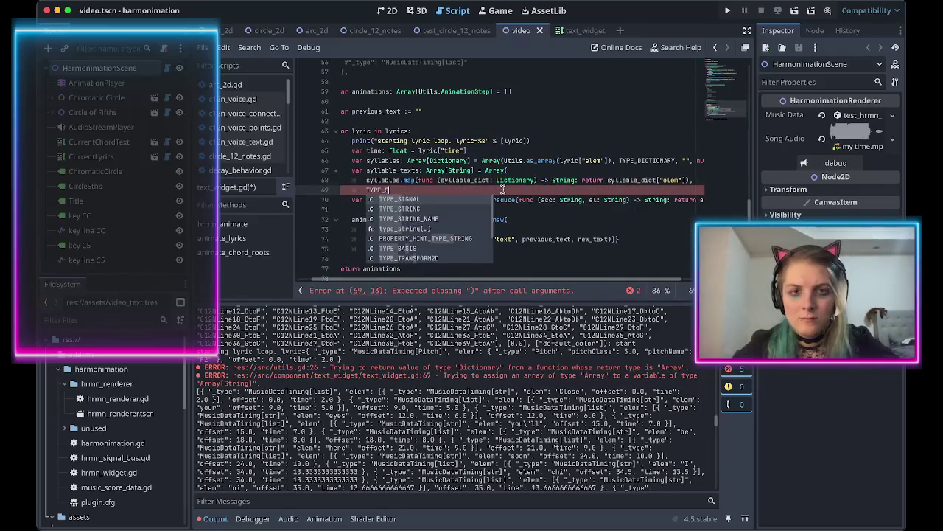
text(TR)
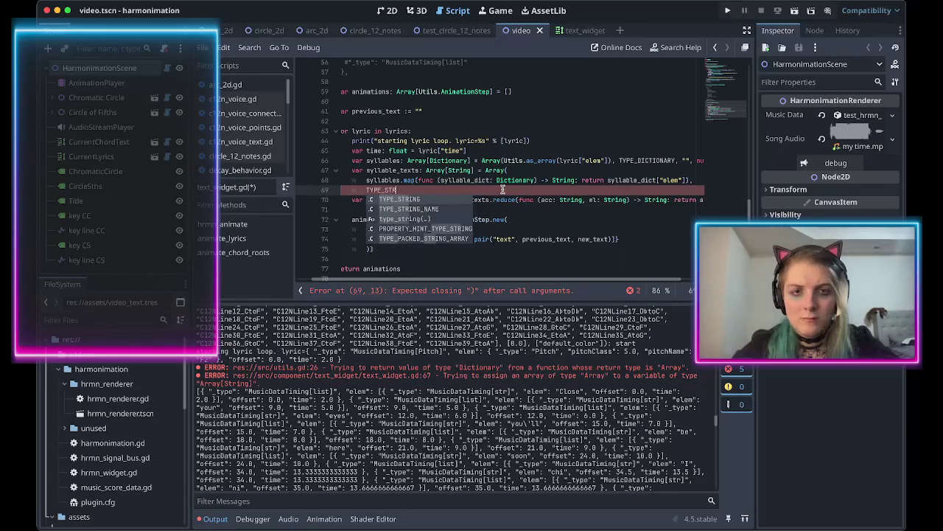
text(ING, "", n)
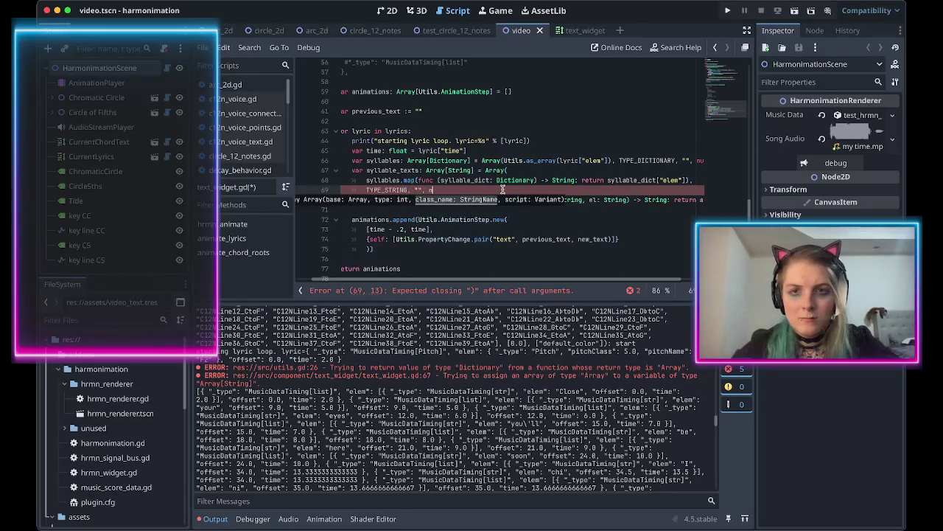
text(ull))
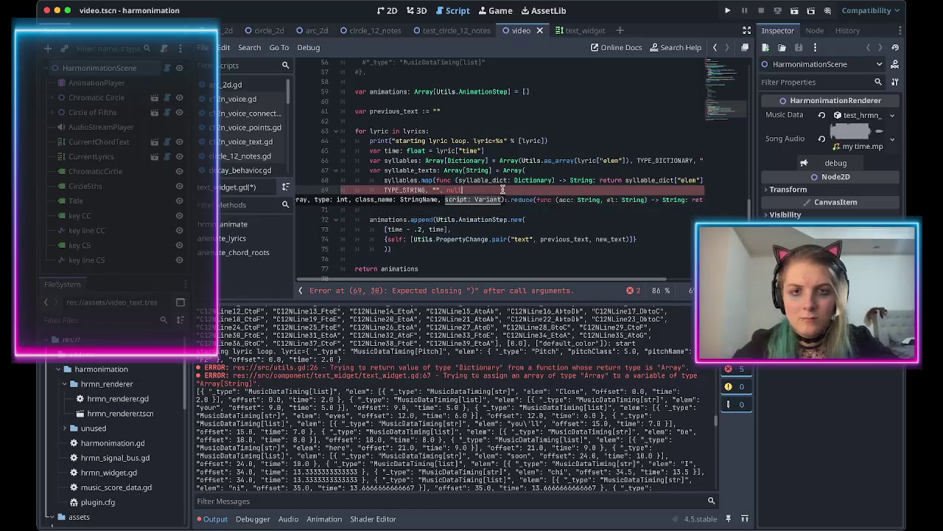
key(ctrl+s)
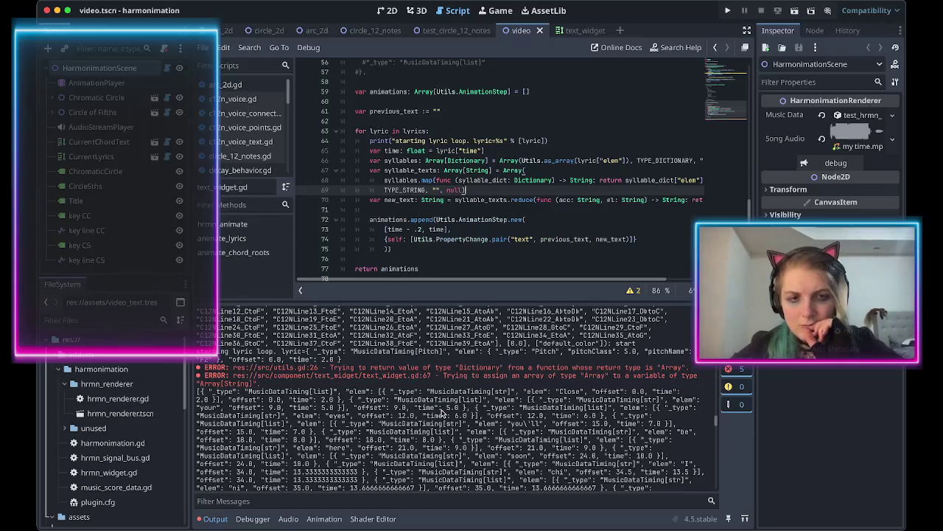
Scroll through the output log and code, selecting the word lyric on line 64.
scroll(442, 414, down, 1)
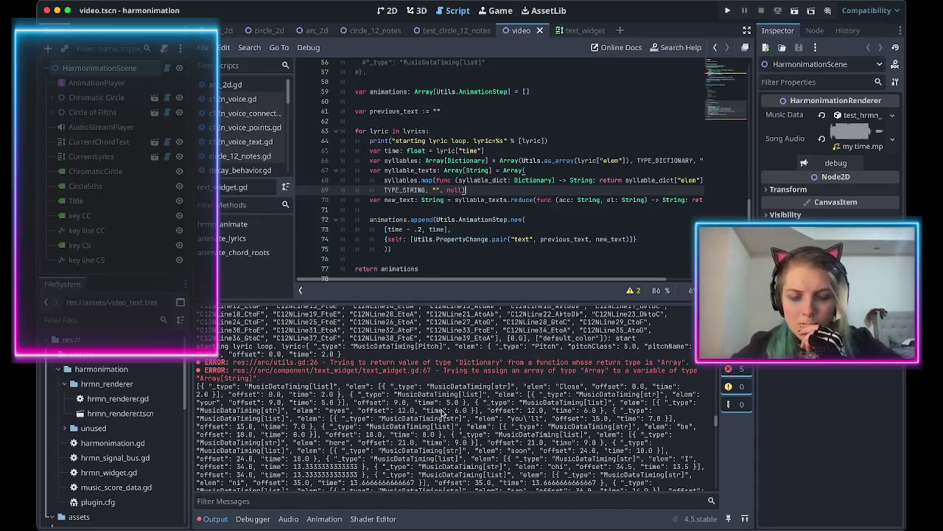
scroll(442, 414, down, 10)
scroll(443, 414, down, 10)
scroll(442, 414, up, 4)
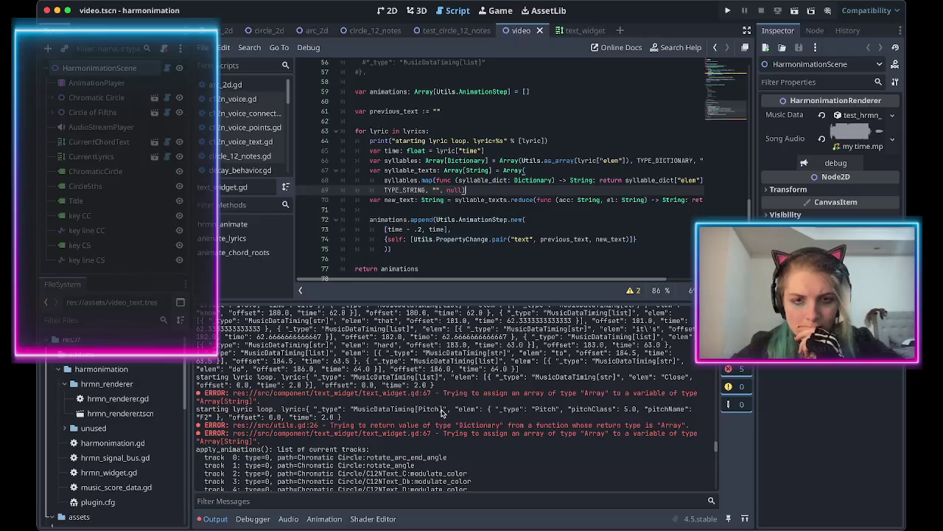
scroll(442, 414, down, 3)
scroll(442, 415, down, 1)
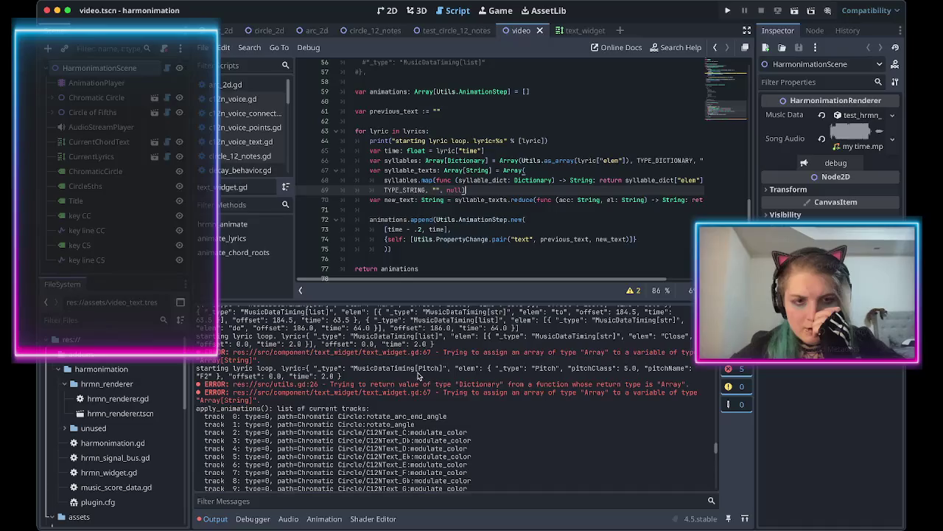
scroll(513, 168, up, 2)
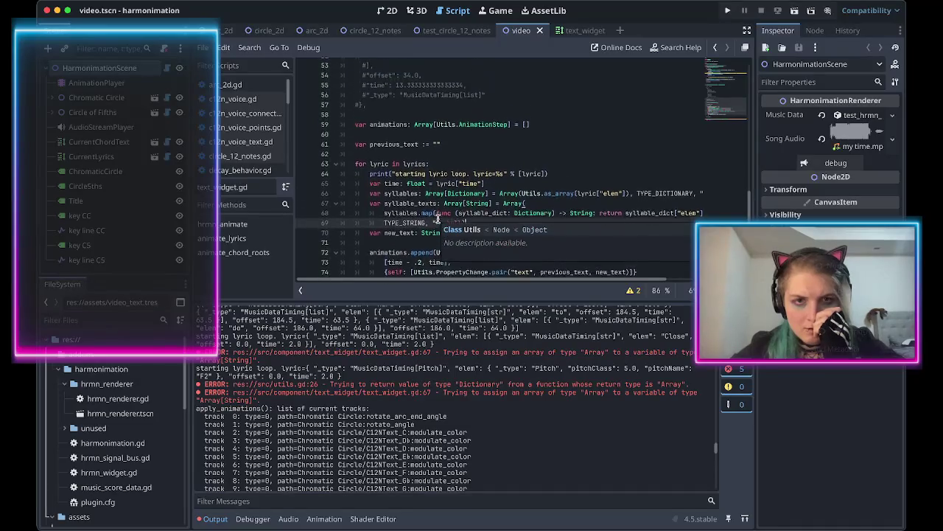
double_click(532, 180)
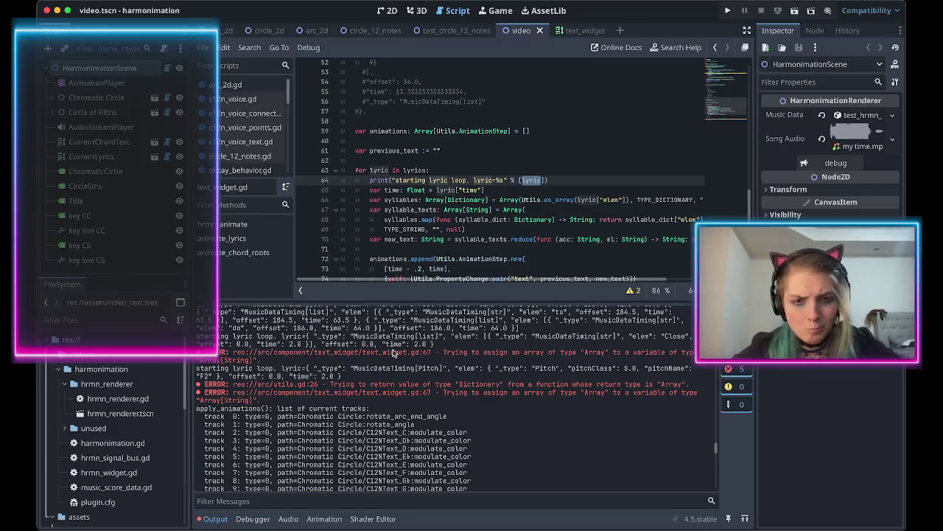
scroll(373, 375, up, 1)
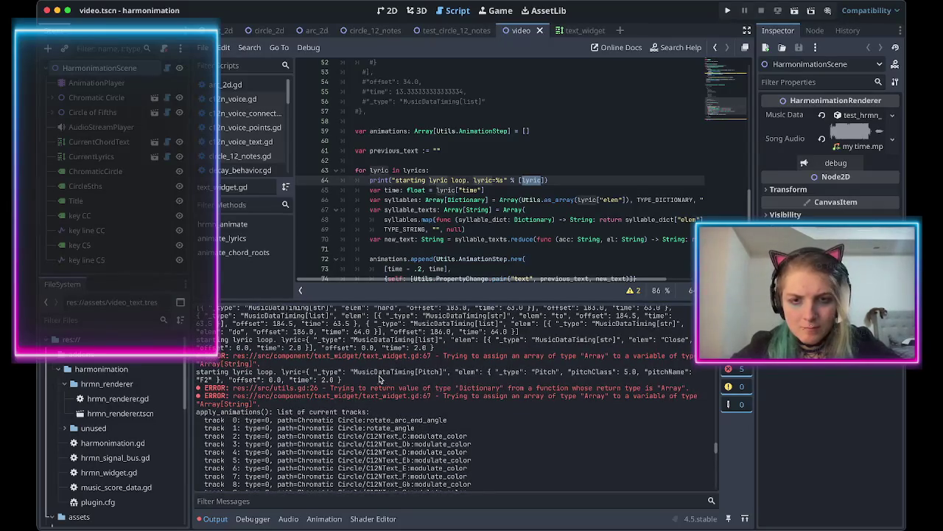
Filter the output log to lines containing MusicDataTiming[Pitch].
drag(354, 373, 446, 372)
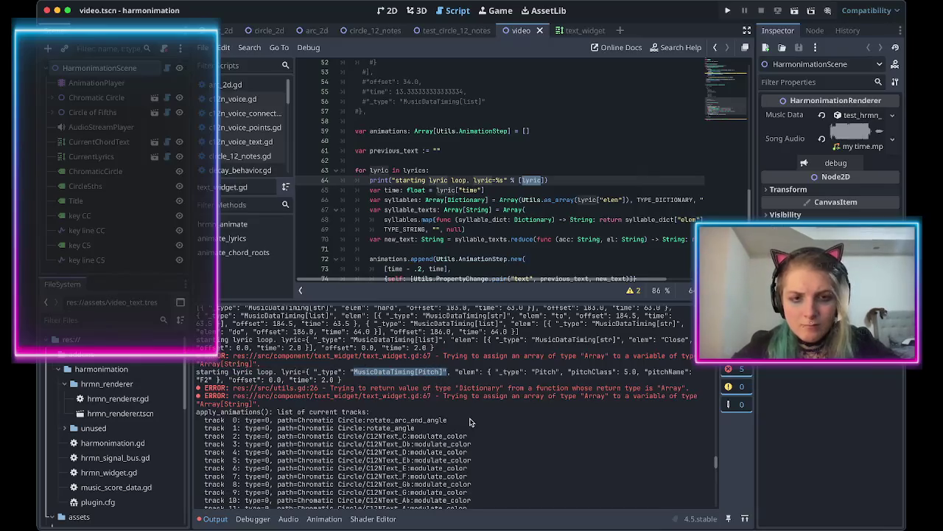
key(ctrl+f)
text(MusicDataTiming[Pitch]")
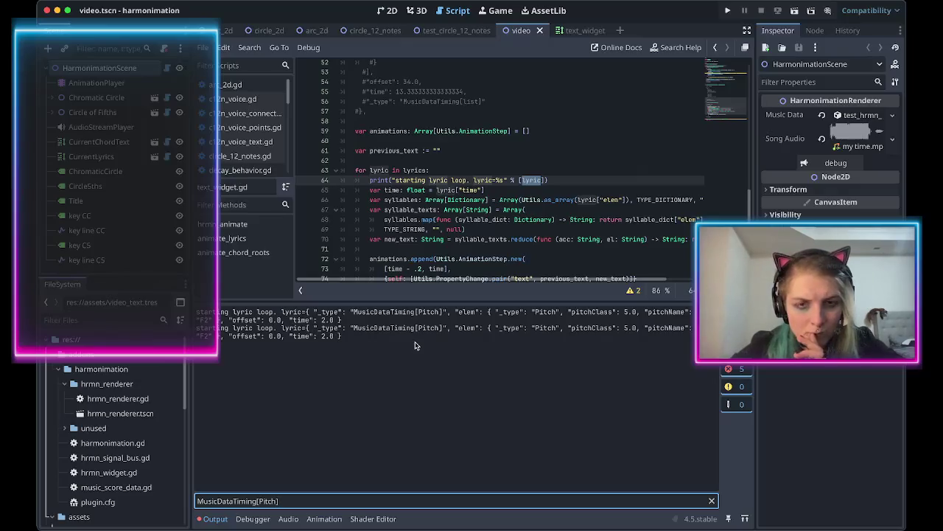
Dismiss the Dictionary documentation popup and scroll up to the code after the match block.
scroll(455, 202, up, 2)
scroll(455, 202, down, 3)
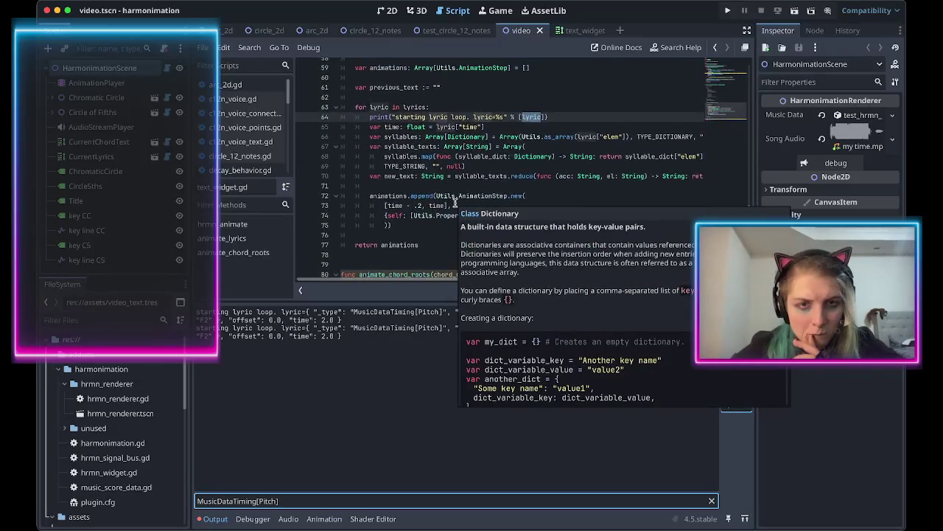
scroll(465, 173, up, 2)
click(467, 167)
scroll(464, 169, up, 10)
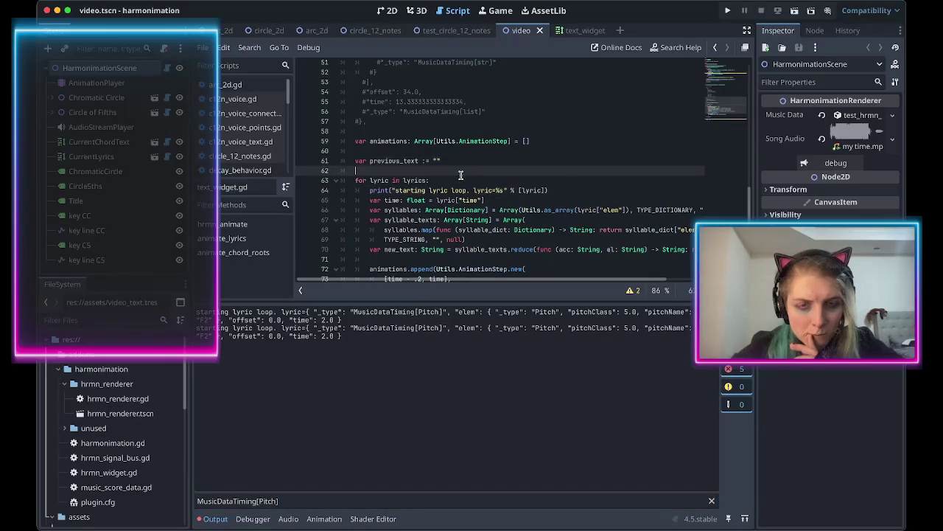
scroll(461, 175, up, 3)
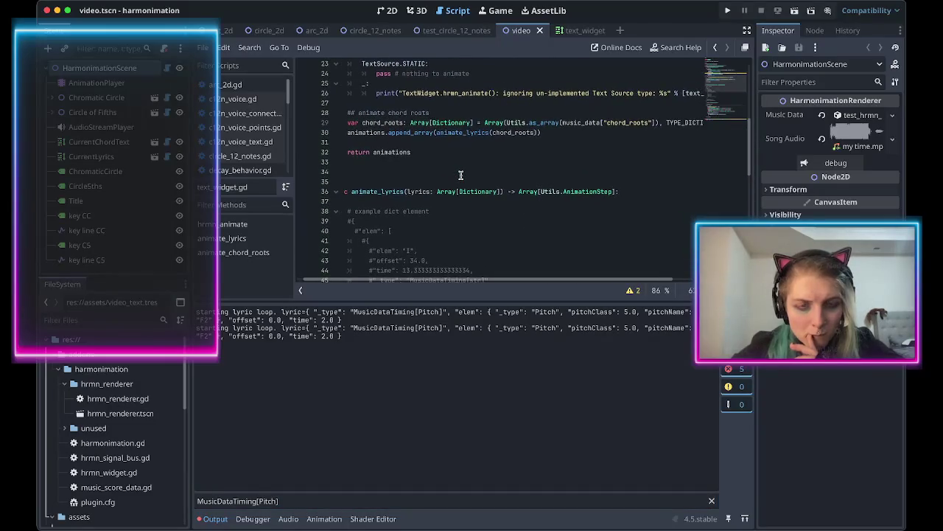
scroll(460, 174, up, 1)
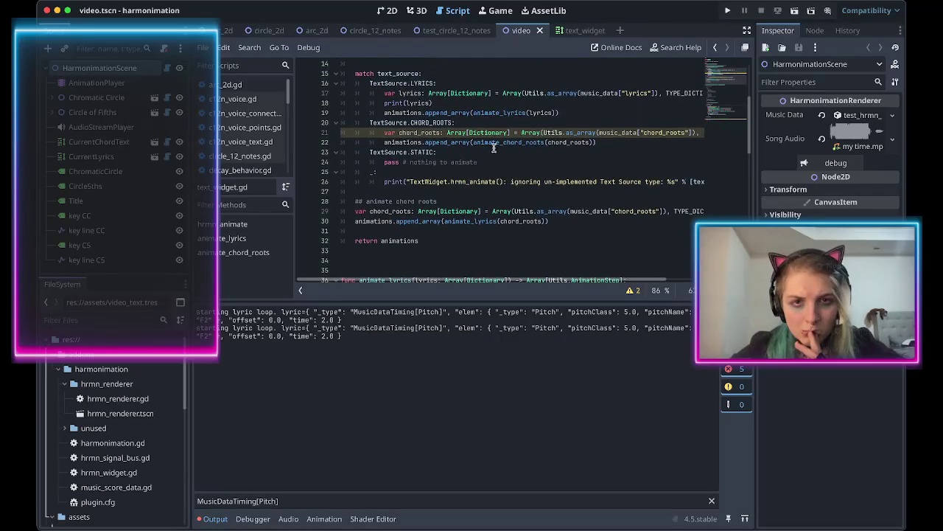
mouse_move(492, 116)
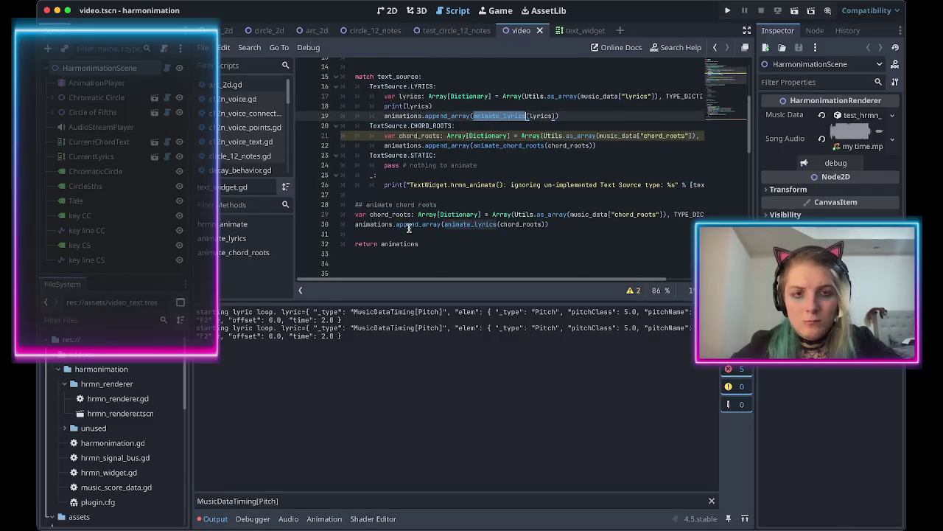
Delete the leftover chord-roots lines 29–30 and the '## animate chord roots' comment.
click(467, 224)
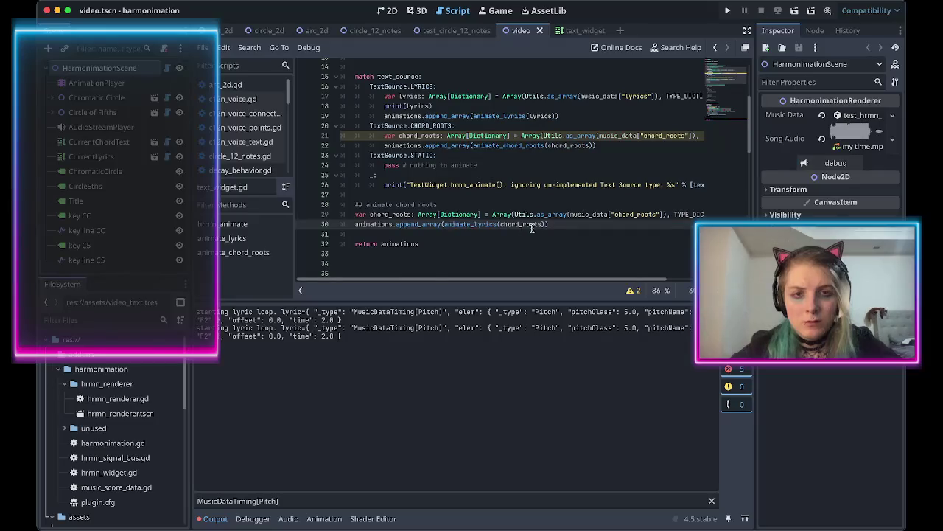
drag(551, 224, 512, 206)
key(BackSpace)
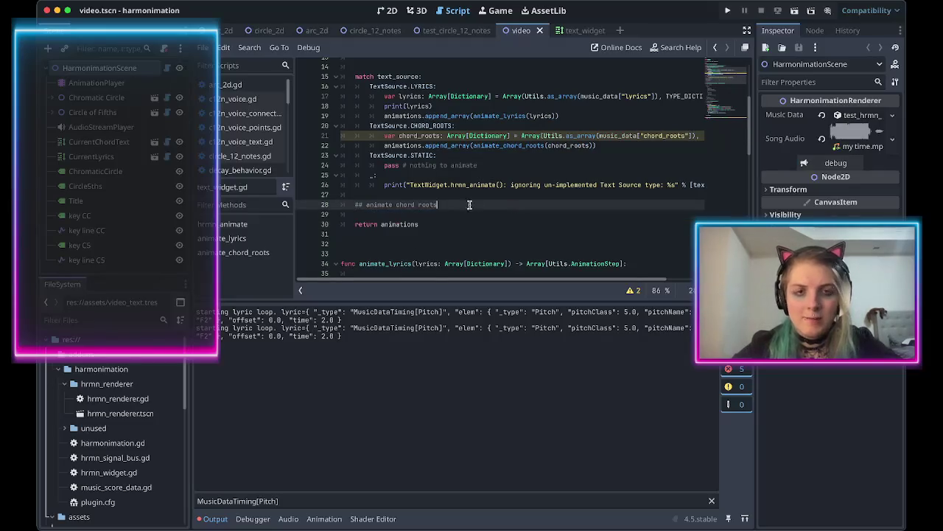
key(shift+Up)
key(BackSpace)
key(BackSpace)
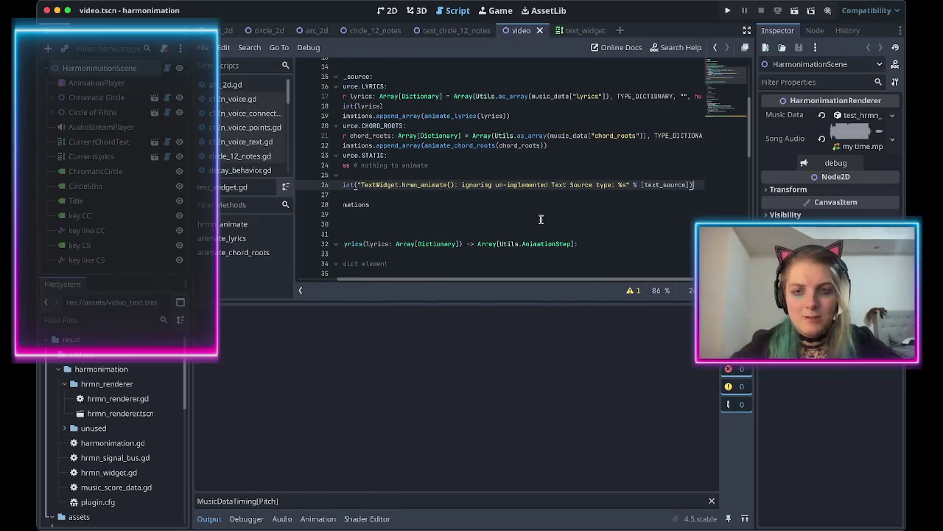
key(Down)
key(Down)
key(Down)
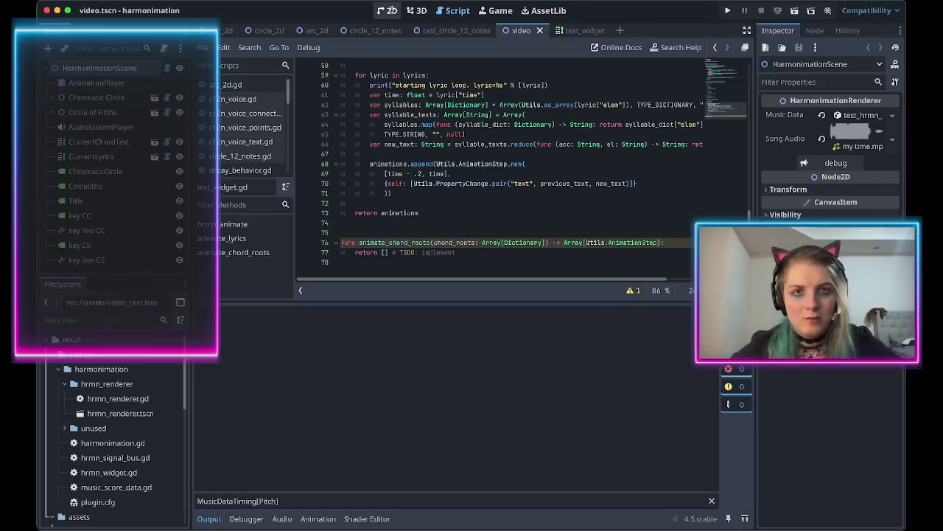
Clear the MusicDataTiming[Pitch] filter from the Output panel.
click(389, 11)
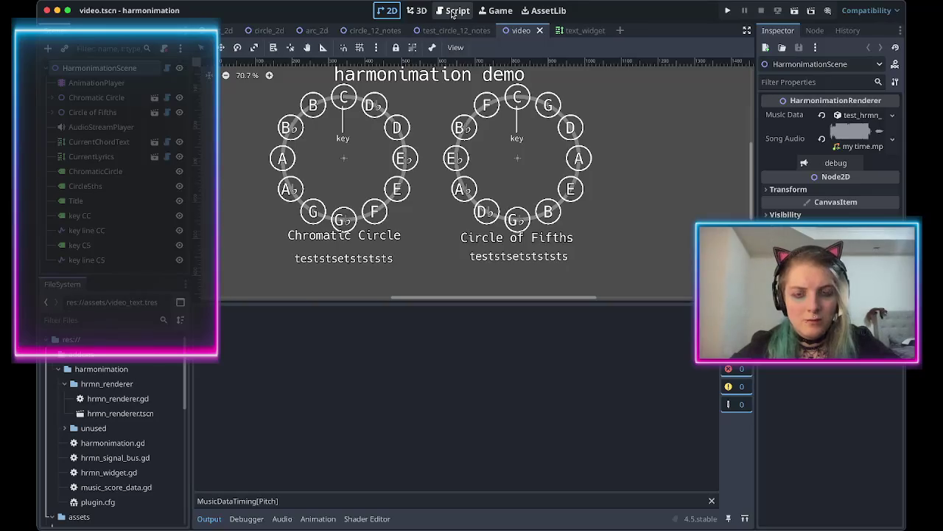
click(452, 13)
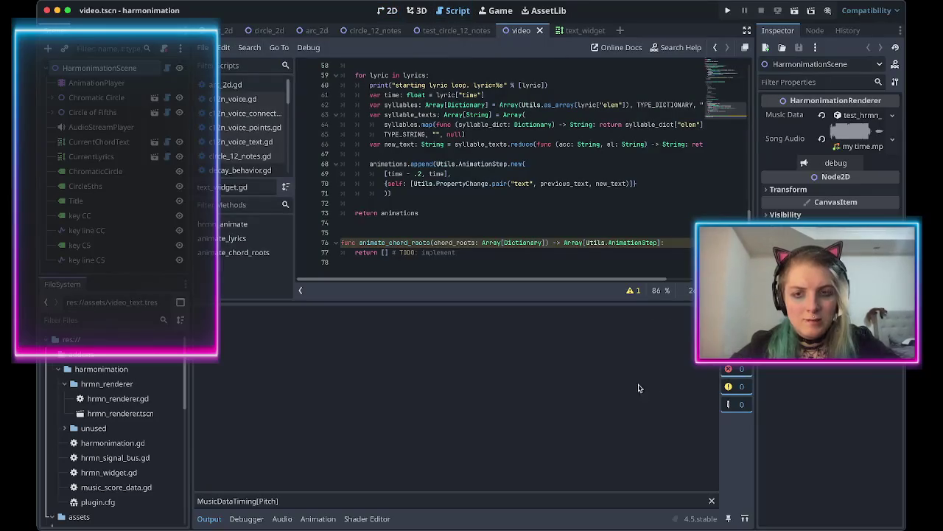
click(402, 500)
key(ctrl+a)
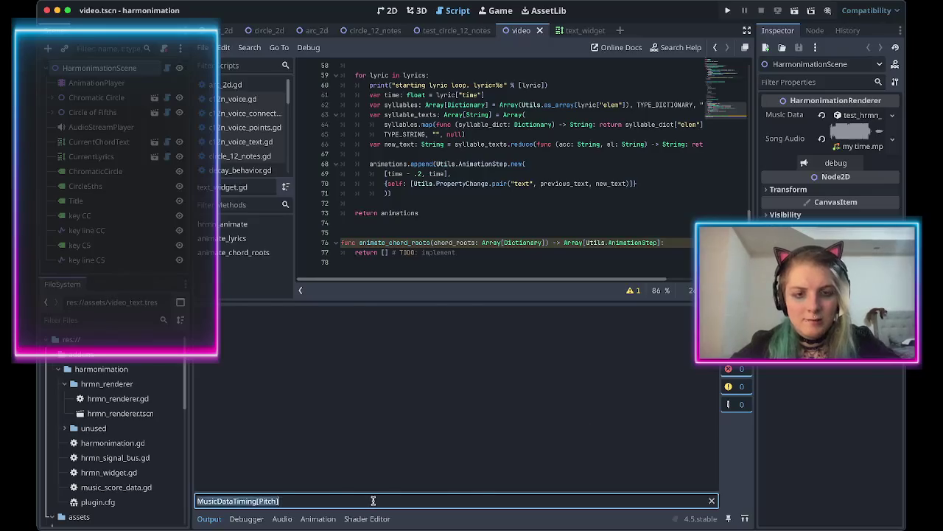
key(BackSpace)
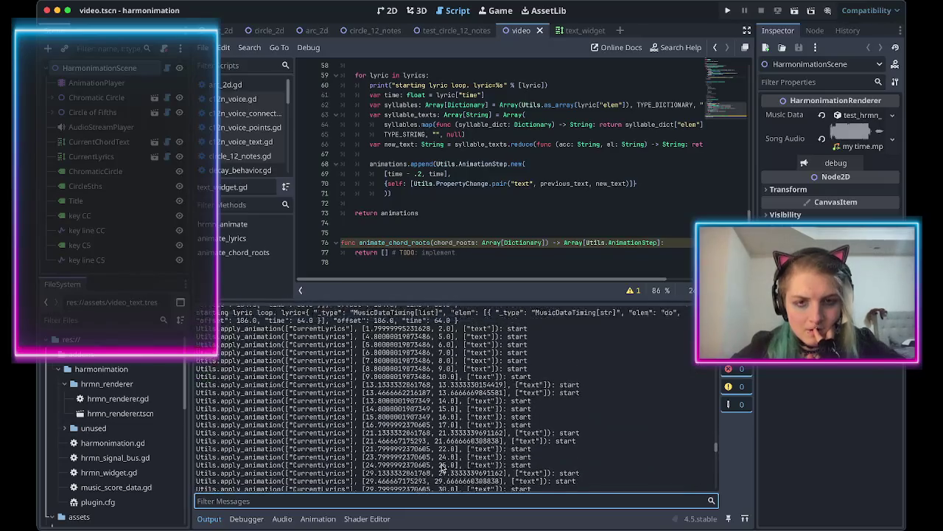
In the 2D view, select AnimationPlayer to show the autogenerated animation's tracks.
click(388, 10)
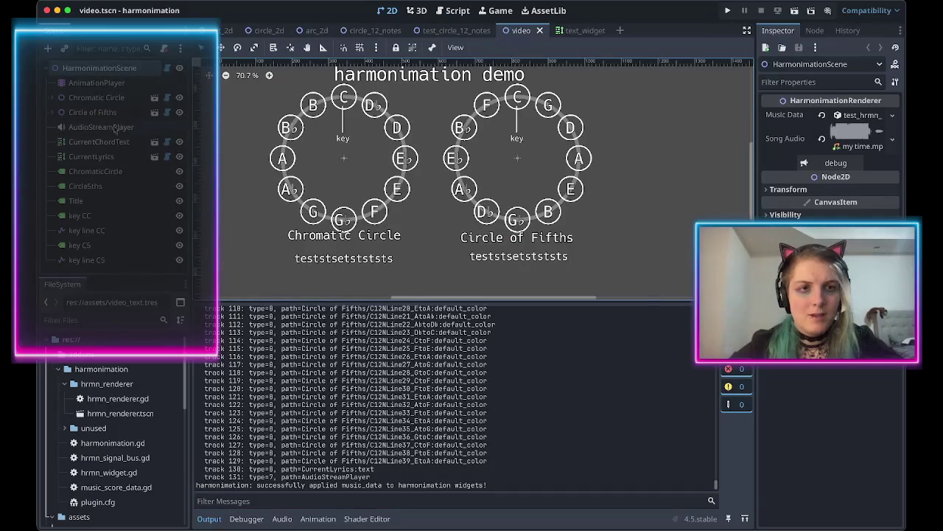
click(99, 83)
scroll(373, 448, down, 2)
scroll(373, 448, down, 15)
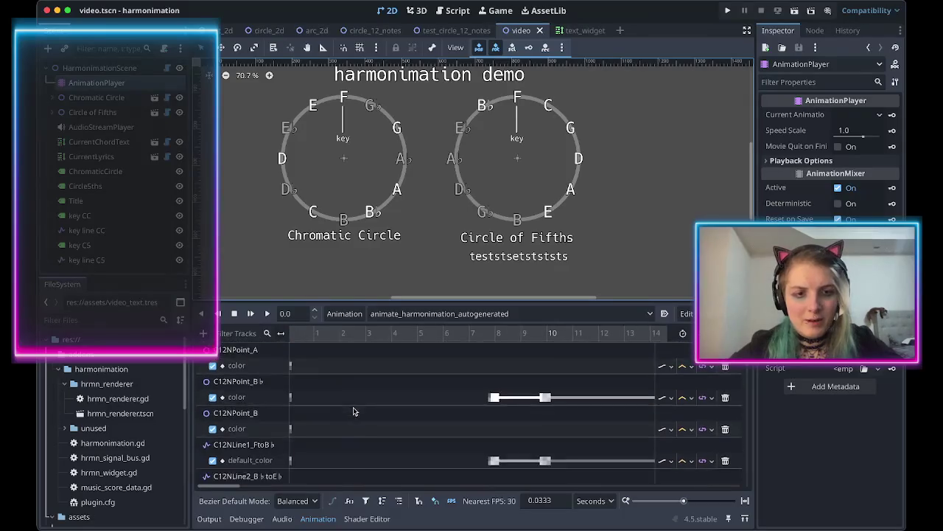
Scrub the timeline to about 2 s showing Close and inspect the CurrentChordText and CurrentLyrics nodes.
click(298, 333)
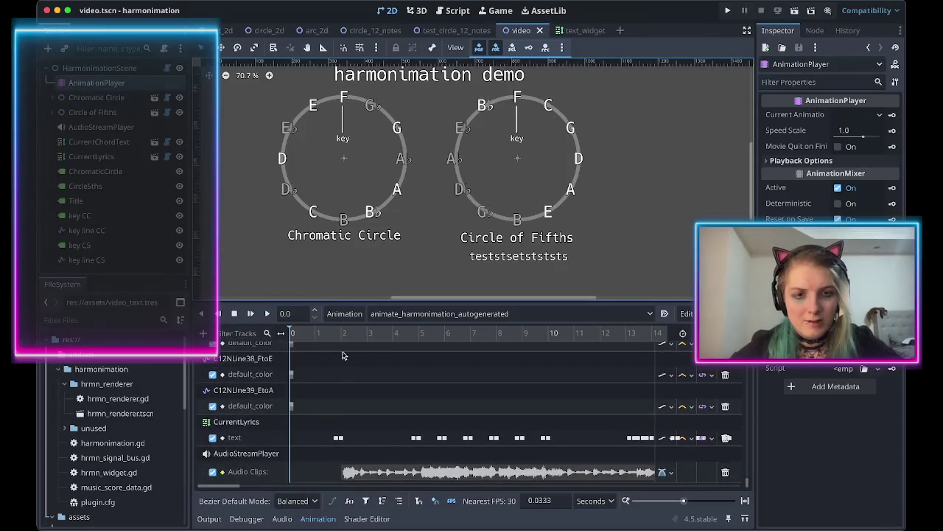
drag(298, 333, 546, 334)
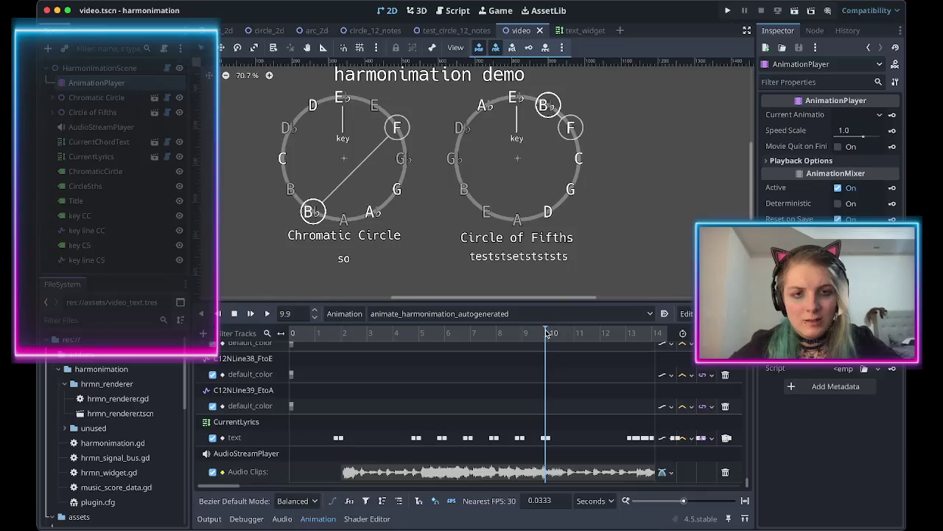
click(106, 146)
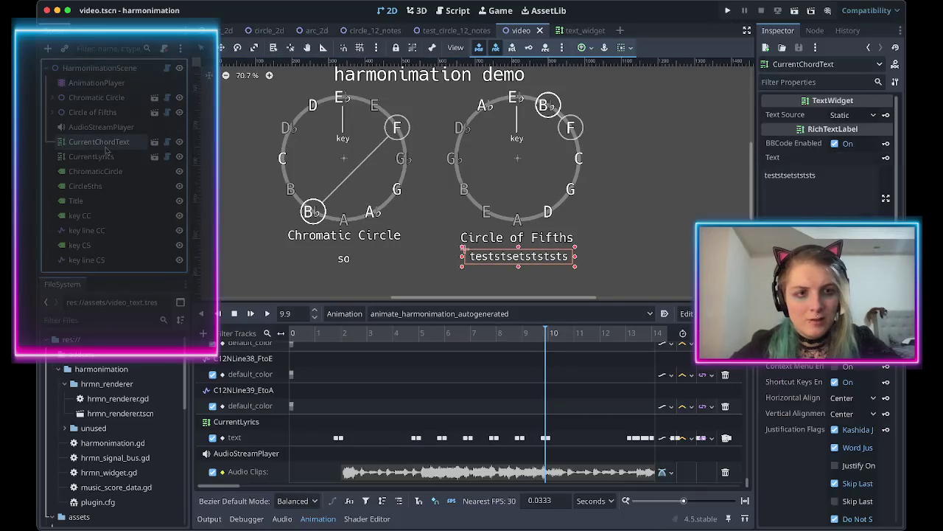
click(108, 157)
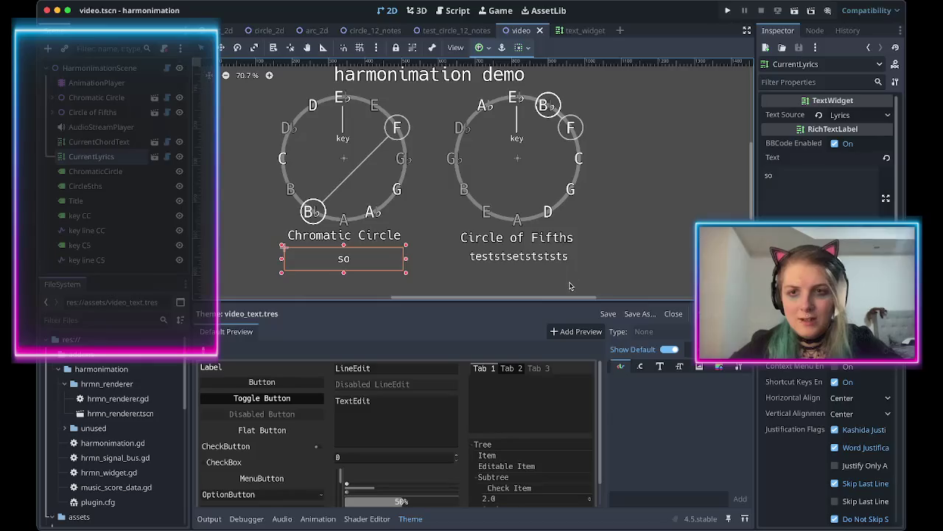
Reselect AnimationPlayer and play the autogenerated animation from near the start.
click(96, 82)
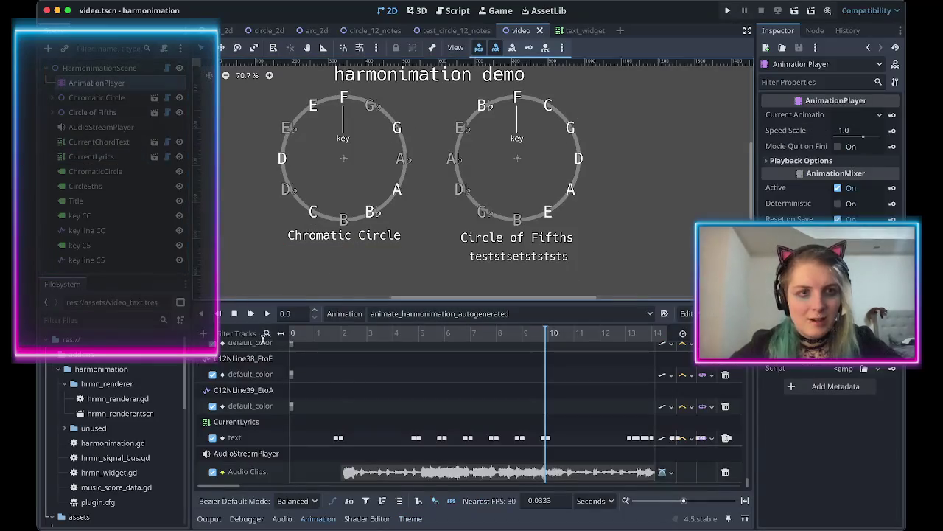
mouse_move(290, 334)
mouse_down()
mouse_move(342, 338)
mouse_move(292, 337)
mouse_up()
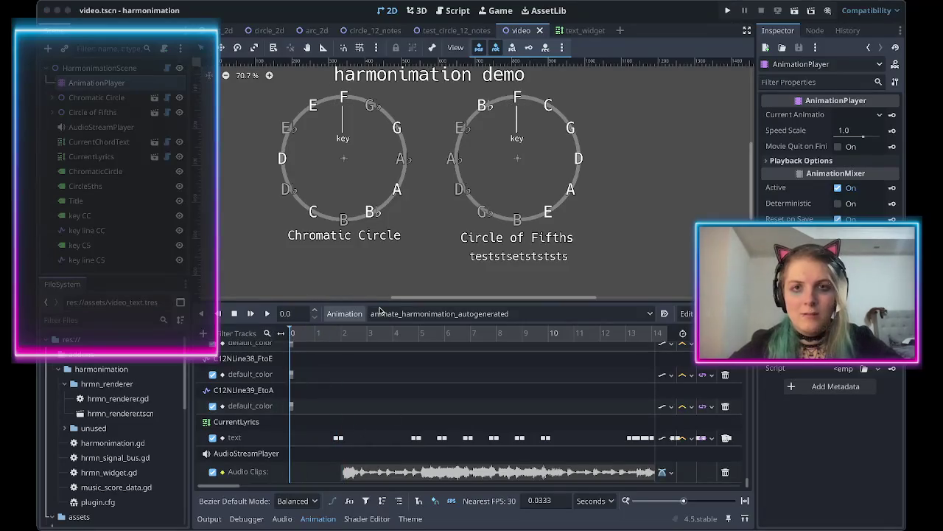
click(267, 313)
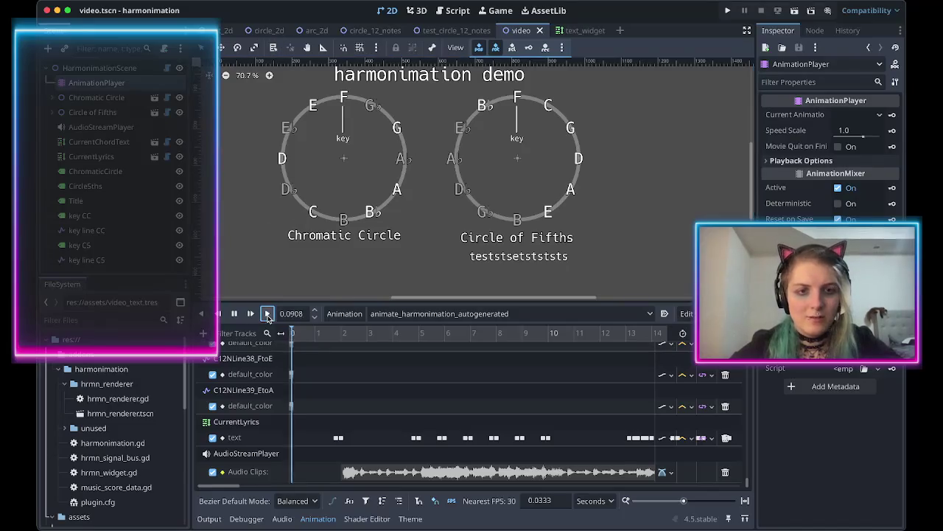
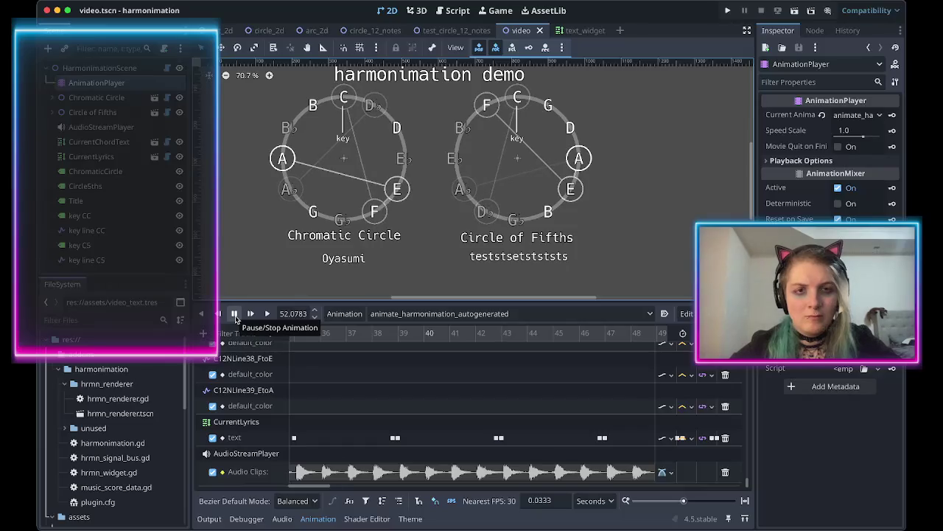
Stop the harmonimation animation preview in the Animation panel.
scroll(468, 418, right, 5)
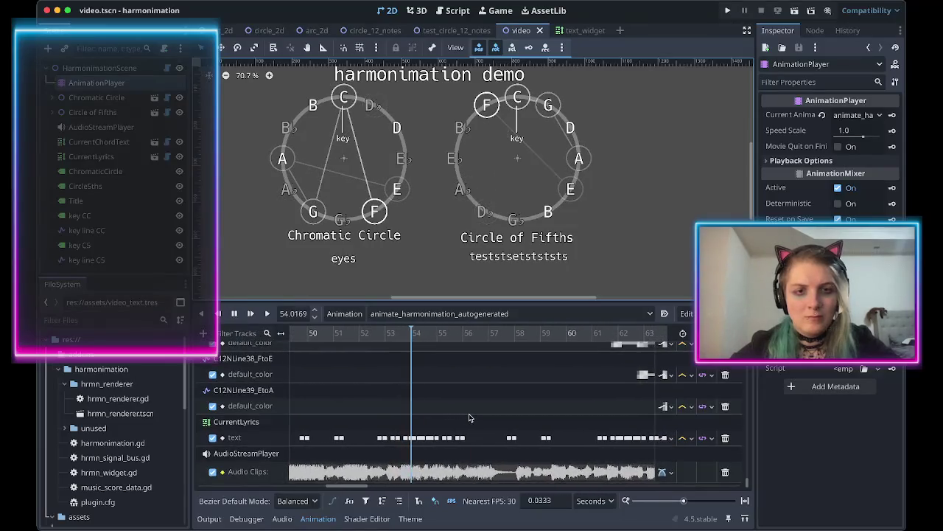
scroll(468, 418, right, 2)
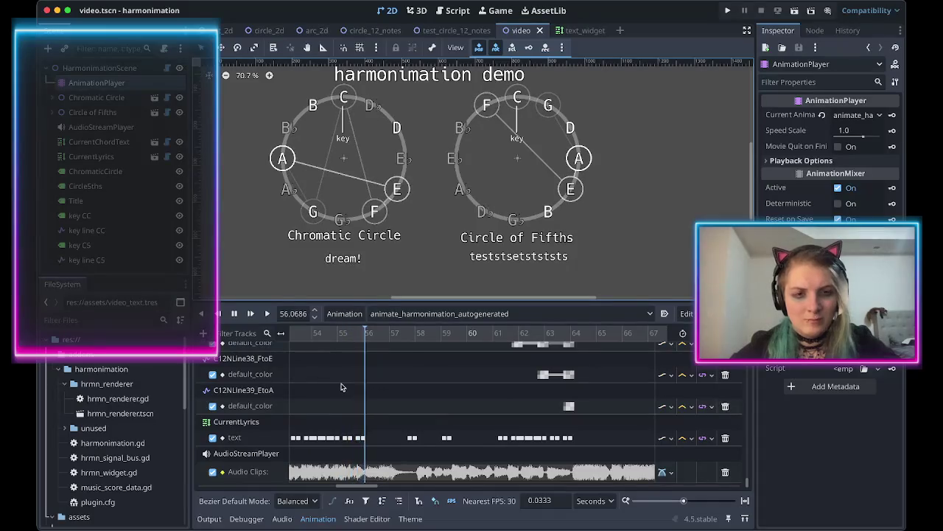
click(234, 313)
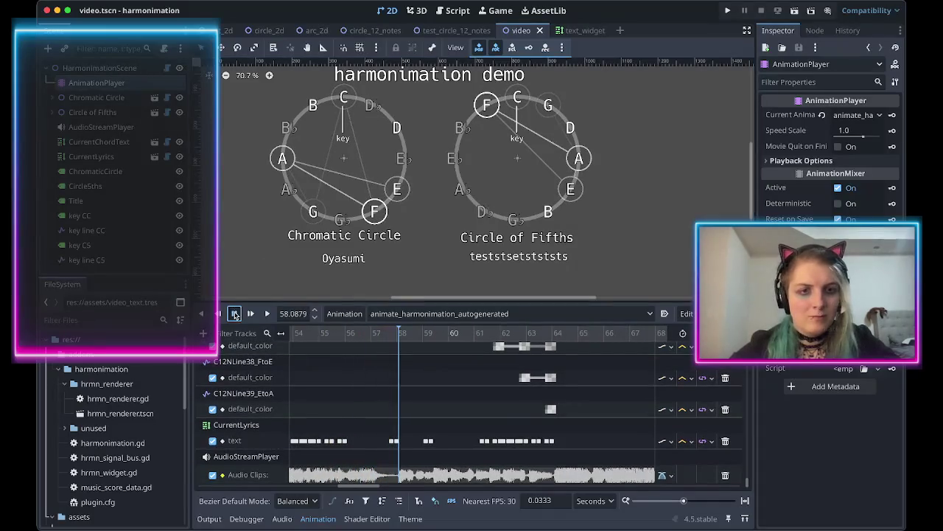
Open hrmn_renderer.gd from the HarmonimationScene root node's script icon.
scroll(412, 344, left, 15)
scroll(352, 370, up, 1)
scroll(358, 372, down, 3)
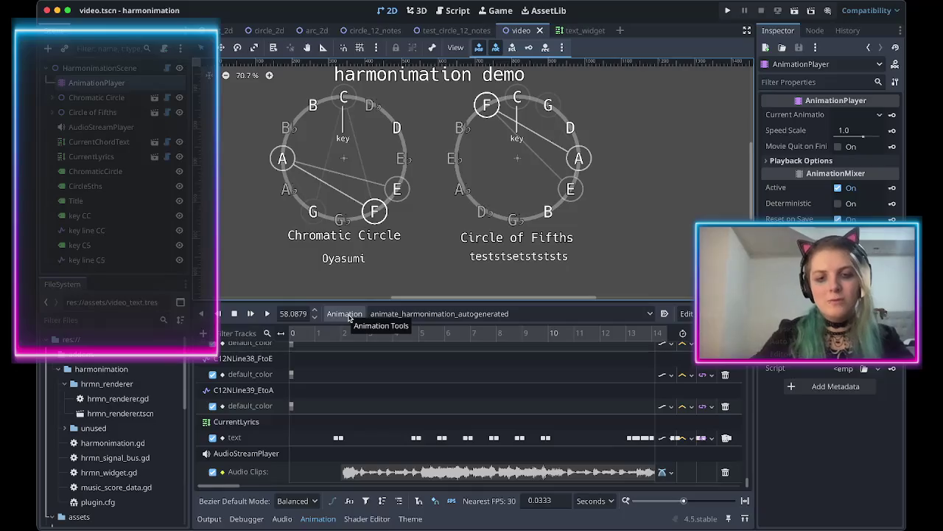
click(166, 68)
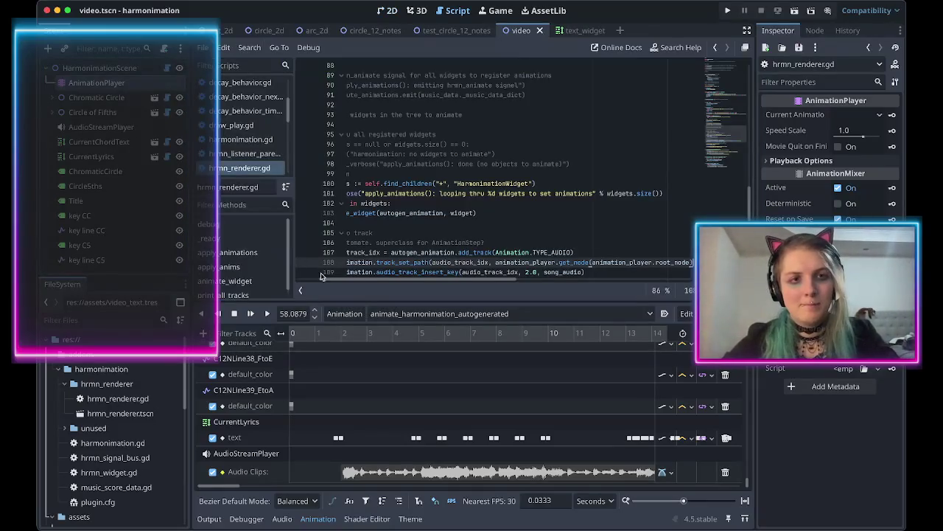
Scroll through hrmn_renderer.gd, then open text_widget.gd from the CurrentLyrics node.
drag(455, 280, 572, 281)
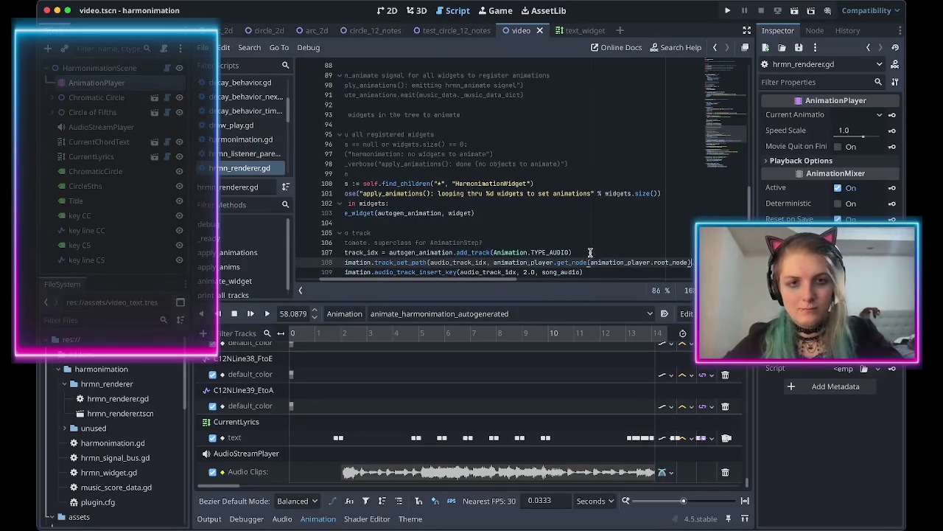
scroll(516, 247, left, 3)
scroll(479, 244, down, 12)
scroll(439, 221, up, 2)
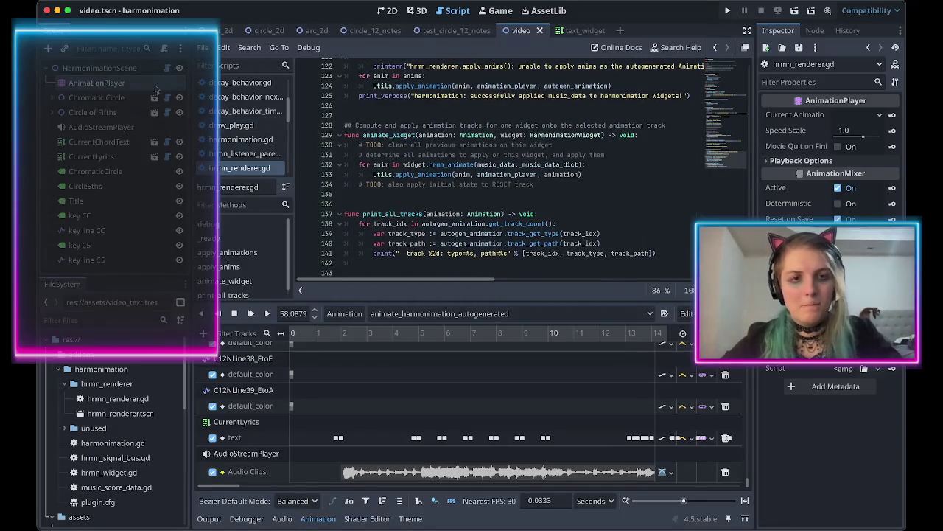
click(167, 157)
scroll(492, 204, up, 10)
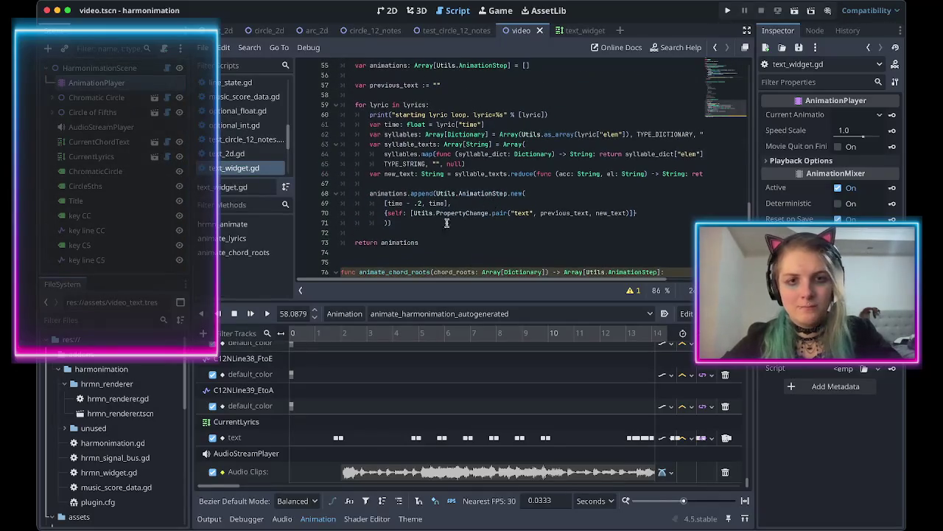
Copy the lyric loop into animate_chord_roots and remove the extra blank lines.
scroll(425, 241, down, 5)
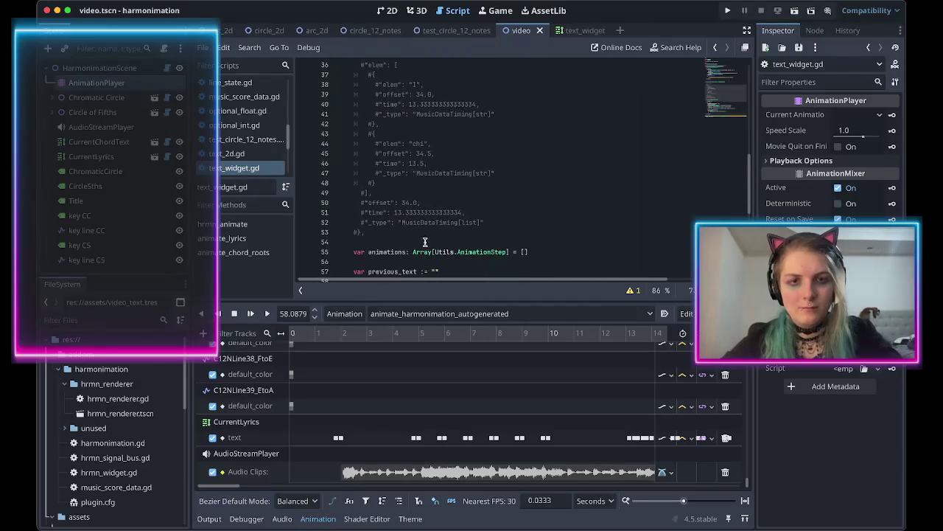
mouse_move(373, 175)
mouse_down()
mouse_move(428, 283)
mouse_move(428, 205)
mouse_up()
click(476, 253)
key(Return)
key(Return)
key(ctrl+v)
scroll(391, 185, up, 8)
click(391, 186)
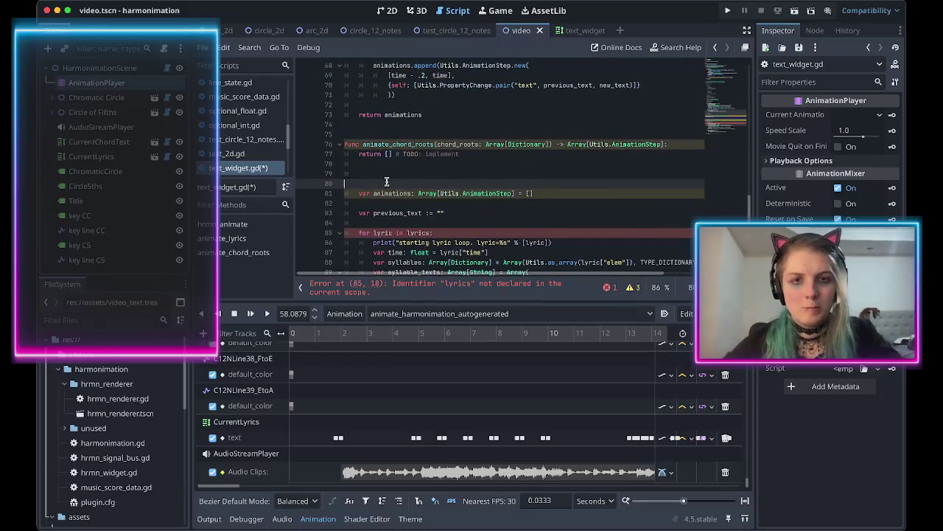
key(BackSpace)
key(BackSpace)
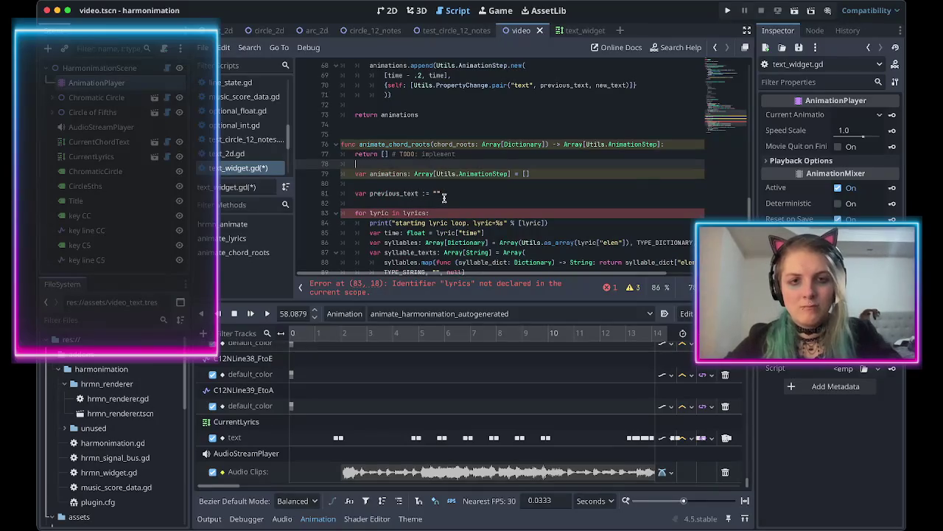
Rename the loop variable to chord_root, loop over chords, and delete the print line.
double_click(374, 213)
text(chord_root)
double_click(441, 213)
text(chords)
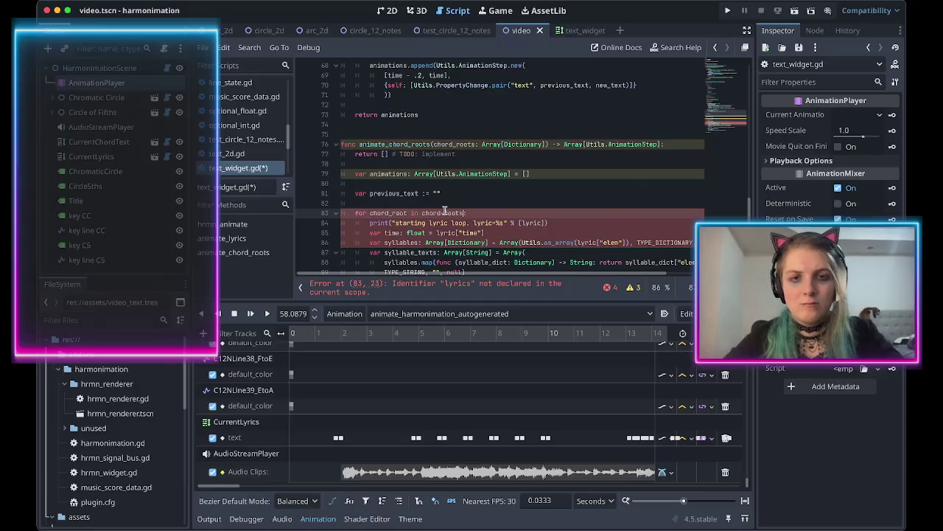
triple_click(442, 223)
key(BackSpace)
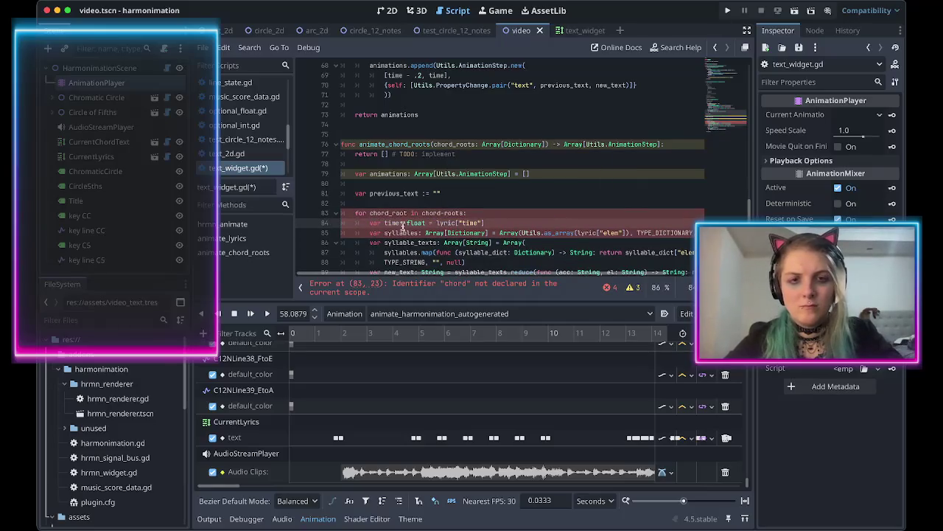
Replace lyric with chord_root in the time and syllables lines, then view music_data.json.
double_click(390, 213)
key(ctrl+c)
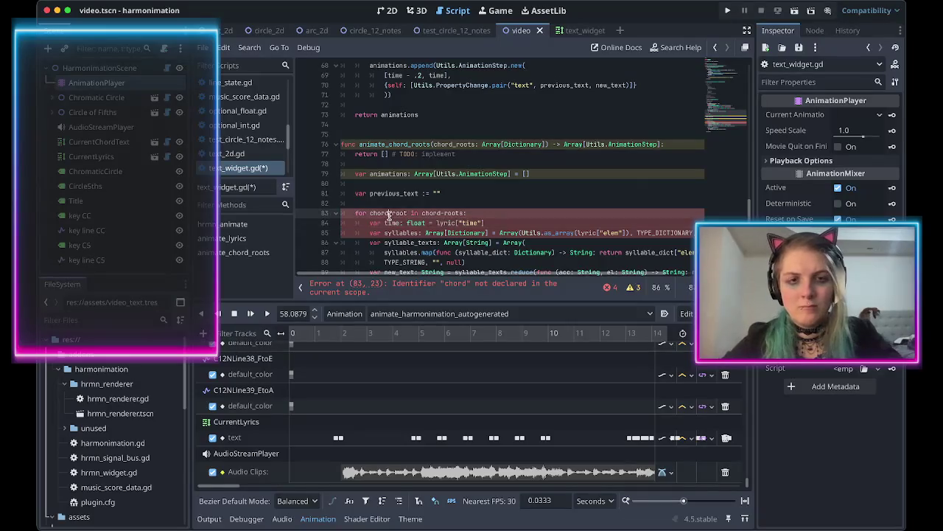
double_click(441, 222)
key(ctrl+v)
scroll(516, 225, right, 2)
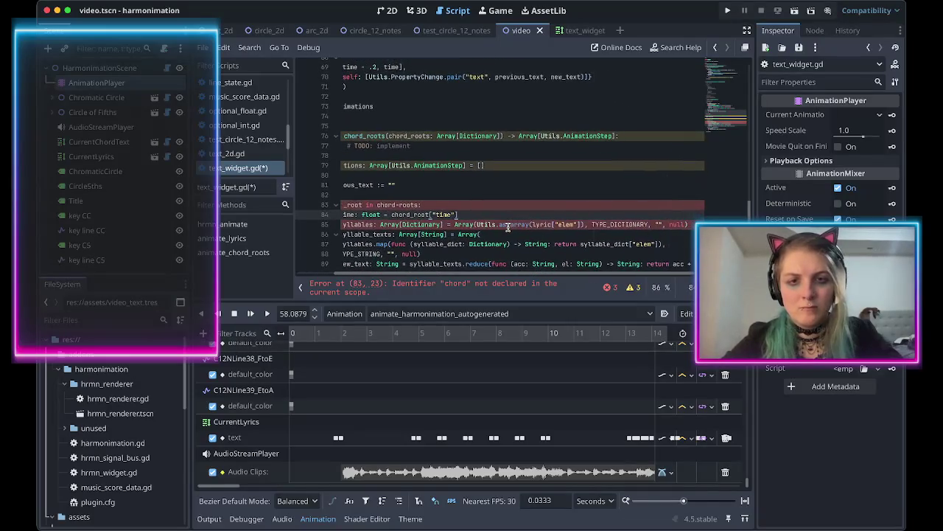
double_click(545, 224)
key(ctrl+v)
scroll(562, 235, left, 3)
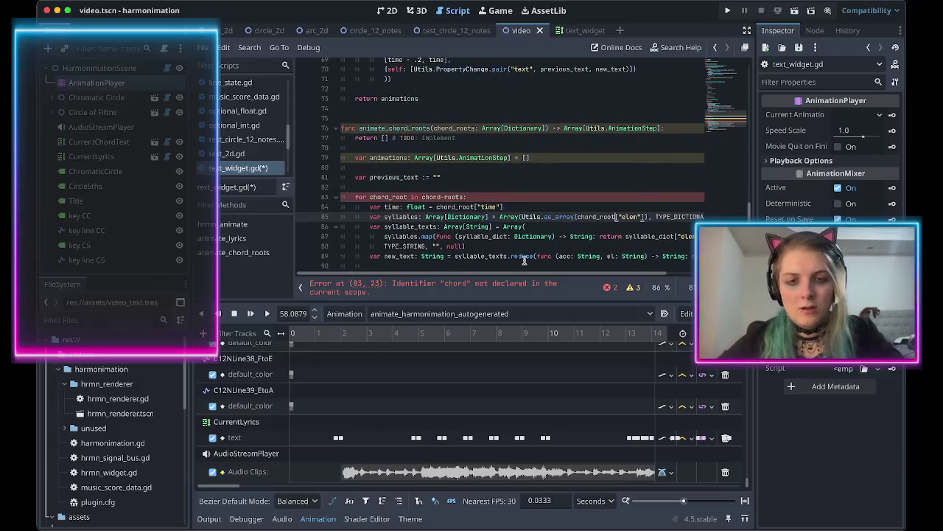
key(super+Tab)
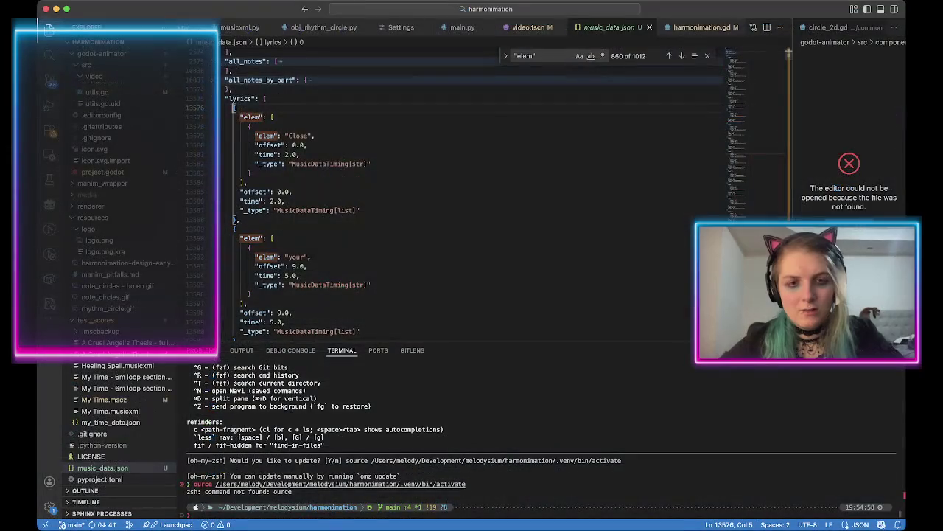
Fold the lyrics array in music_data.json and check the first chord_roots entry.
scroll(471, 199, up, 2)
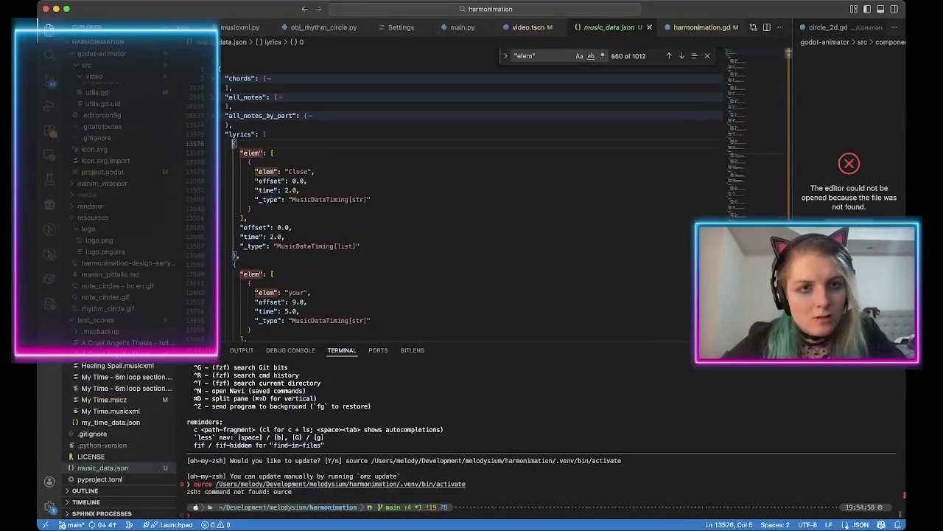
key(super+alt+bracketleft)
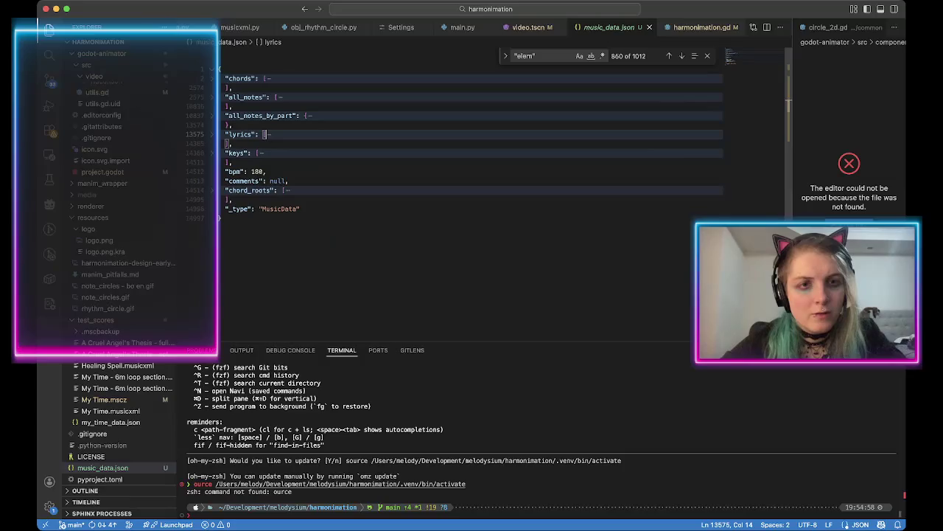
scroll(472, 199, down, 2)
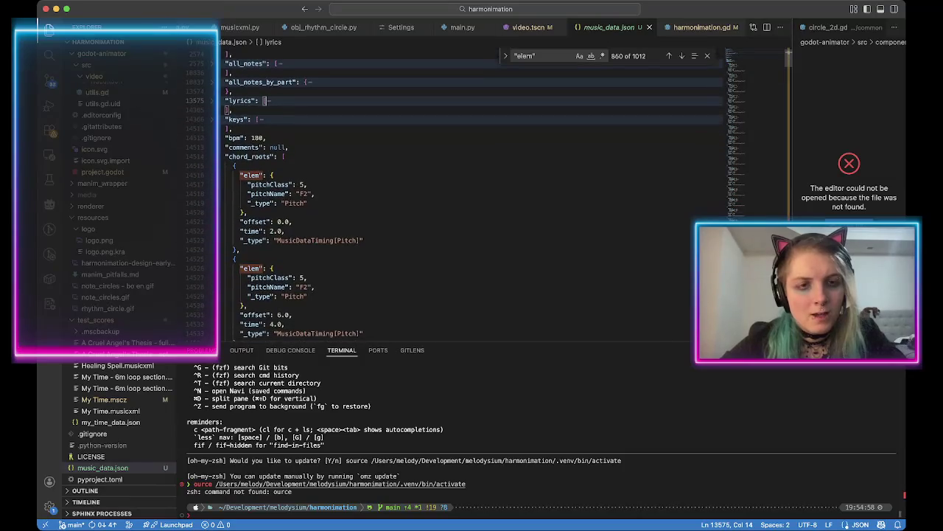
click(272, 174)
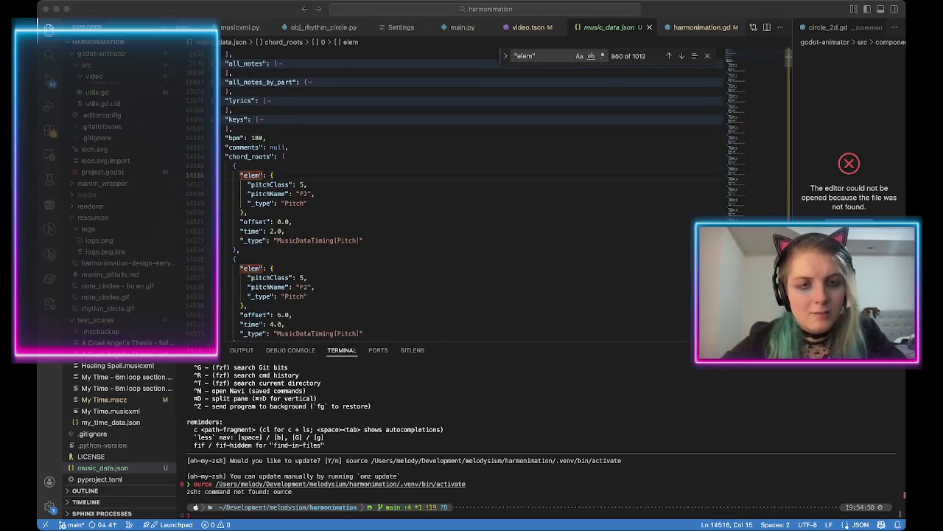
key(super+Tab)
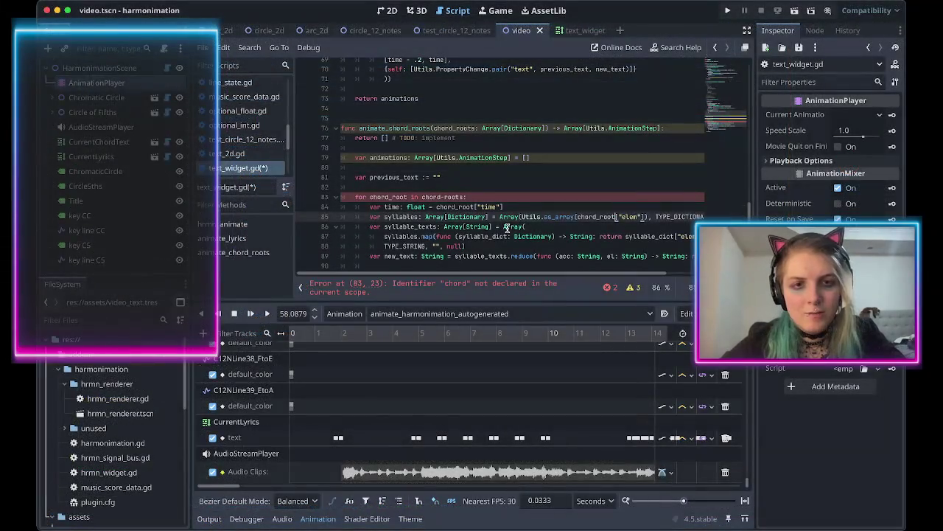
Insert an empty line after the chord_root time line in text_widget.gd.
scroll(538, 216, right, 2)
scroll(537, 216, down, 1)
scroll(508, 221, left, 2)
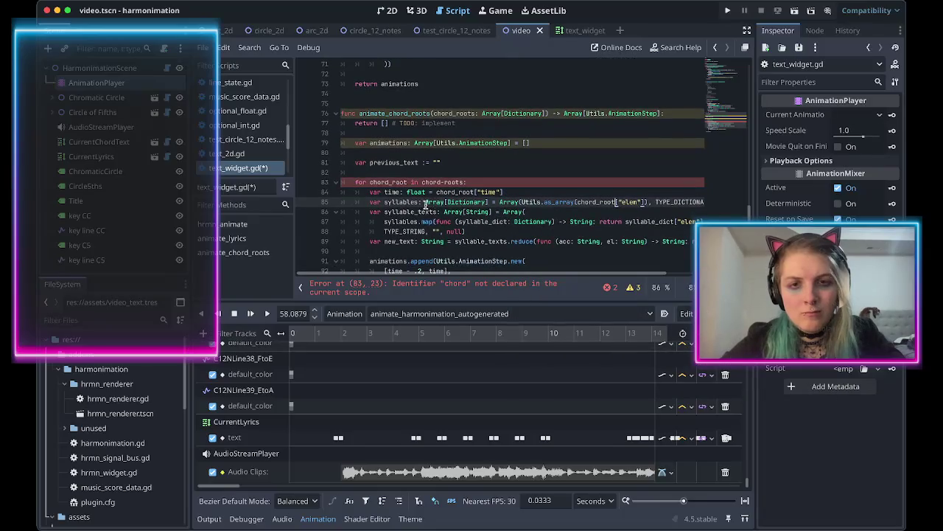
click(514, 191)
key(Return)
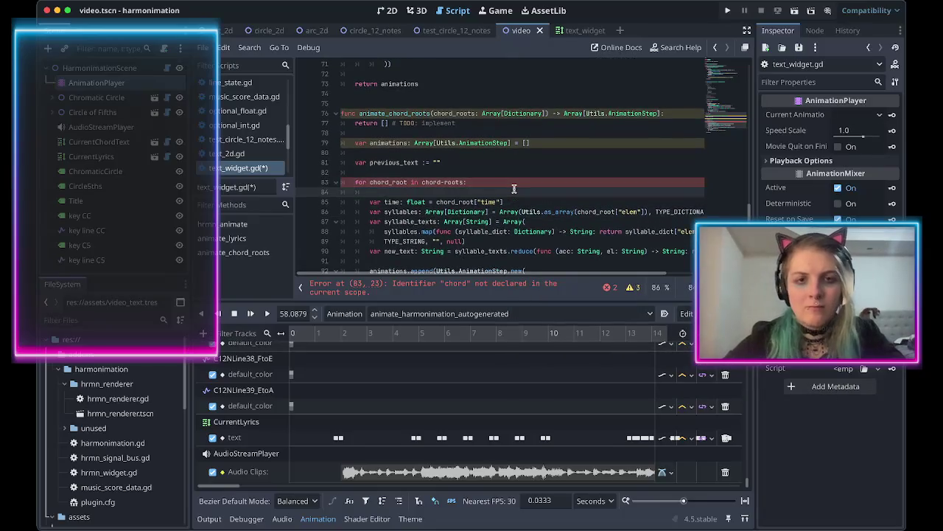
key(super+Tab)
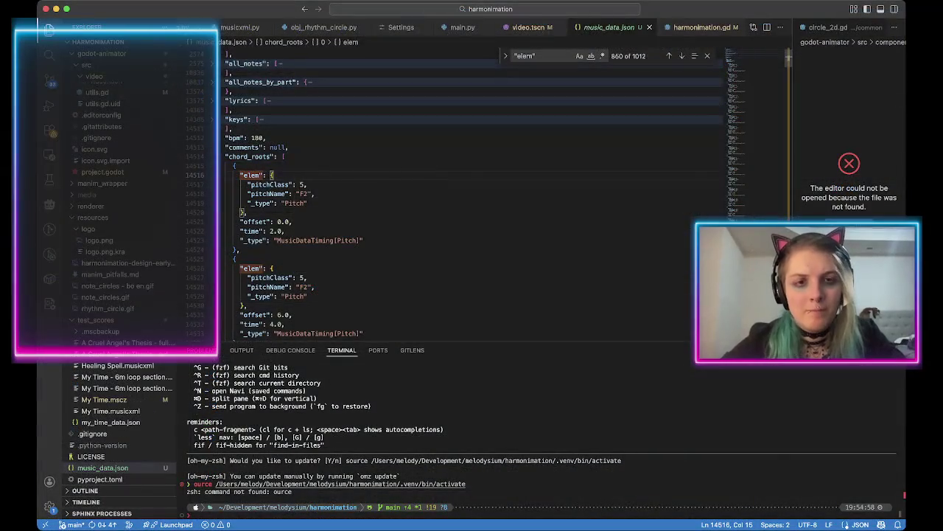
Inspect the first chord root's pitchClass and pitchName values in music_data.json.
click(300, 185)
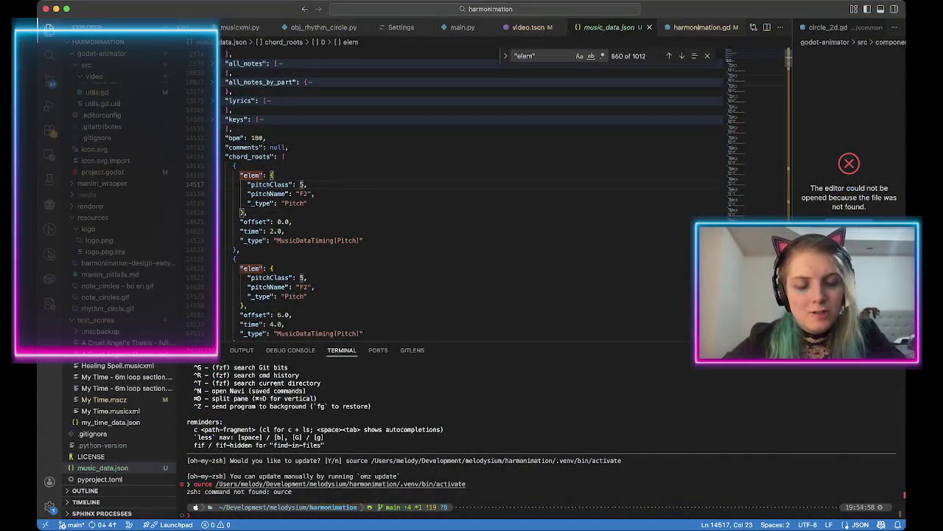
click(298, 193)
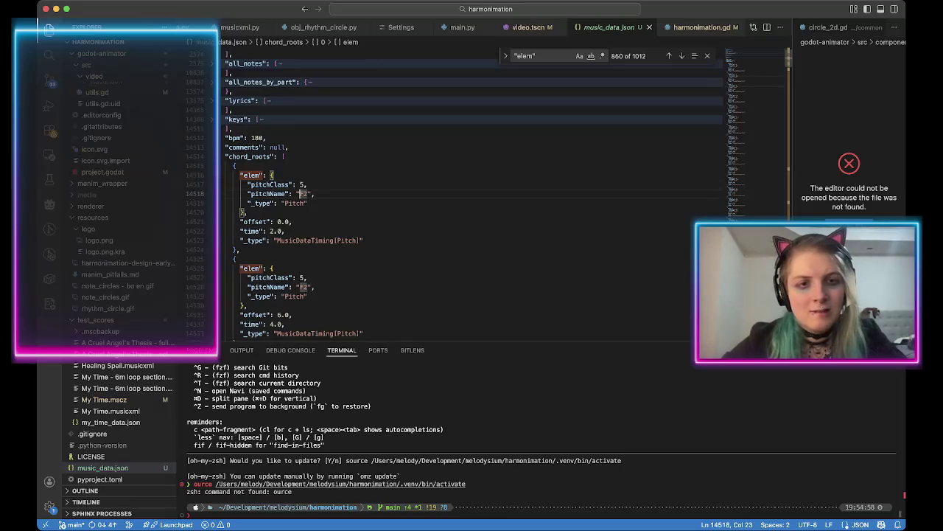
scroll(455, 194, down, 2)
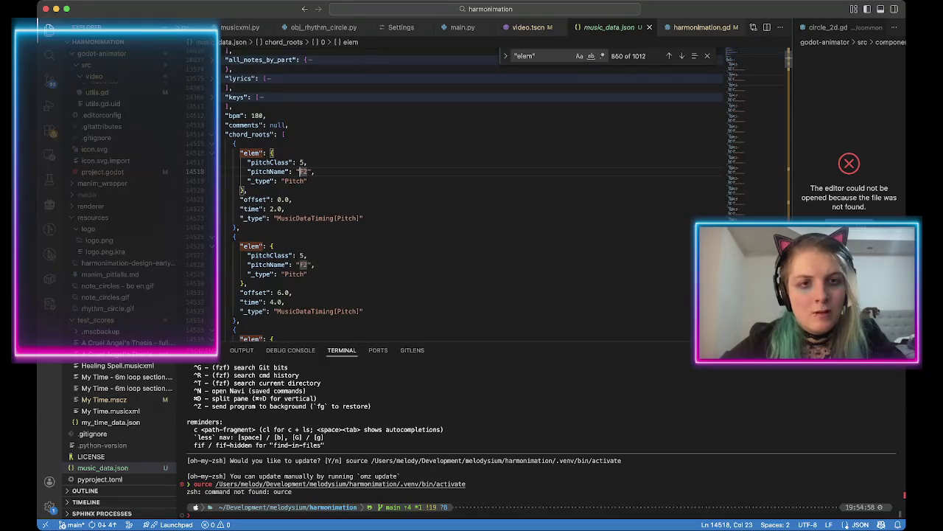
scroll(471, 195, down, 4)
scroll(472, 194, up, 5)
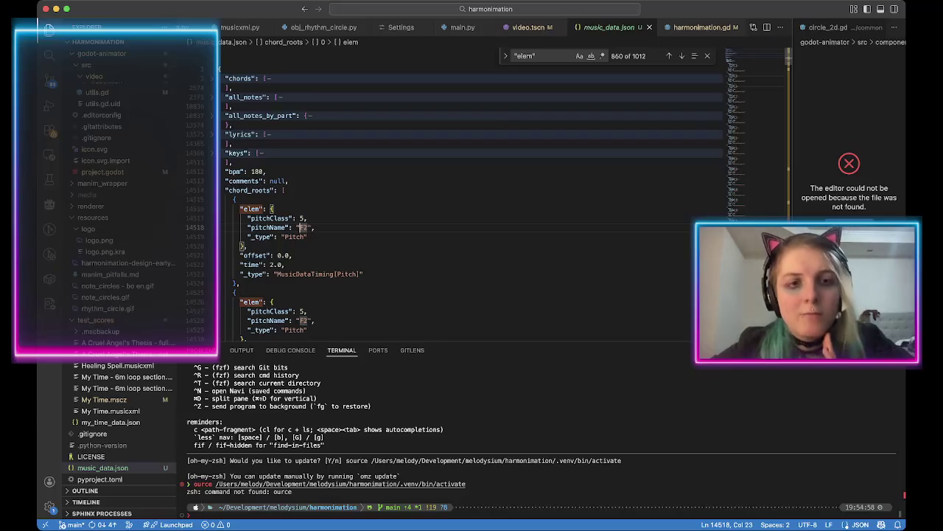
scroll(472, 199, down, 2)
scroll(472, 199, up, 2)
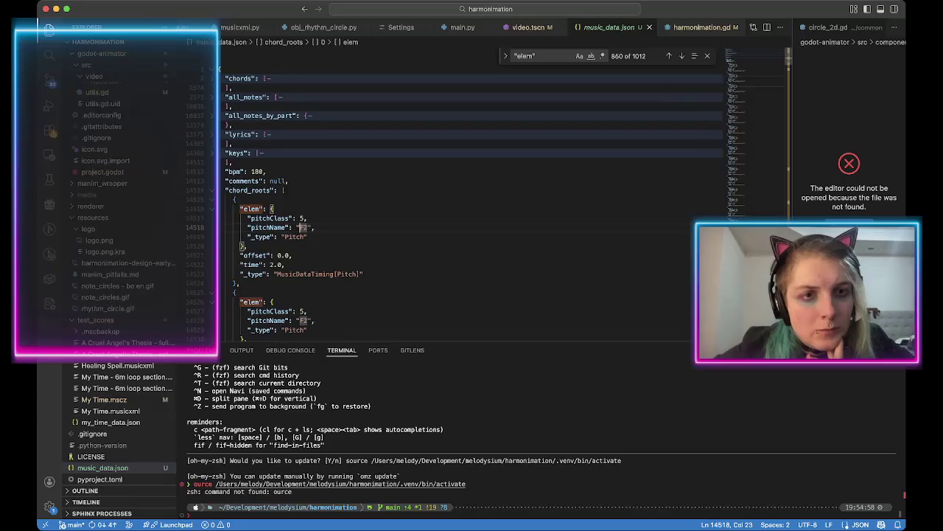
Fold the chord entries to reveal the first chord's name FMaj7, then return to Godot.
key(super+alt+bracketleft)
key(super+k)
key(super+j)
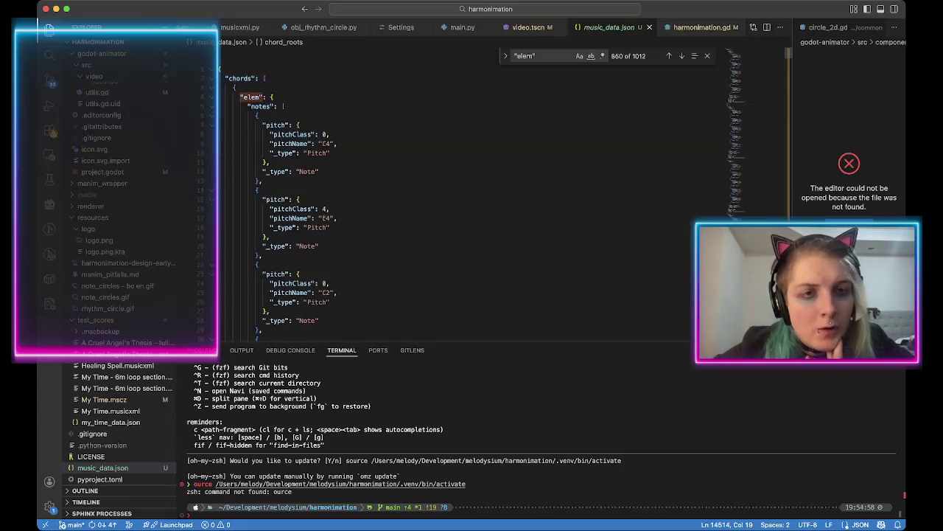
key(super+k)
key(super+5)
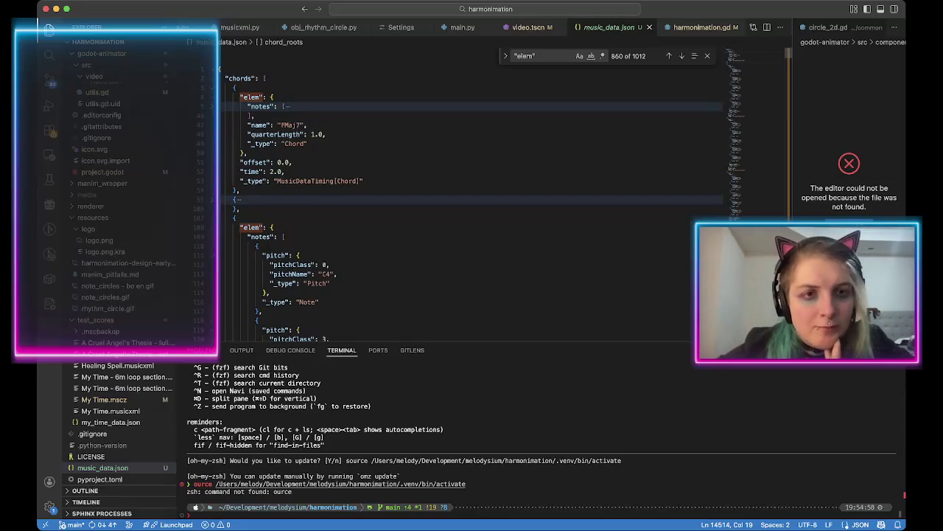
key(super+Tab)
scroll(385, 188, up, 15)
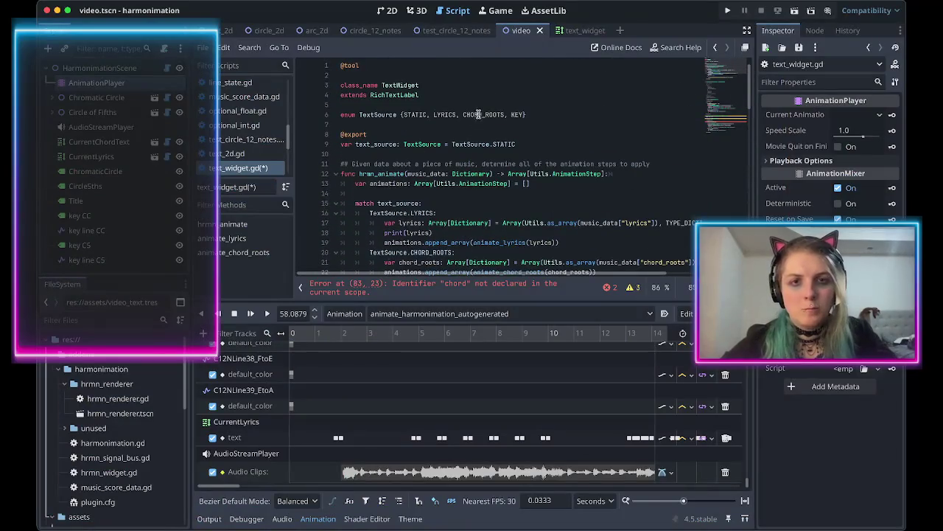
Rename the CHORD_ROOTS enum value and its match case to CHORDS.
double_click(477, 114)
text(CHORDS)
click(466, 109)
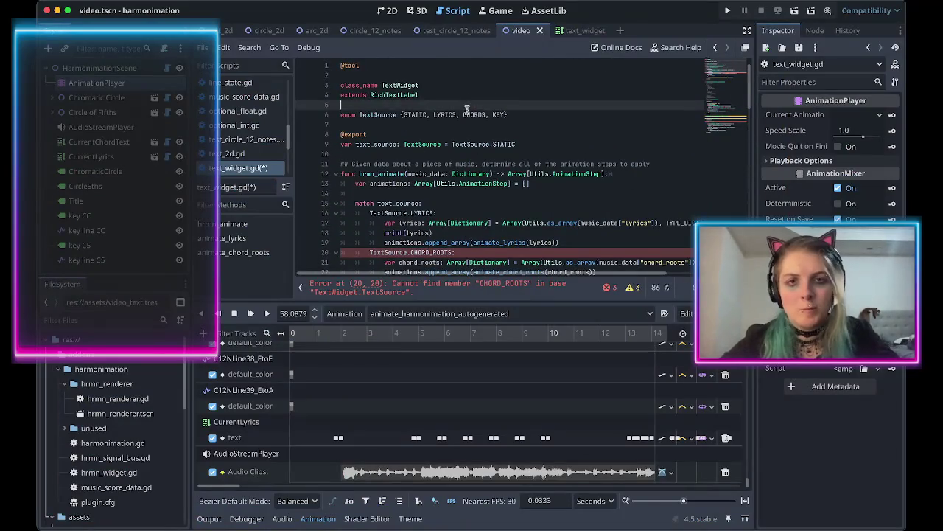
double_click(470, 115)
key(ctrl+c)
double_click(423, 252)
key(ctrl+v)
scroll(606, 215, down, 3)
Rename the chord_roots data key, variable and call argument to chords.
double_click(665, 184)
text(chords)
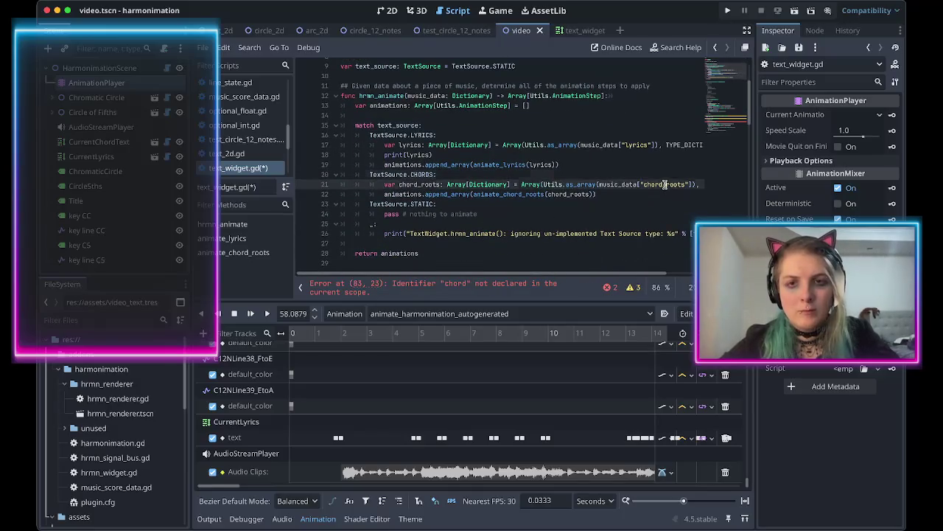
double_click(422, 184)
text(chords)
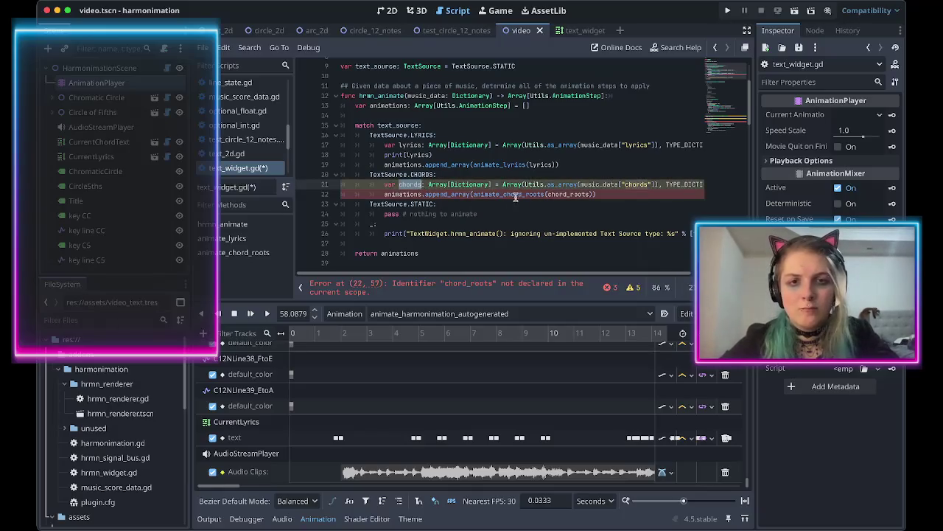
double_click(567, 194)
text(chords)
scroll(516, 207, down, 1)
scroll(492, 213, up, 1)
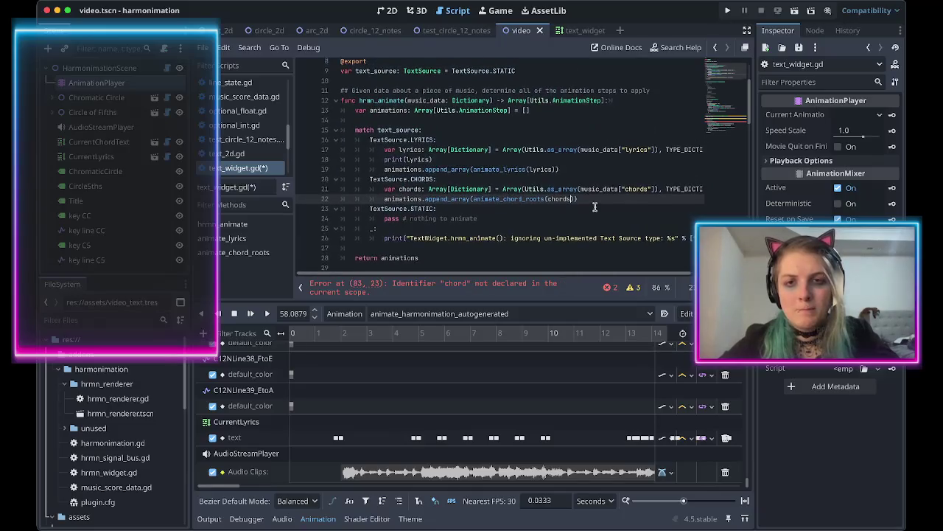
scroll(491, 212, down, 5)
scroll(492, 212, down, 9)
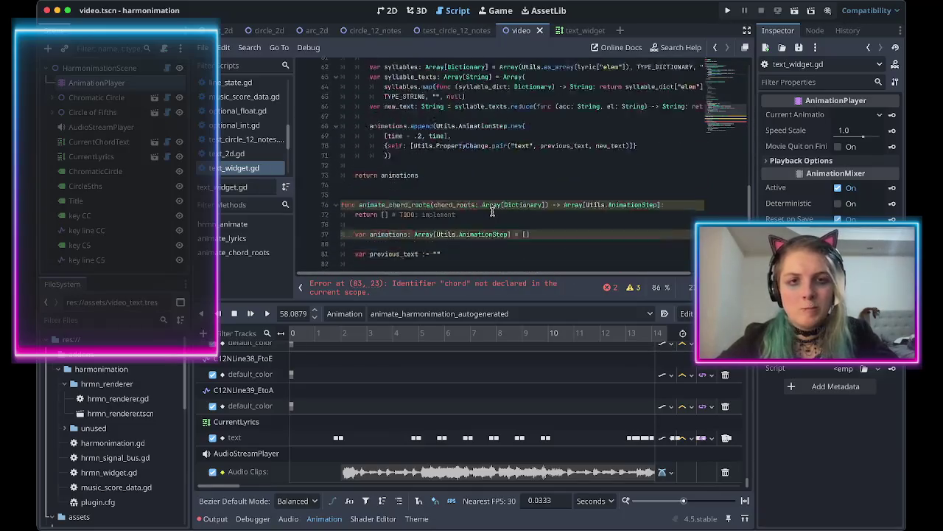
Rename the function to animate_chords and its parameter and loop collection to chords.
click(432, 122)
key(BackSpace)
key(BackSpace)
key(BackSpace)
double_click(447, 122)
text(chords)
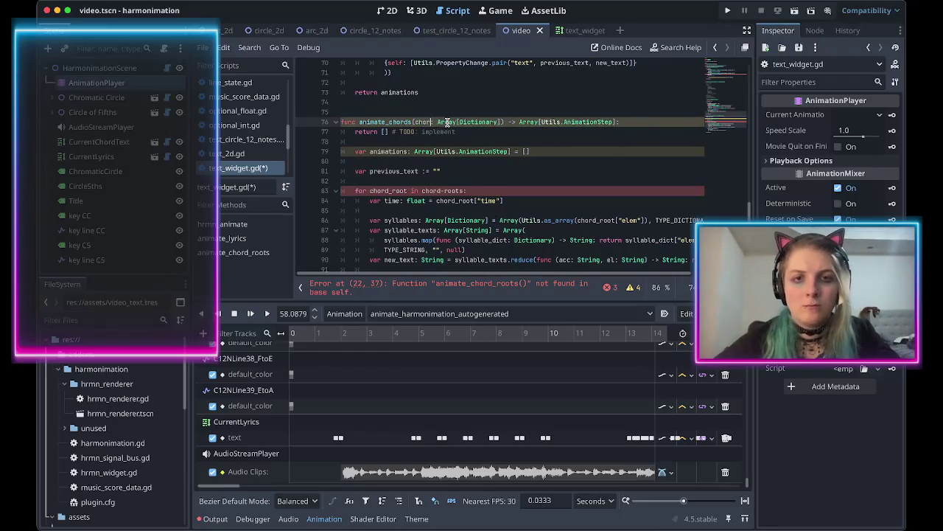
click(439, 190)
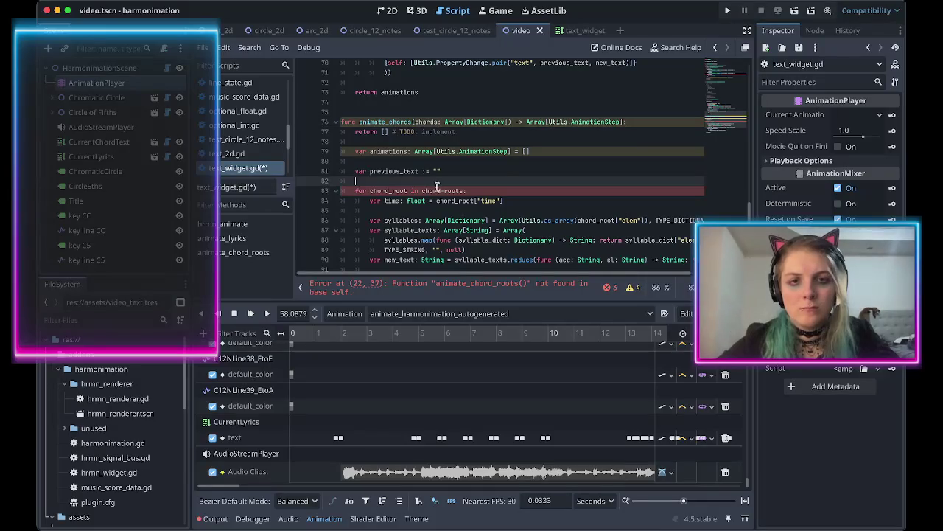
key(ctrl+shift+Right)
text(s)
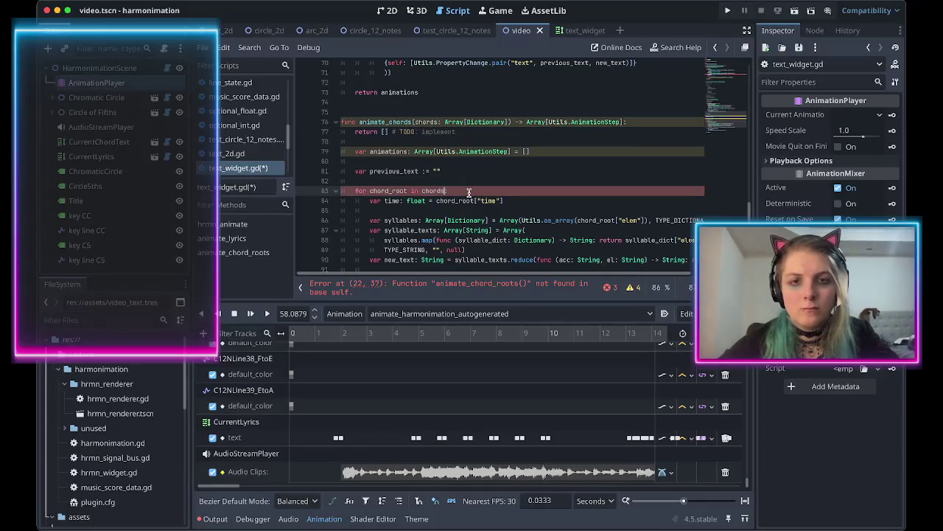
double_click(391, 190)
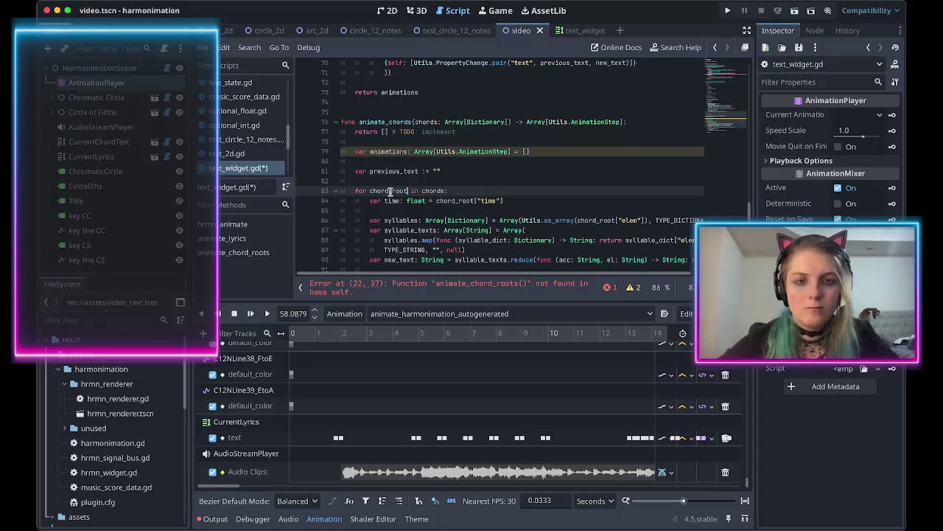
scroll(438, 202, down, 1)
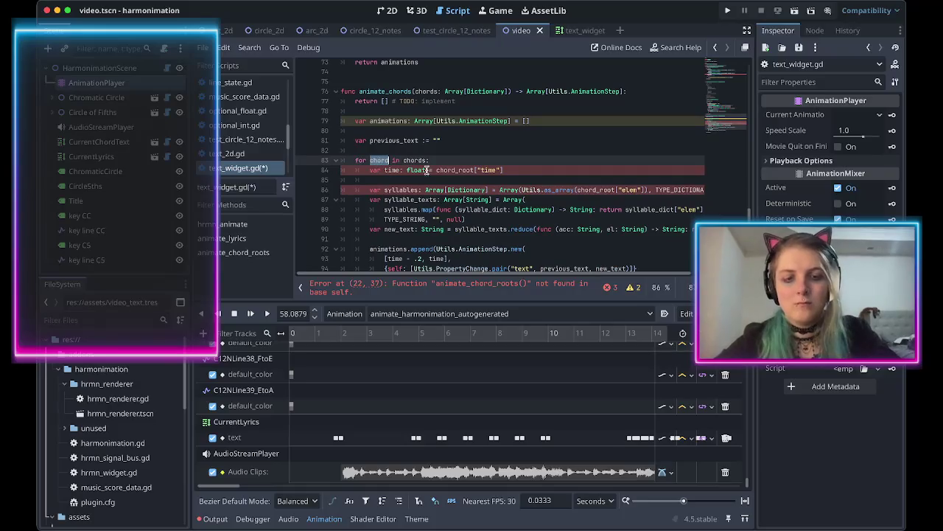
Use chord in the time line and start the line var text: String = chord[".
double_click(455, 169)
text(chord)
click(513, 168)
key(Return)
text(var text: String =)
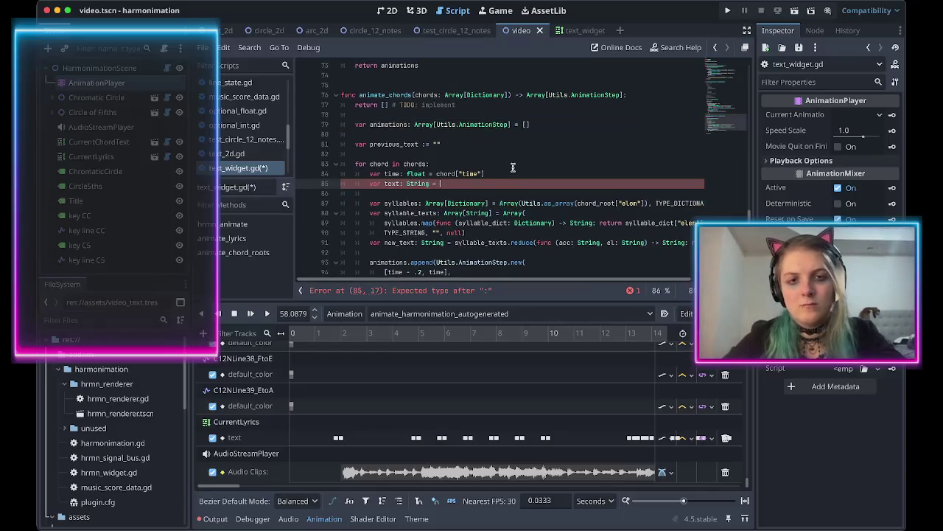
text(chord[)
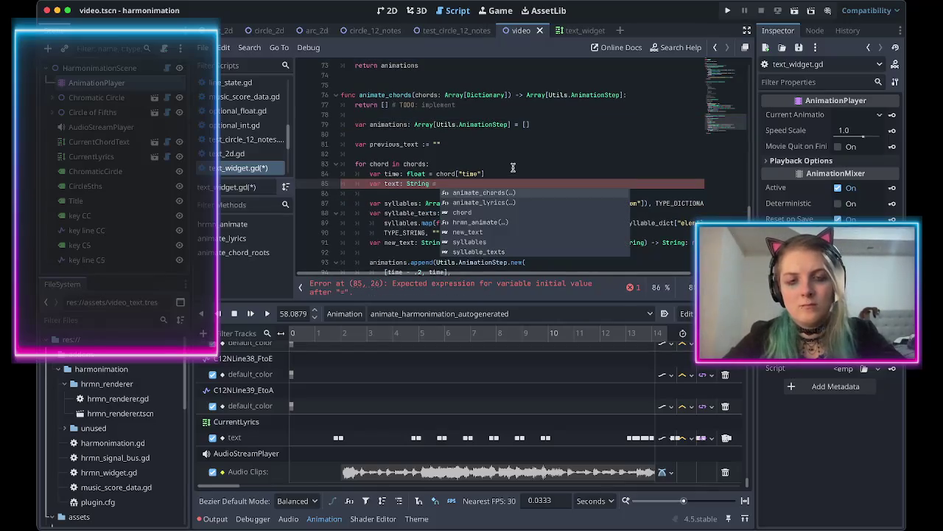
key(super+Tab)
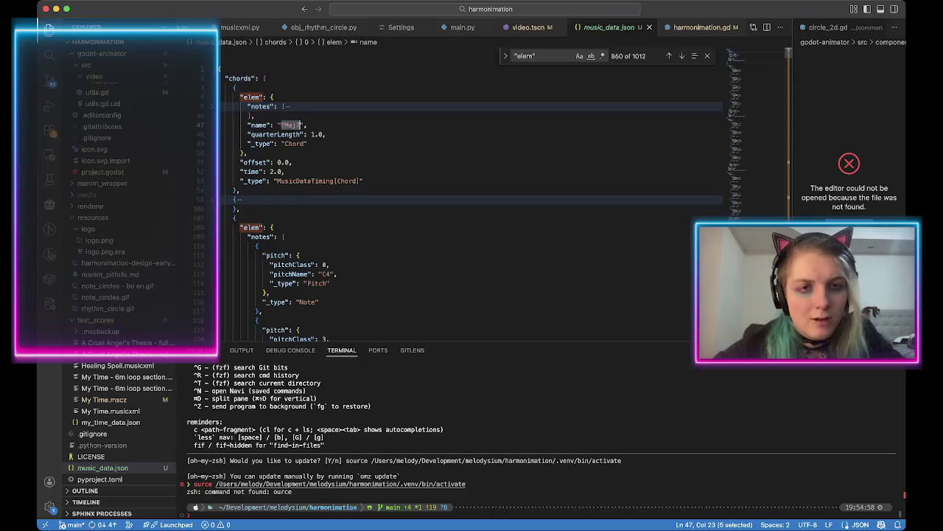
key(super+Tab)
text(")
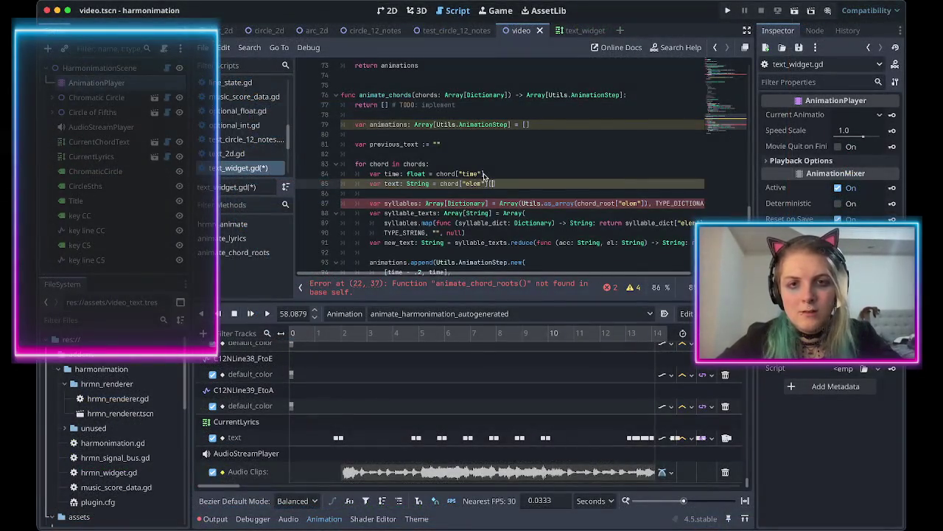
text("name")
Save, check the chord elem name field in VS Code, and return to the Godot script.
key(super+s)
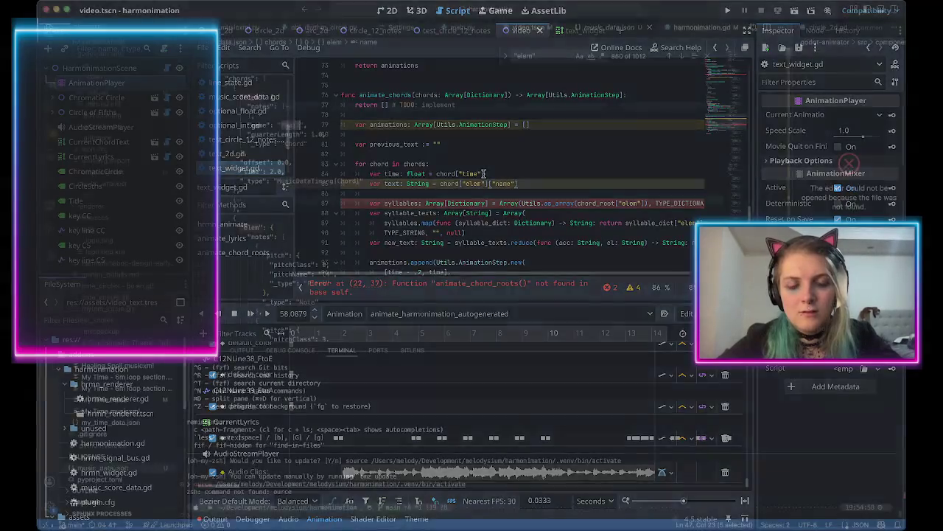
key(super+Tab)
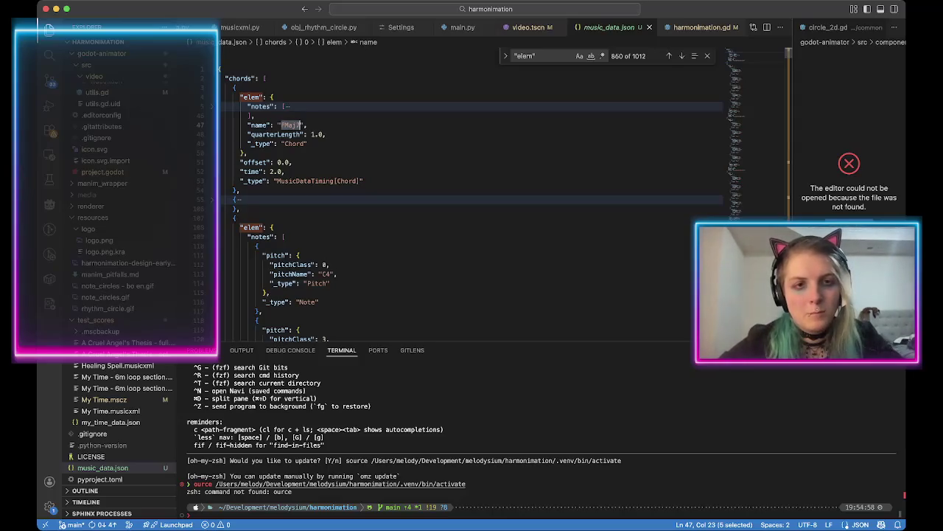
key(super+Tab)
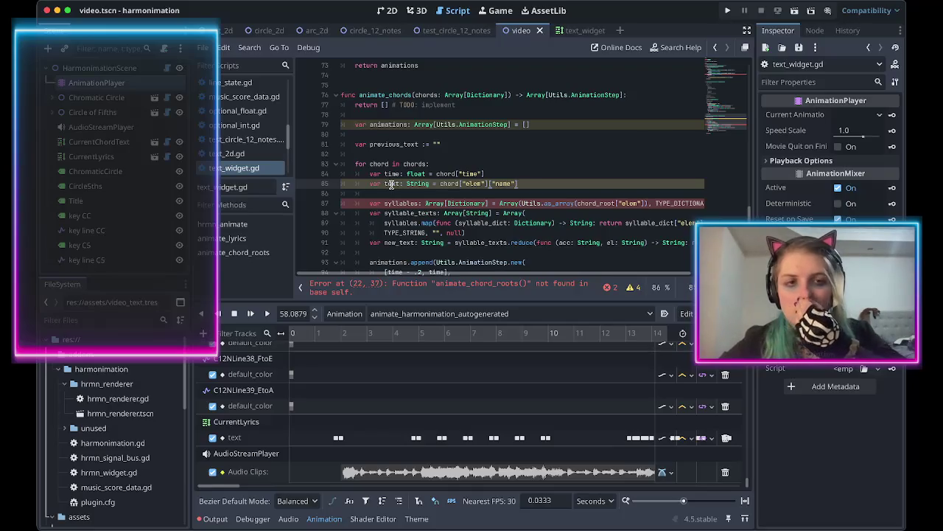
Rename text to chord_text, update the call to animate_chords, and save.
double_click(391, 183)
text(chord_text)
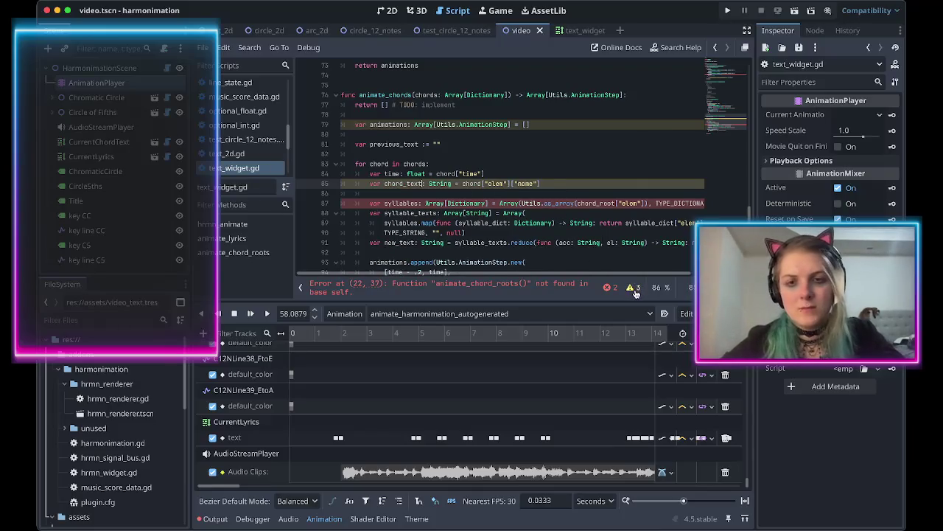
scroll(442, 184, up, 3)
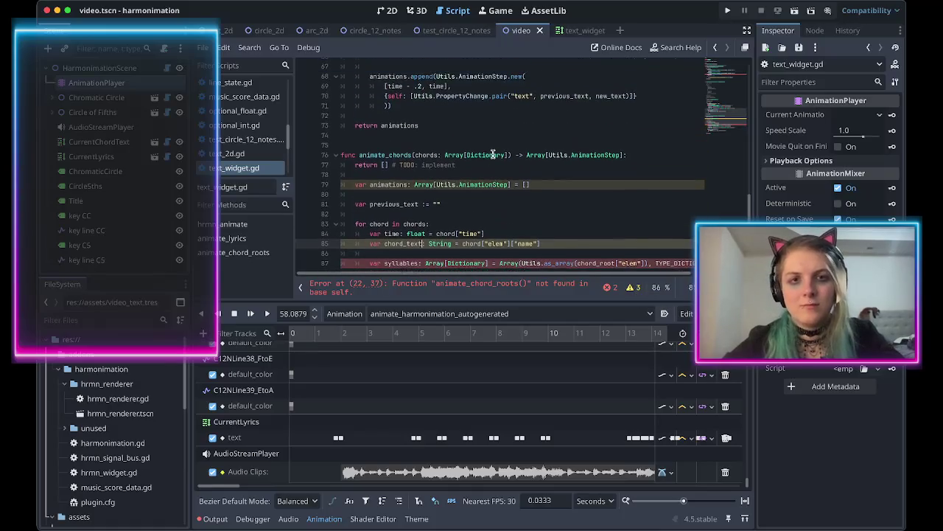
click(375, 159)
scroll(379, 162, up, 15)
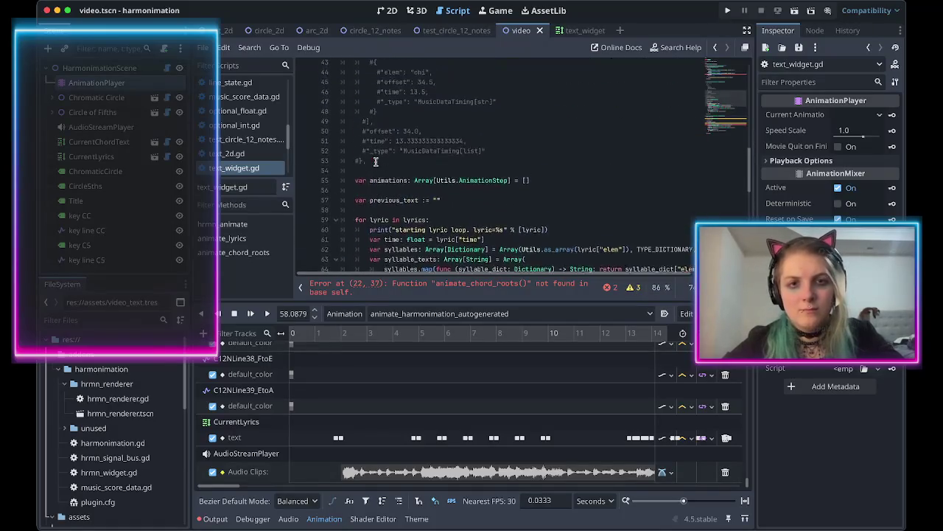
click(402, 211)
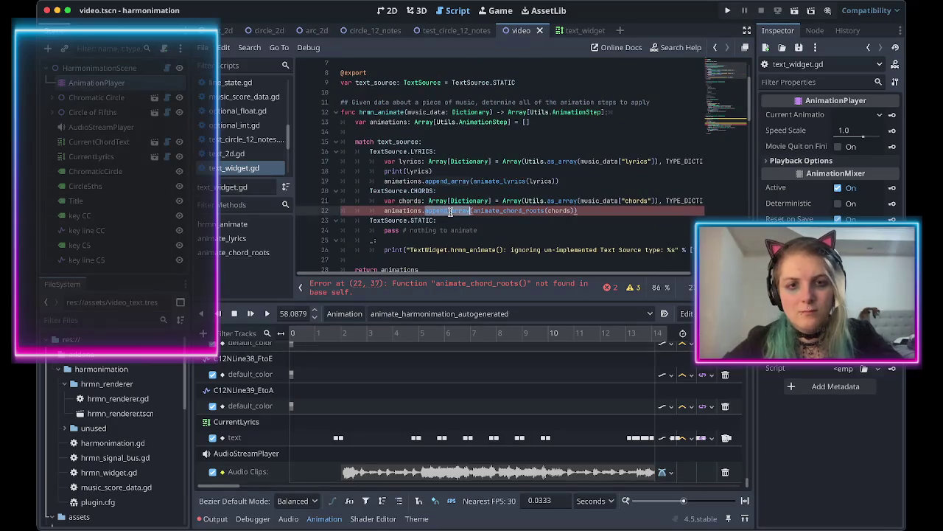
double_click(516, 211)
text(animate_chords)
key(ctrl+s)
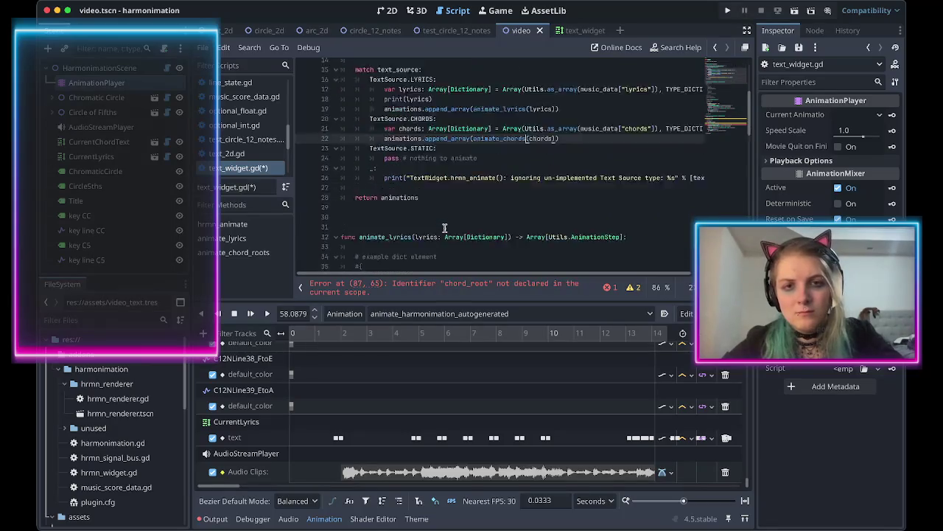
Delete the TODO return line, the leftover syllables line and the syllable_texts block.
scroll(450, 218, down, 15)
scroll(436, 212, left, 1)
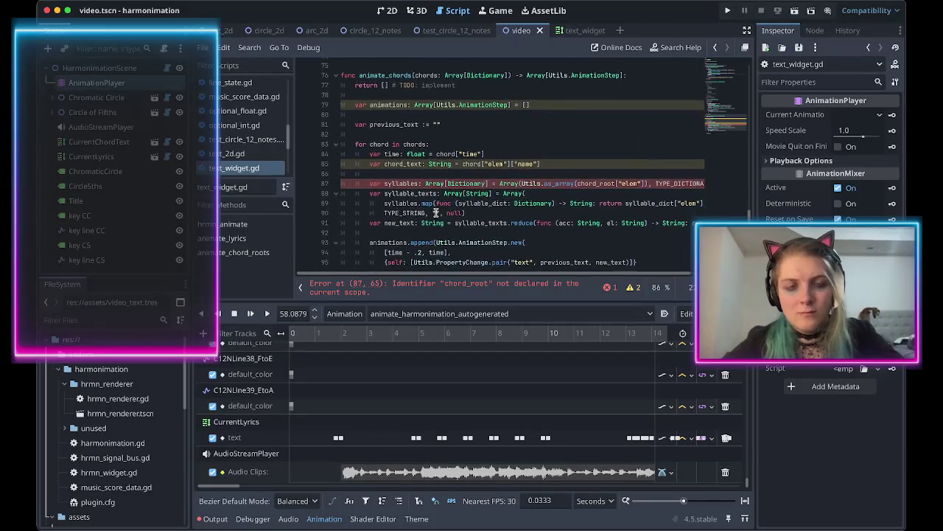
scroll(455, 202, up, 1)
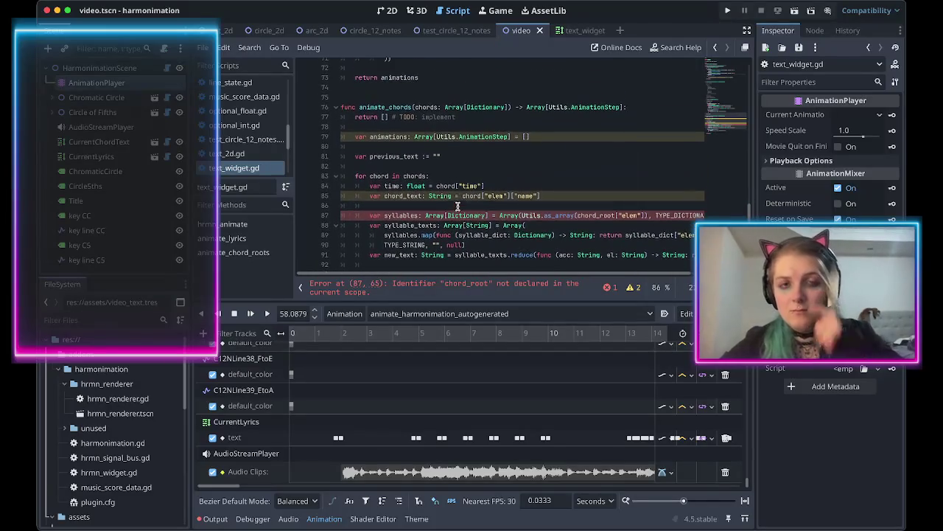
triple_click(378, 116)
key(BackSpace)
scroll(390, 133, down, 2)
scroll(446, 234, up, 1)
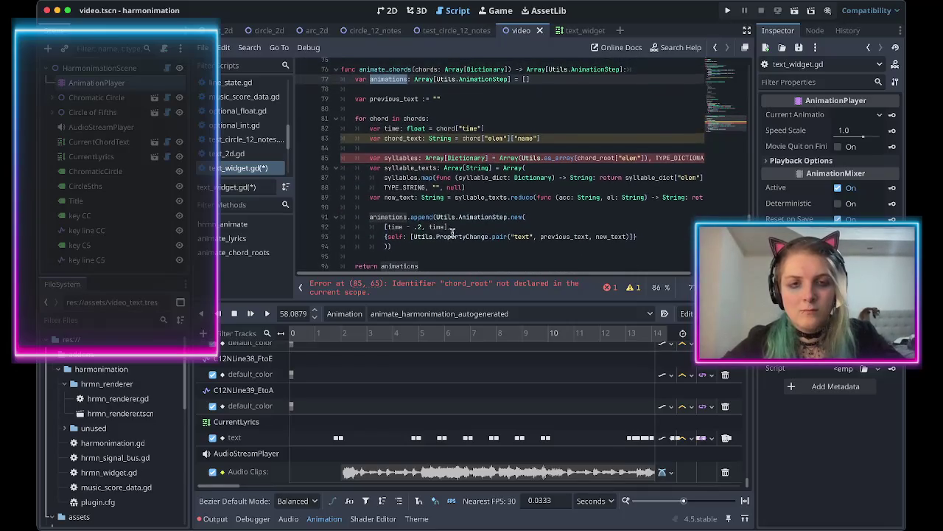
click(455, 138)
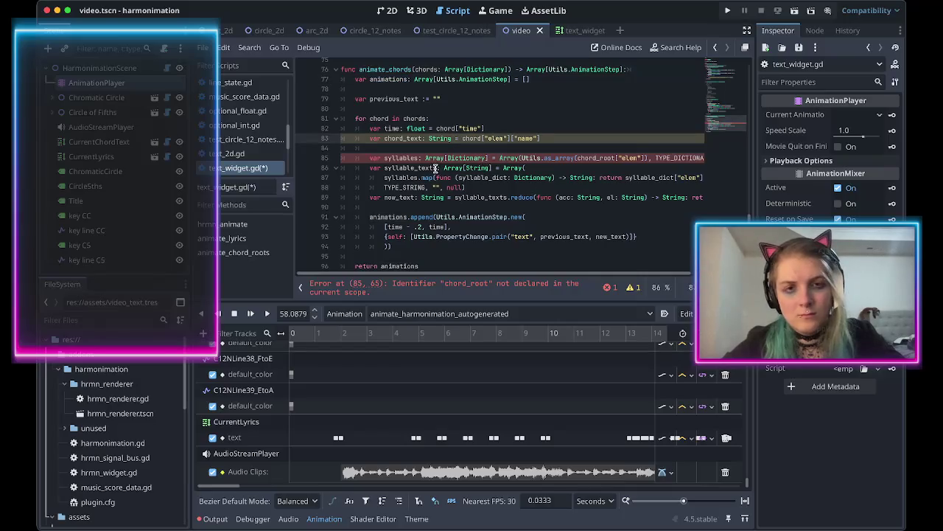
triple_click(560, 158)
key(BackSpace)
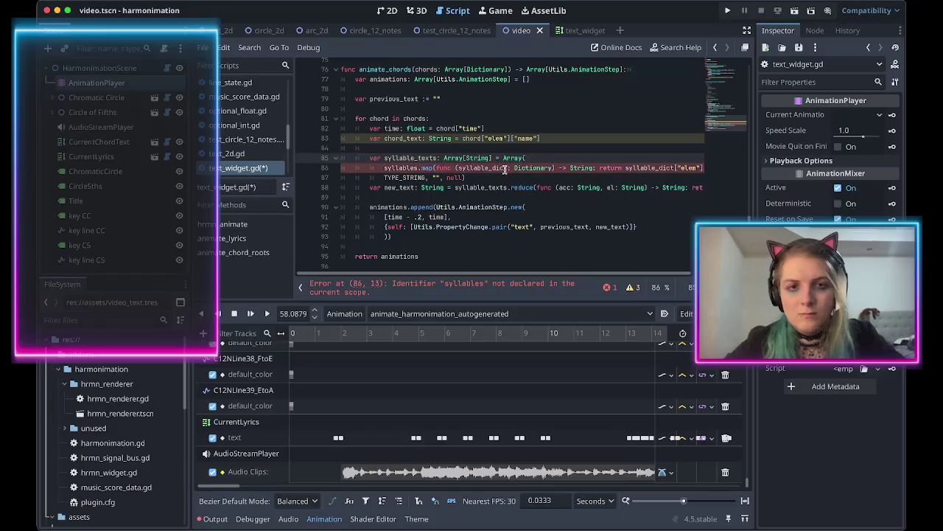
drag(475, 180, 398, 150)
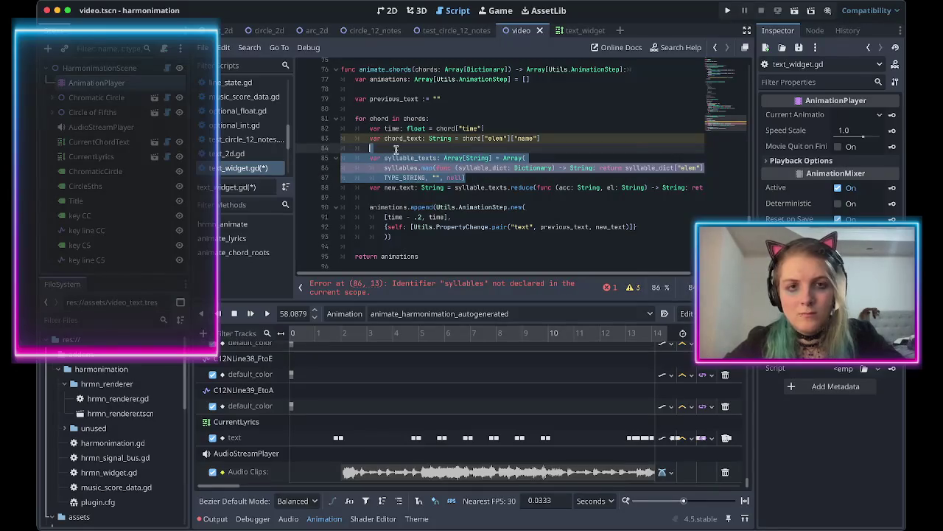
key(BackSpace)
Delete the new_text line and use chord_text as the property change's new value.
triple_click(403, 164)
key(BackSpace)
key(BackSpace)
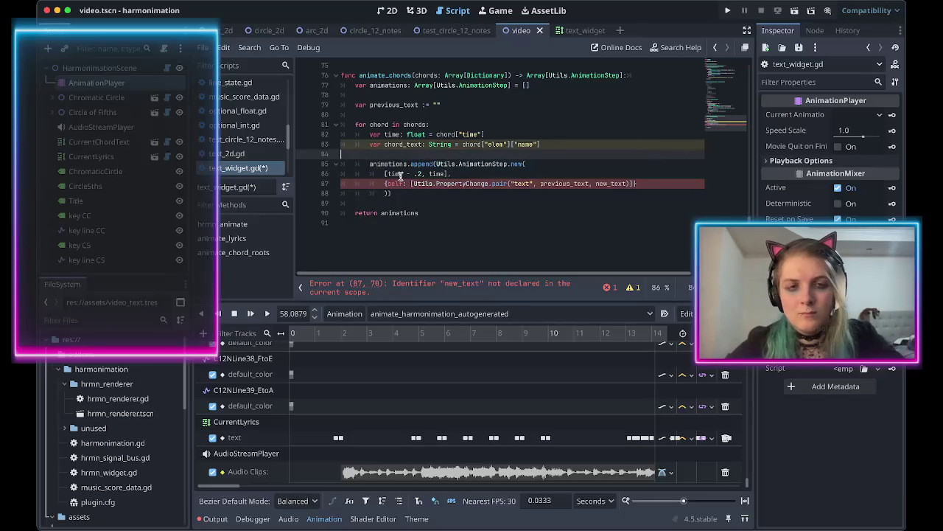
click(403, 145)
double_click(402, 145)
key(ctrl+c)
double_click(612, 184)
key(ctrl+v)
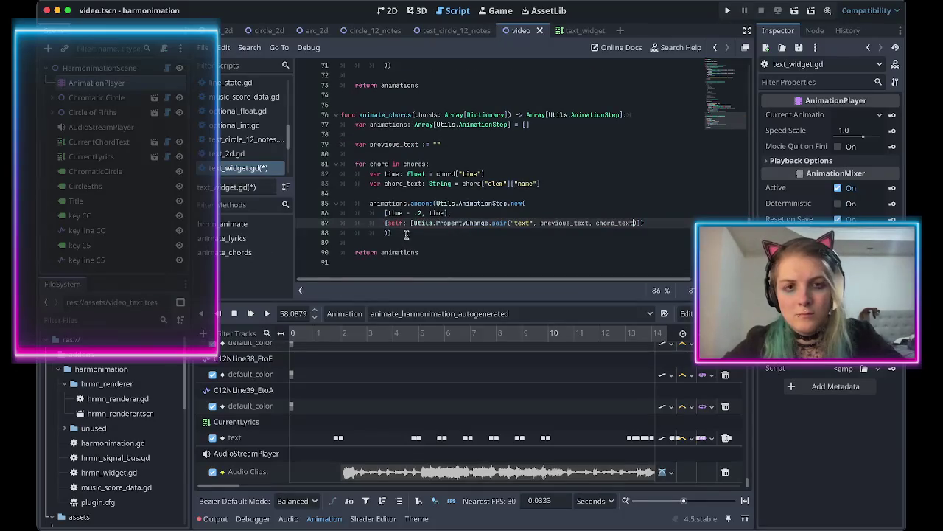
Add previous_text = chord_text after the animation step, save, and show the output log.
click(403, 234)
key(Return)
text(previous_text =)
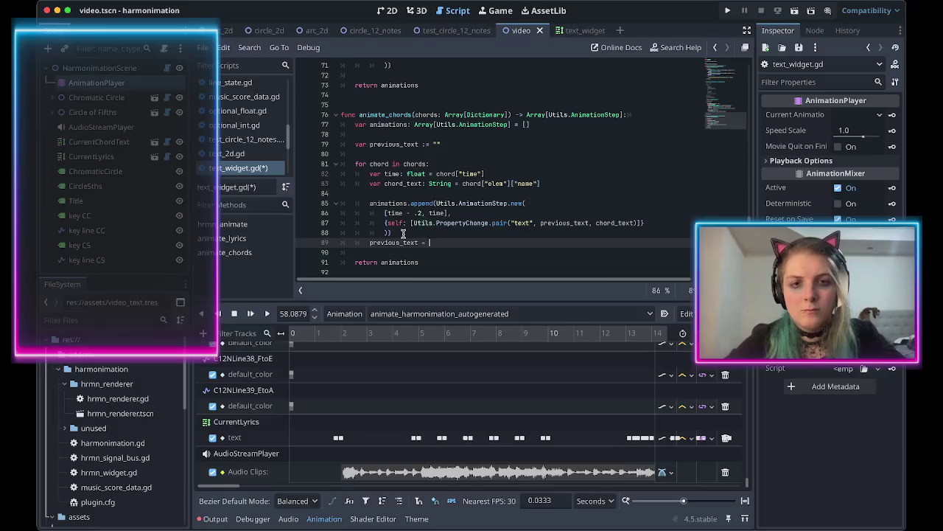
text(chord_text)
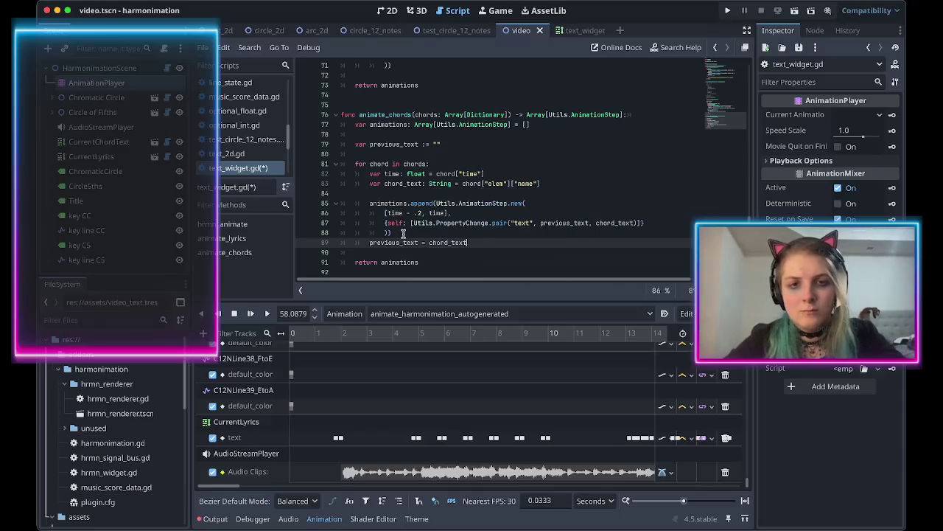
key(ctrl+s)
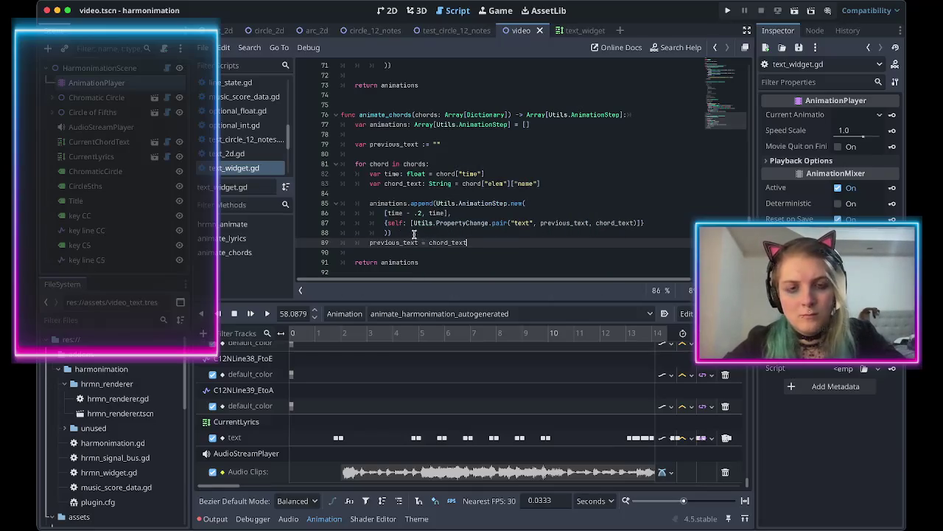
scroll(422, 240, up, 2)
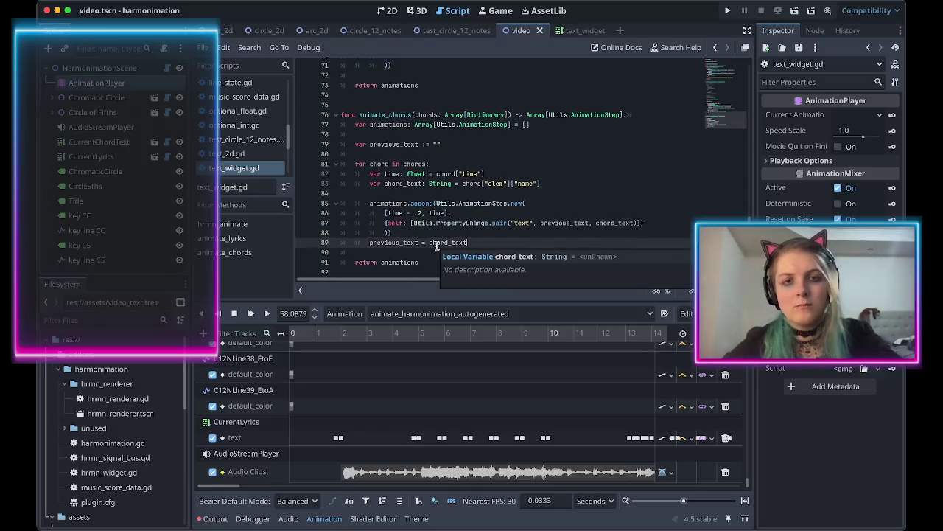
key(ctrl+s)
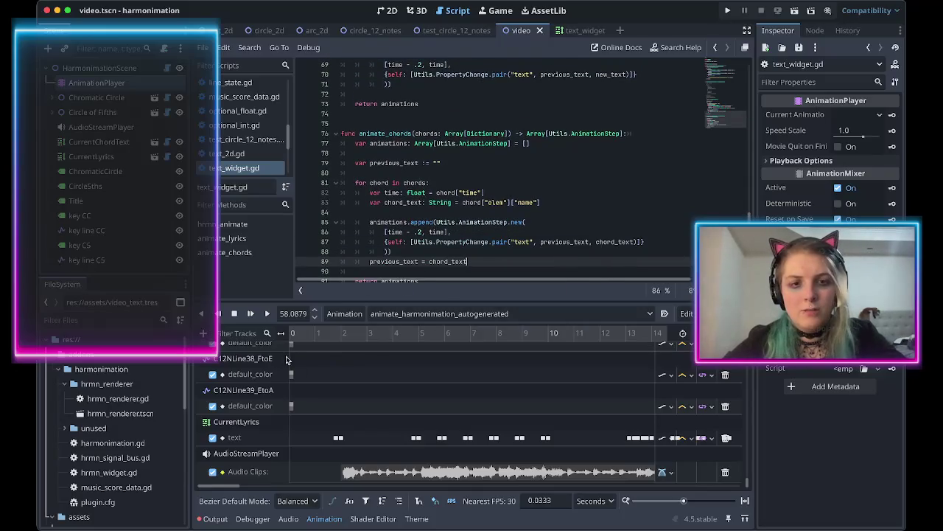
click(216, 520)
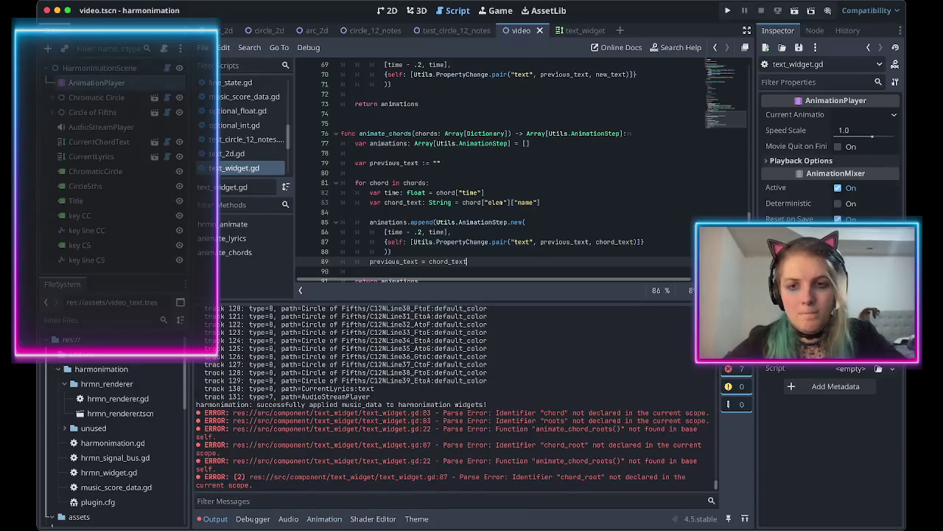
Clear the old errors from the Output log and select the CurrentChordText label in the 2D view.
click(728, 311)
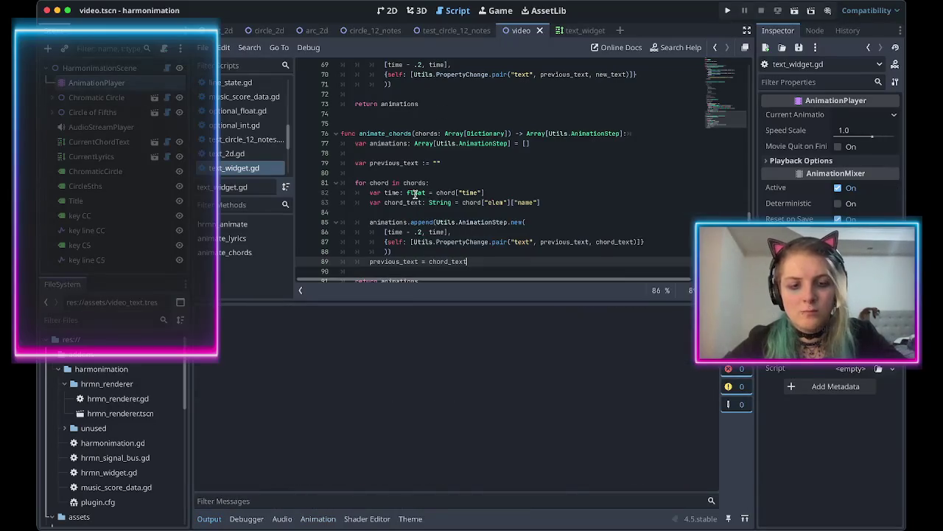
click(385, 10)
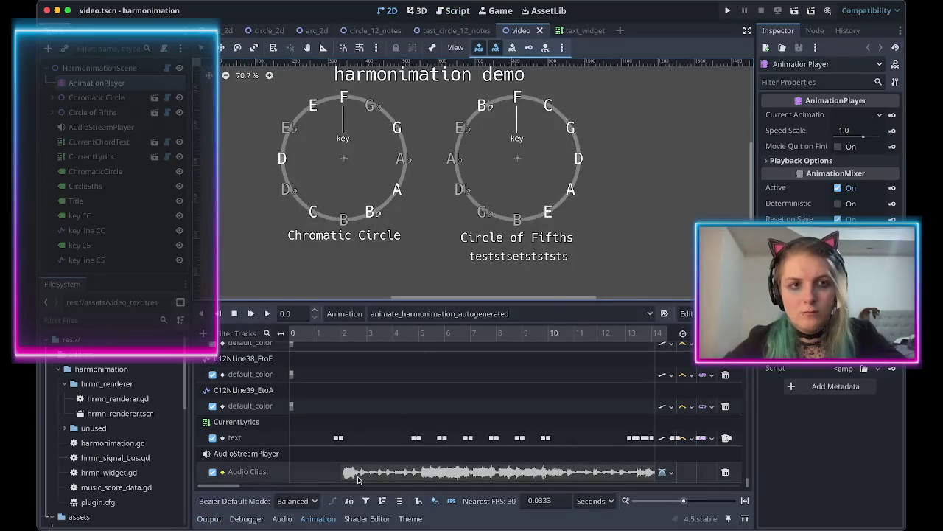
scroll(351, 441, up, 10)
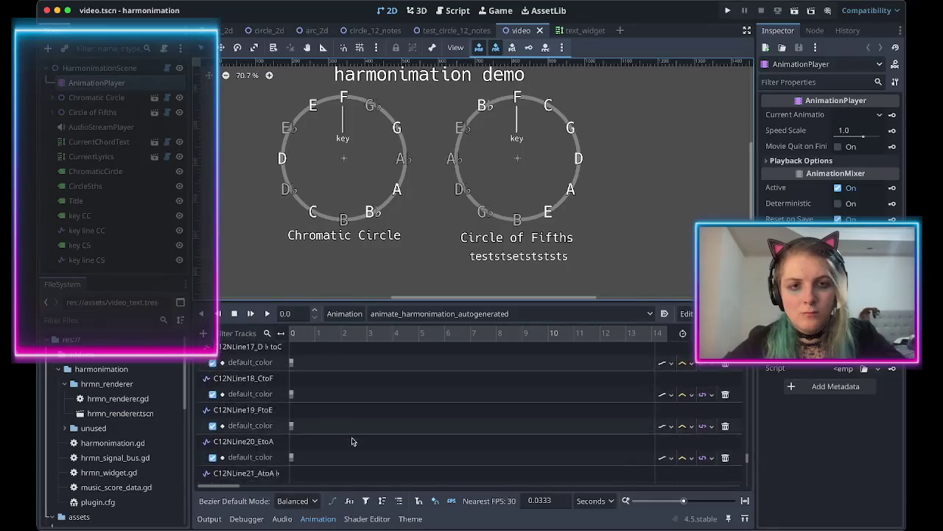
scroll(351, 441, down, 10)
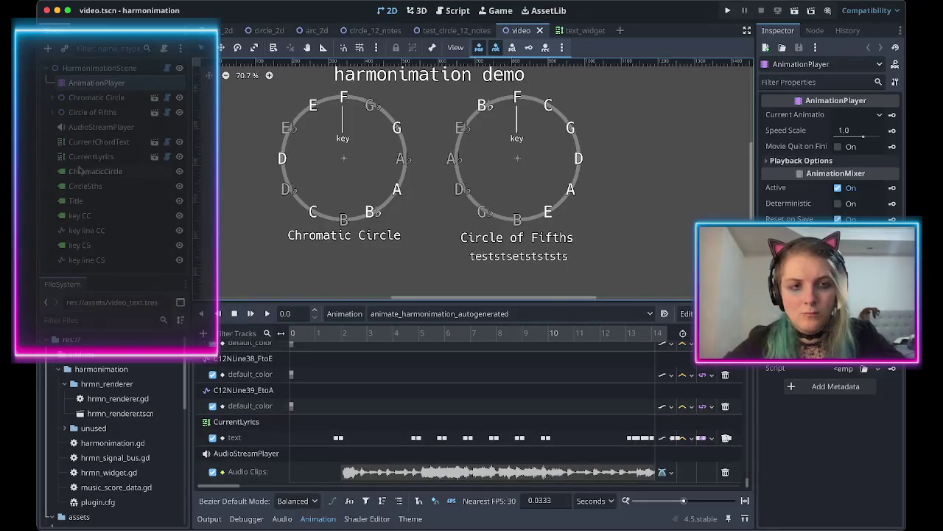
click(95, 143)
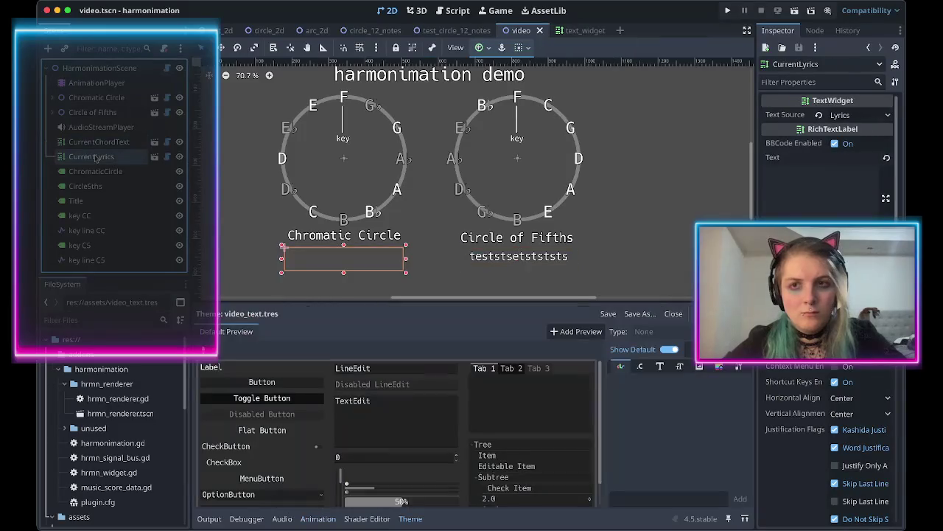
Set CurrentChordText's Text Source to Chords, save the scene, and check the Output log.
click(845, 114)
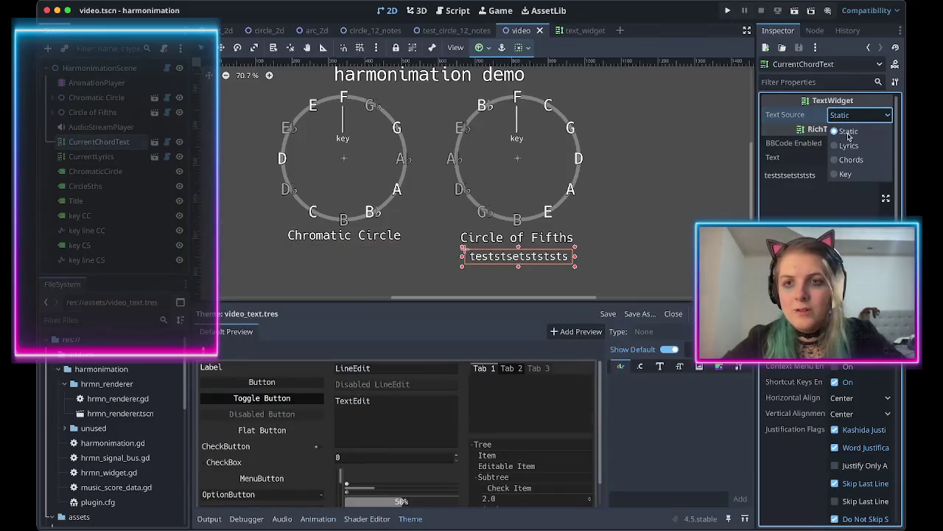
click(848, 159)
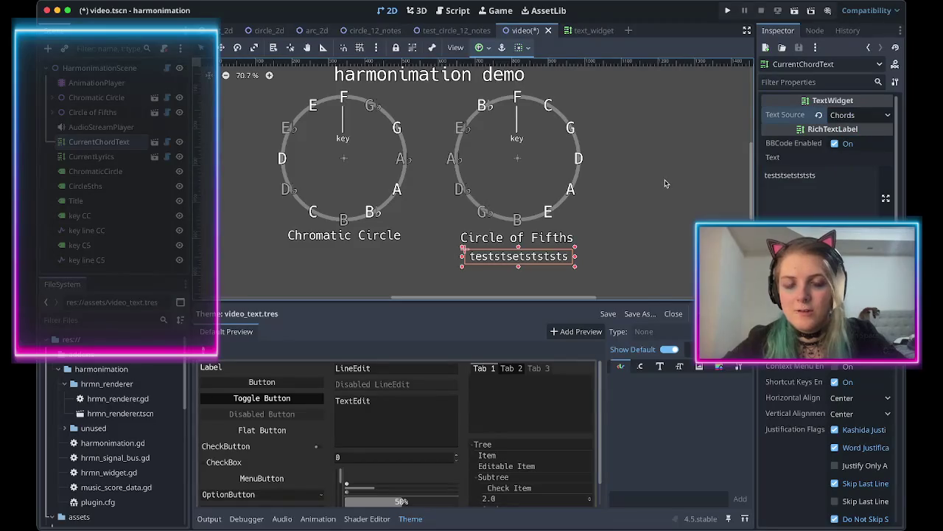
key(ctrl+s)
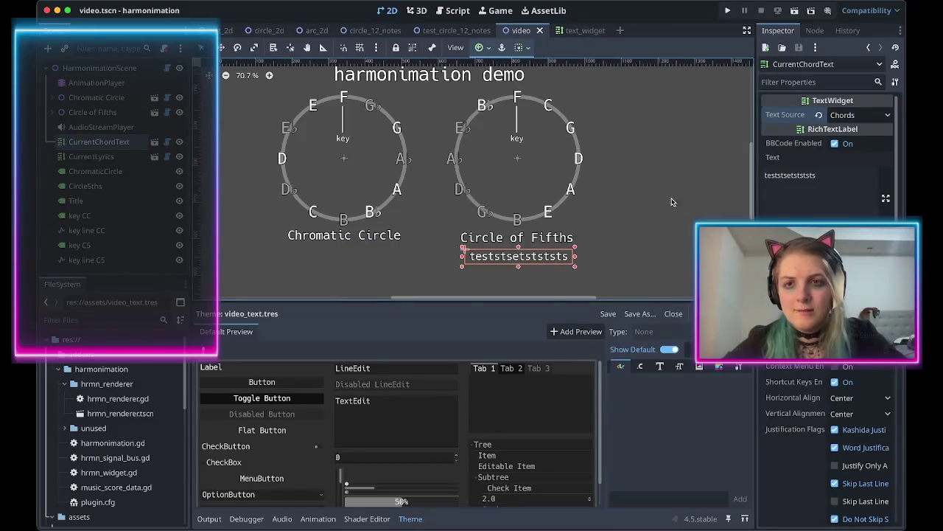
click(209, 518)
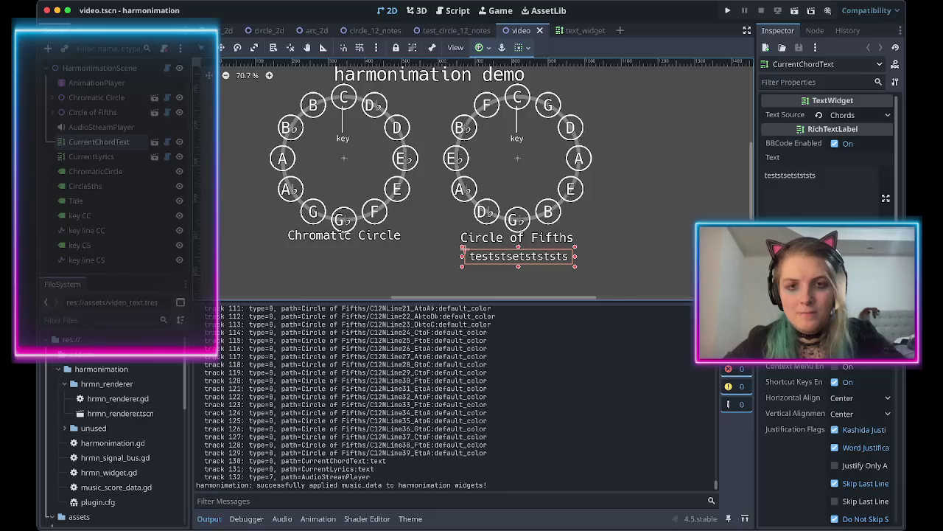
Select the AnimationPlayer, move the playhead to about 1.89 s, and play from there.
click(96, 82)
scroll(332, 375, down, 1)
scroll(332, 375, down, 10)
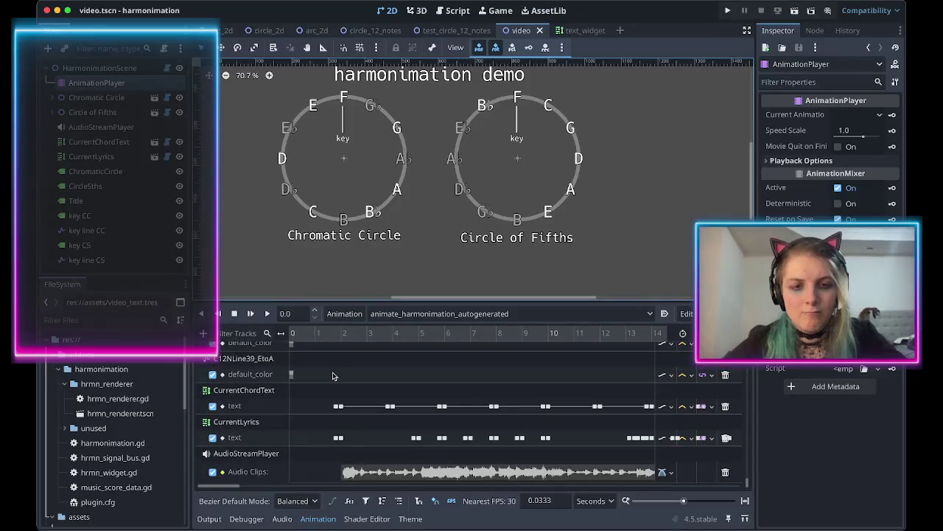
mouse_move(320, 335)
mouse_down()
mouse_move(504, 346)
mouse_move(486, 348)
mouse_up()
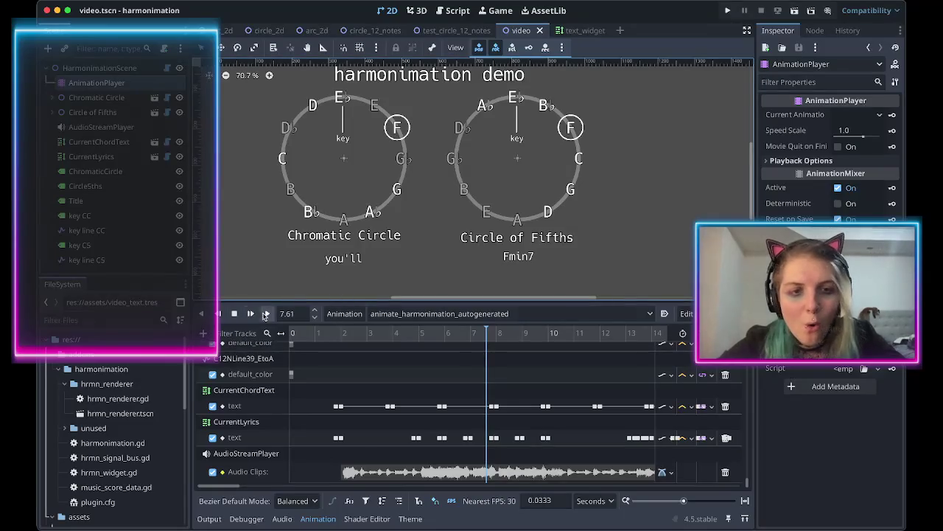
click(268, 314)
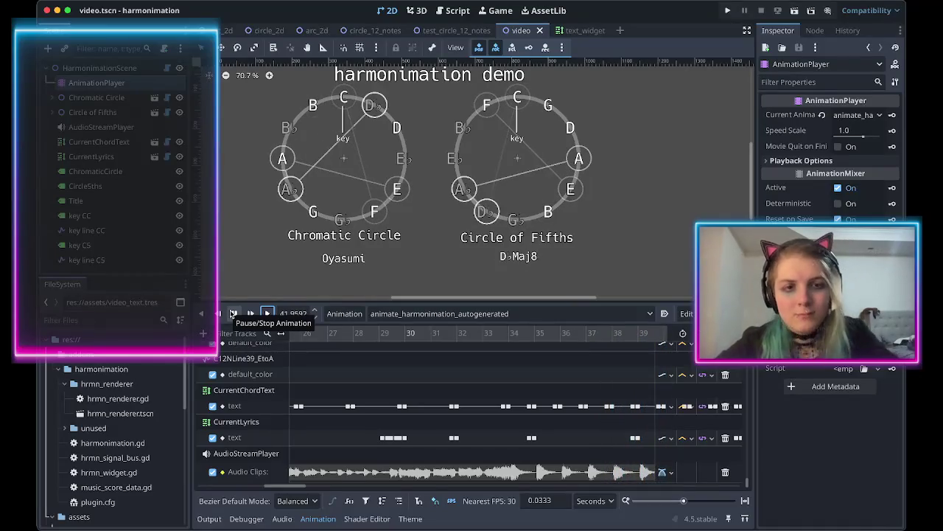
Stop playback and inspect the text value of the CurrentLyrics keyframe at 34.8 s.
click(231, 313)
scroll(424, 413, left, 3)
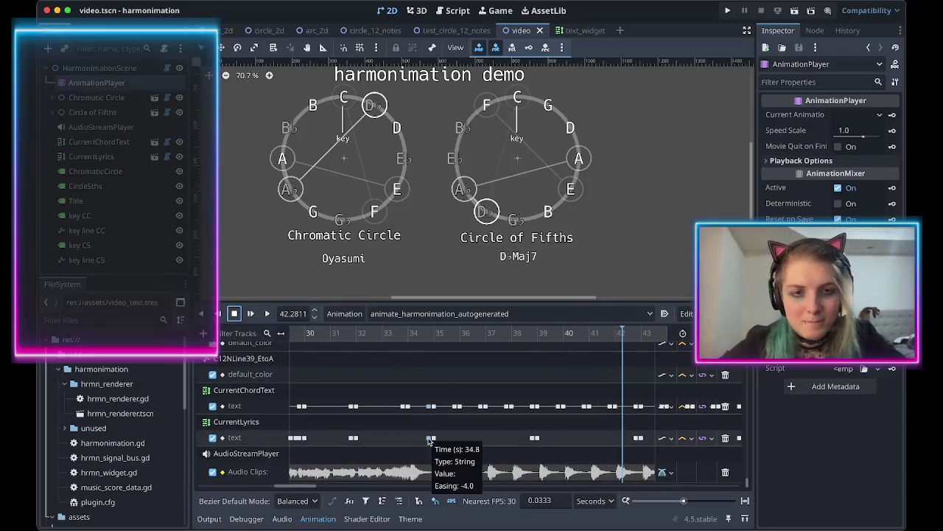
click(429, 439)
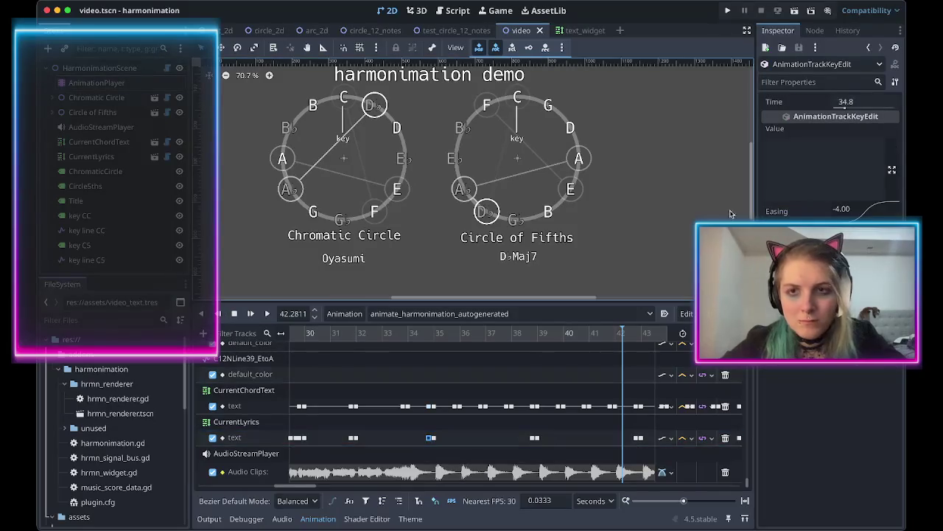
click(822, 165)
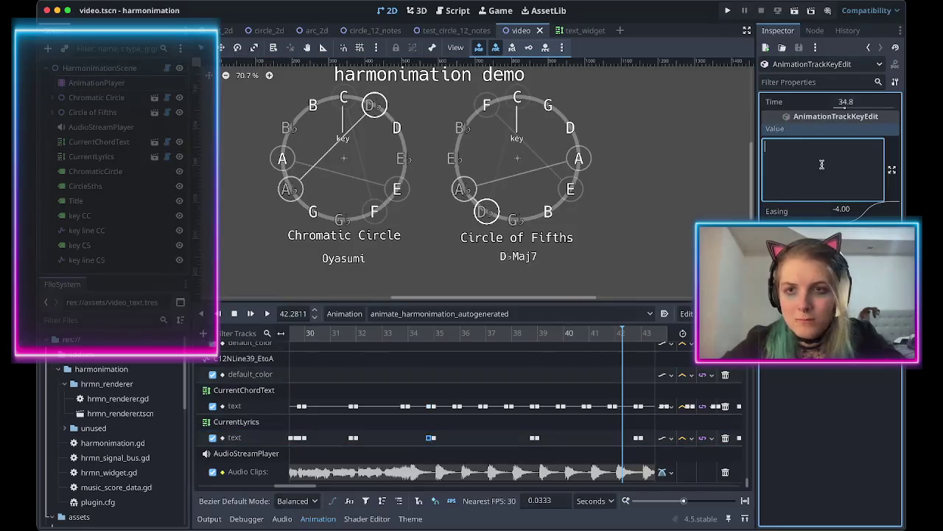
Check the CurrentLyrics keyframes at 32.0 s and 29.8 s, seek to 31.76 s, and select the 'wado' key.
click(355, 437)
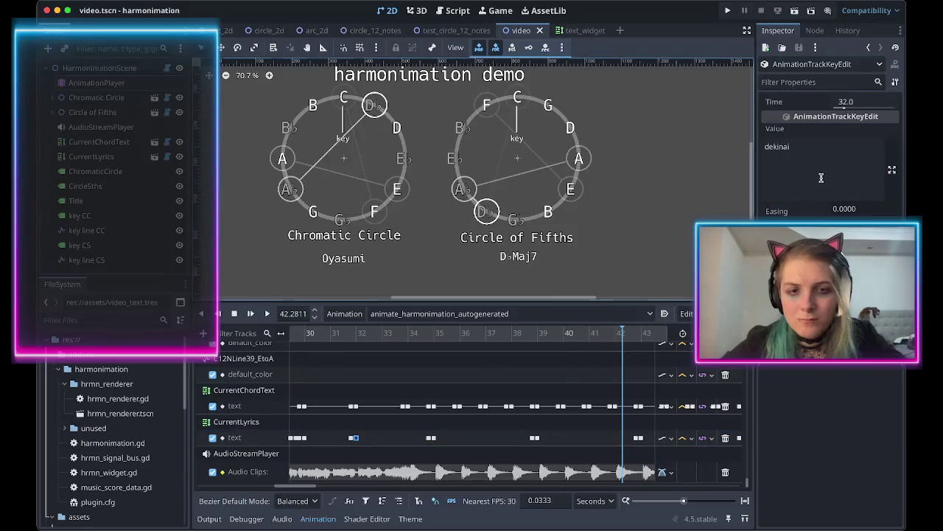
click(352, 334)
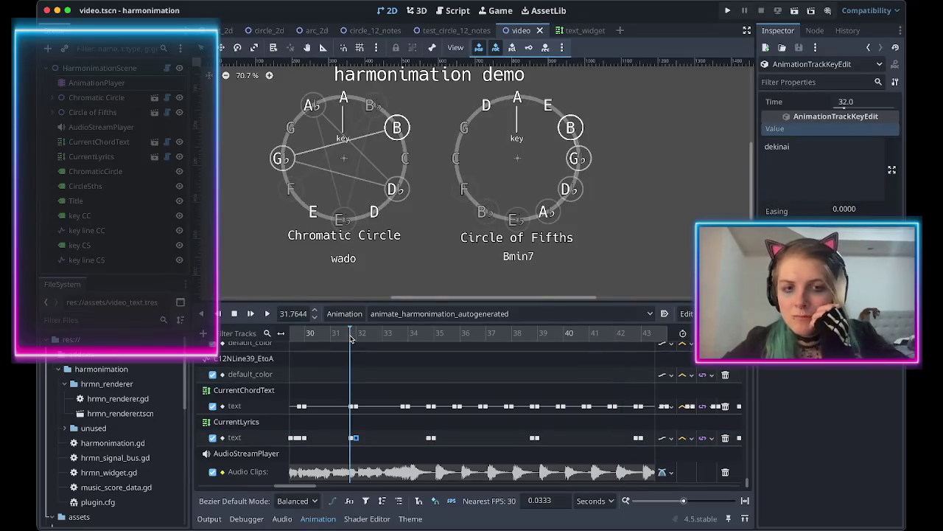
click(300, 438)
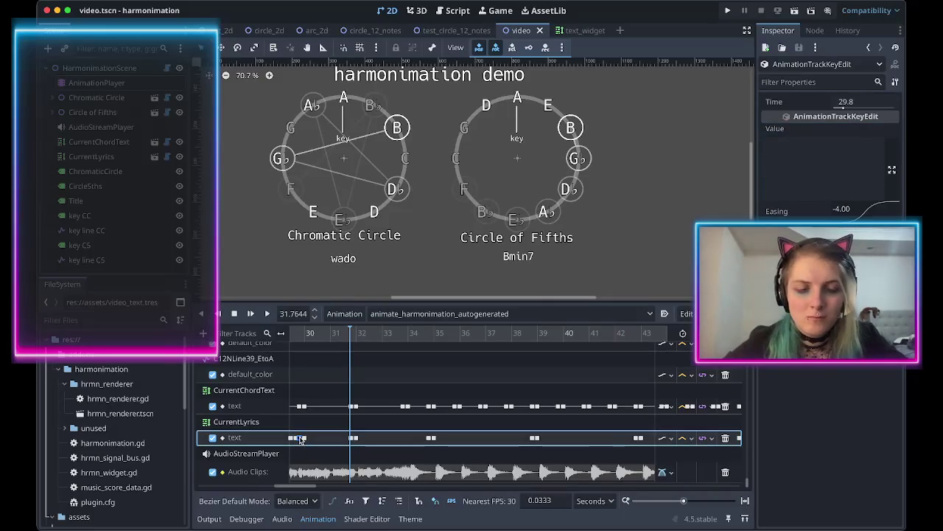
right_click(304, 439)
click(310, 446)
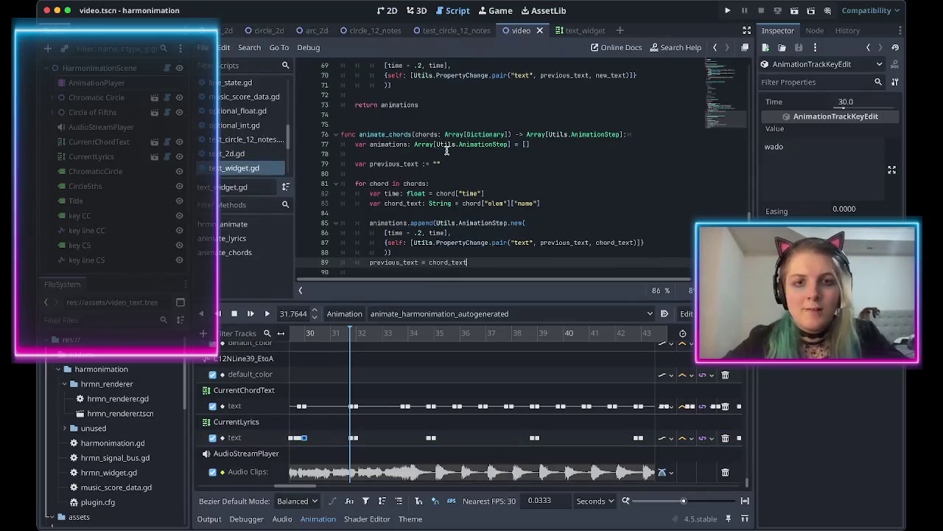
In the lyric loop, add a line storing new_text as previous_text.
scroll(446, 149, up, 5)
click(408, 190)
key(Return)
key(BackSpace)
text(vious)
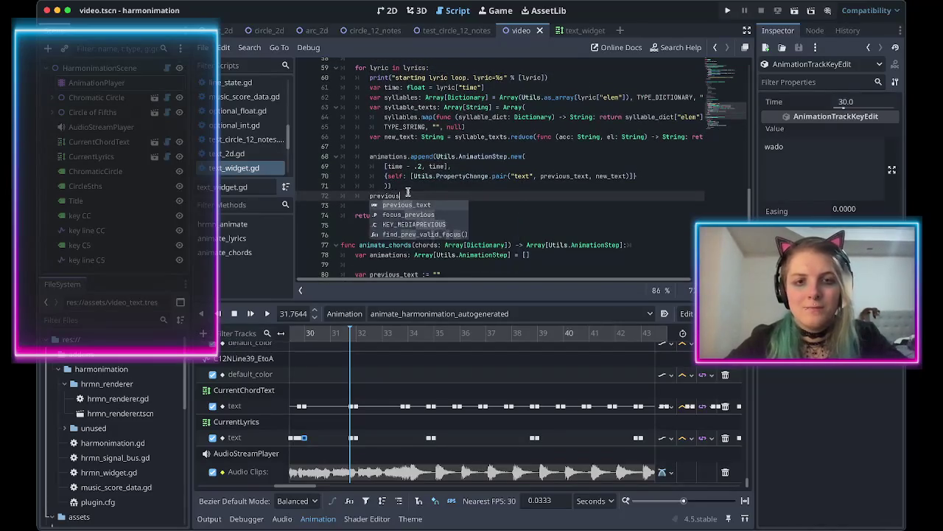
key(Return)
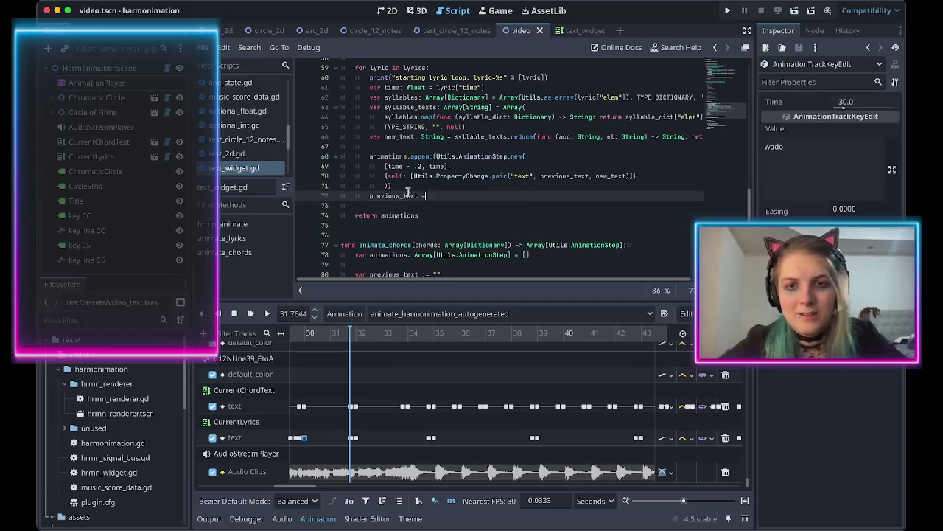
text(new_te)
key(Return)
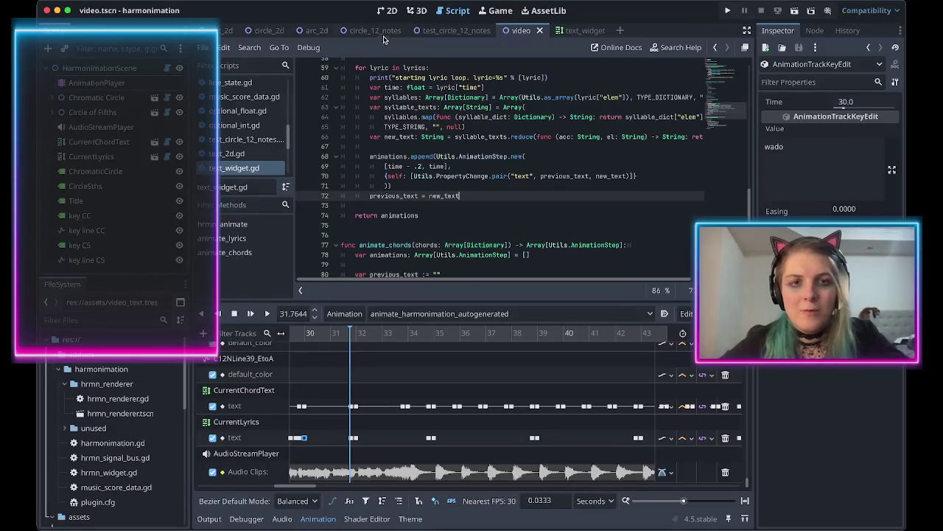
Back in the 2D view, clear the Output log and rebuild both circles from the music data.
click(388, 10)
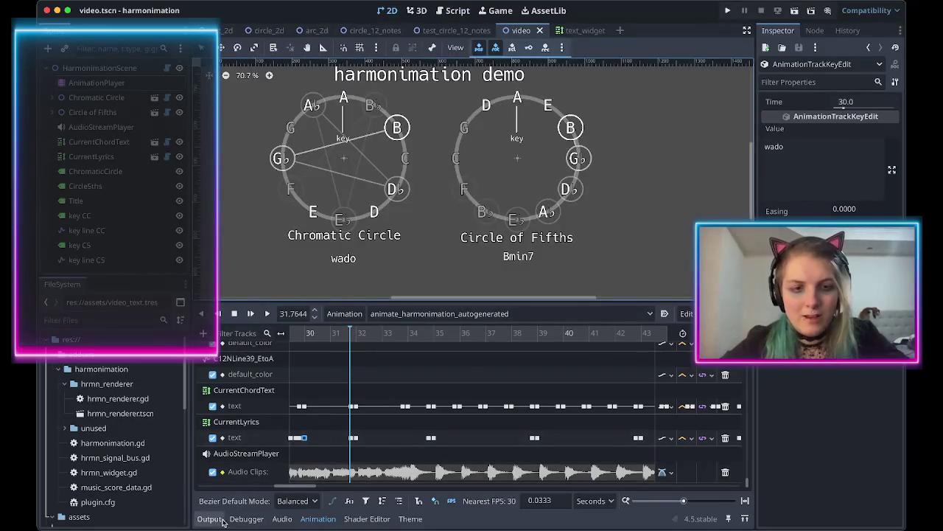
click(210, 519)
key(ctrl+alt+k)
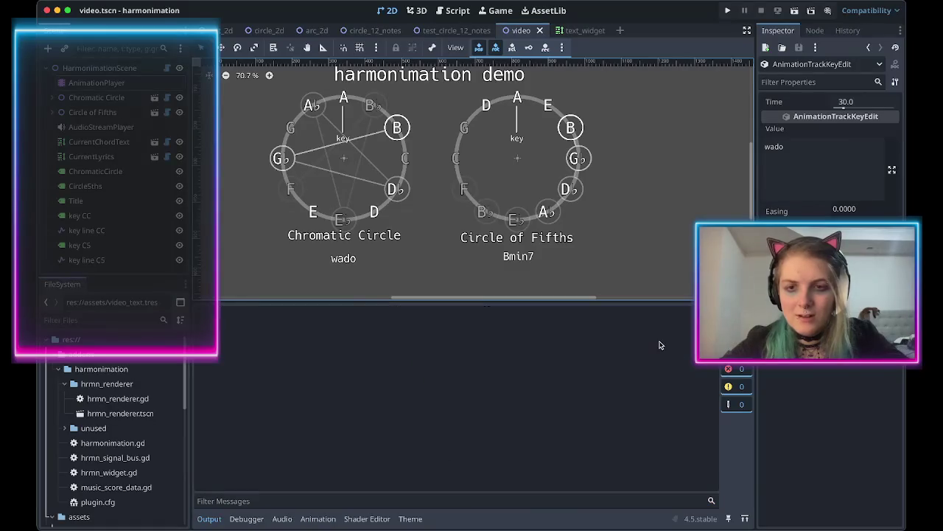
click(473, 289)
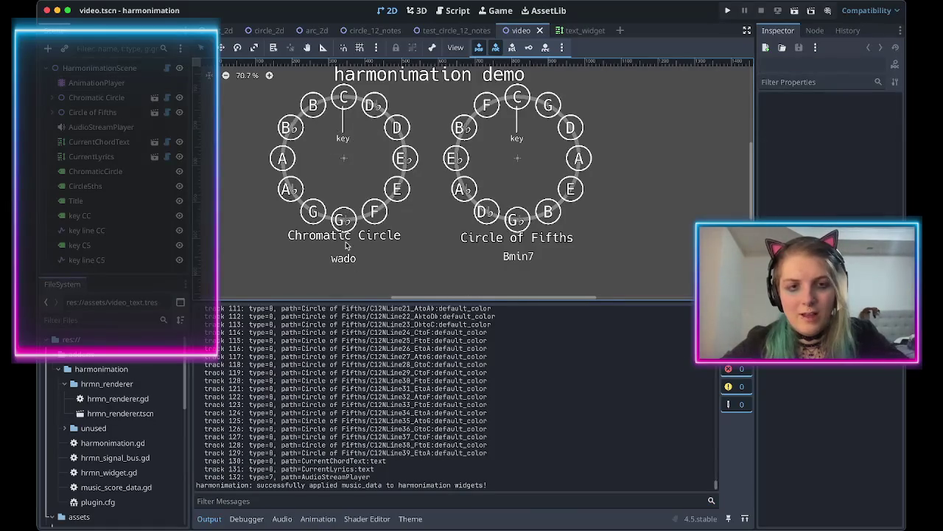
Load the AnimationPlayer's tracks in the Animation editor and play from about 1.6 s.
click(317, 519)
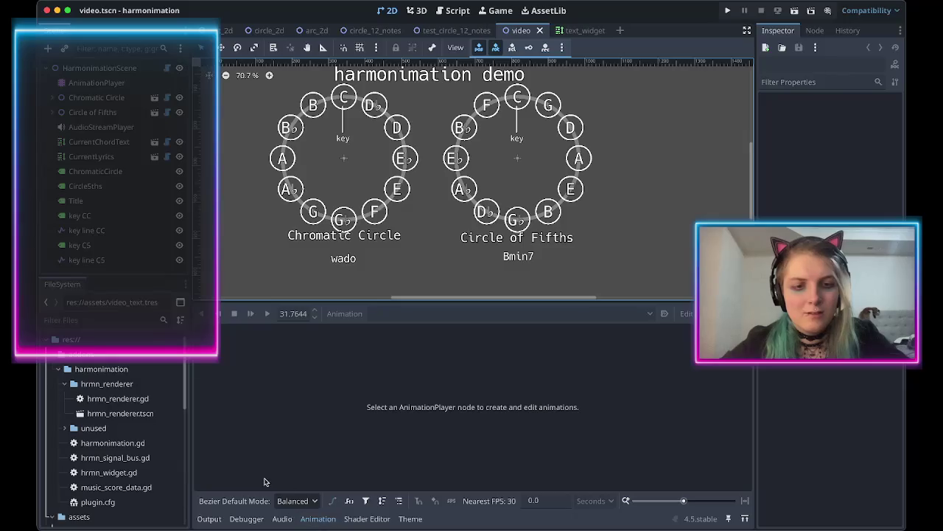
click(109, 83)
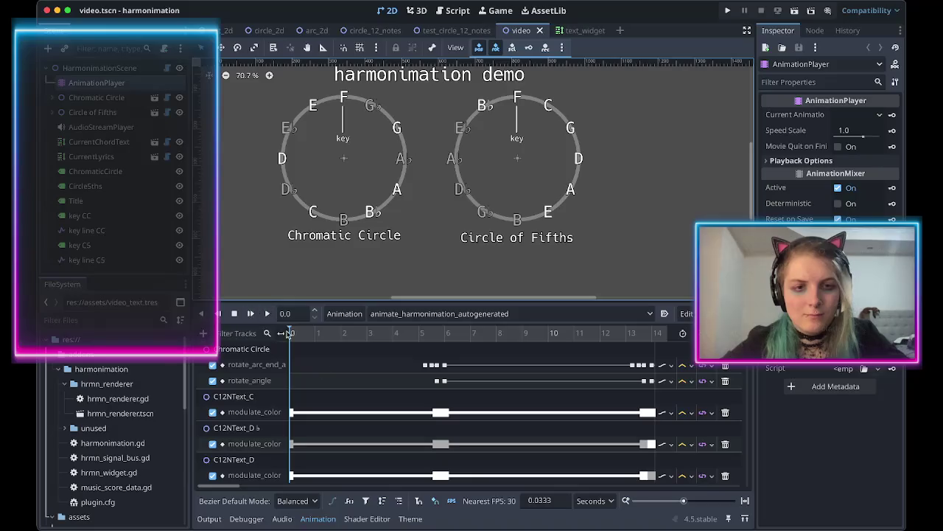
scroll(332, 383, down, 10)
scroll(333, 384, down, 15)
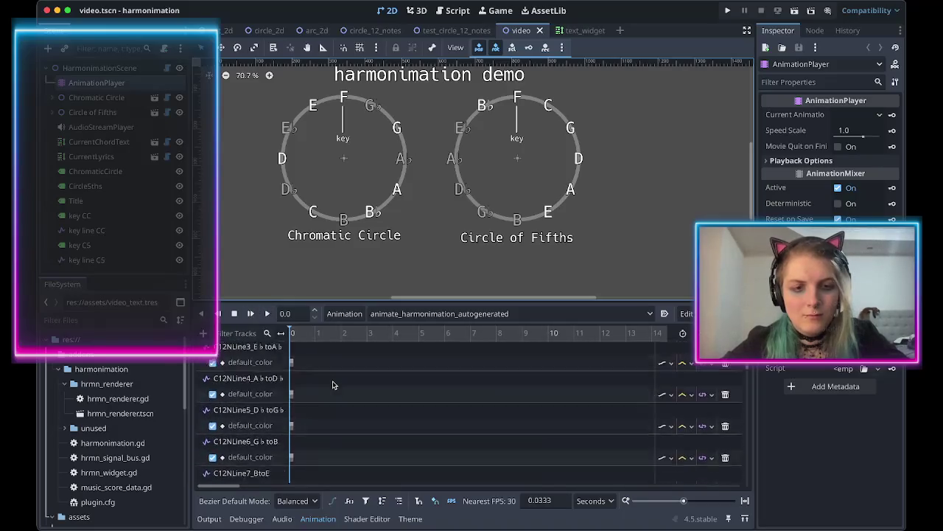
drag(320, 336, 332, 337)
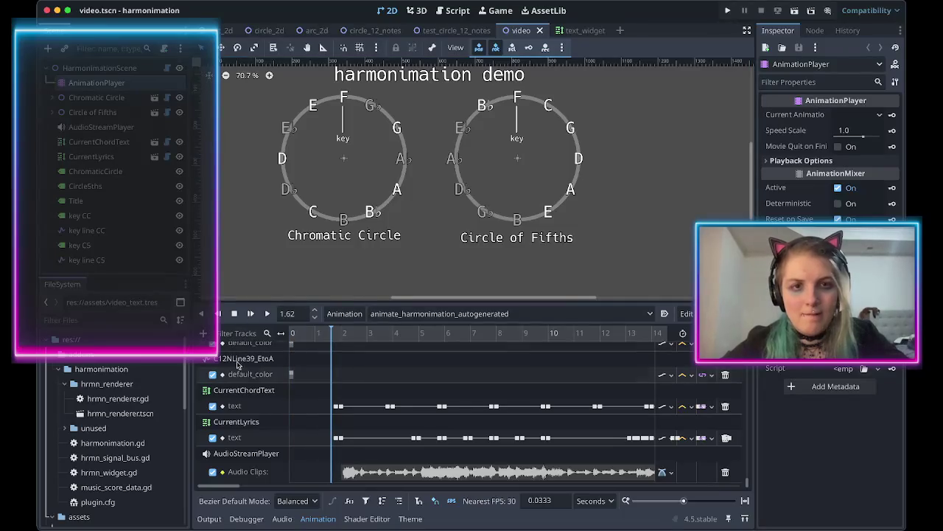
click(267, 313)
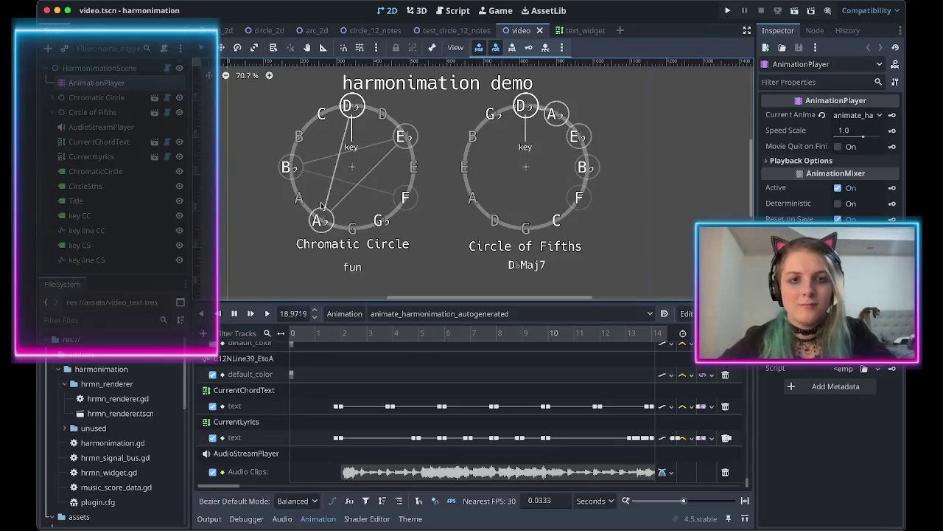
Stop playback near 21 s, where the lyric reads 'fun', and select the CurrentLyrics label.
click(232, 315)
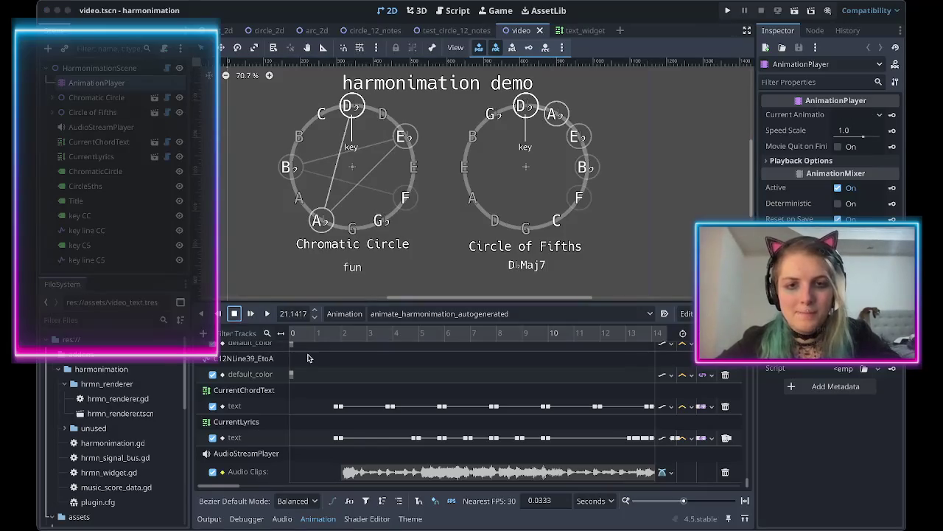
scroll(433, 409, right, 10)
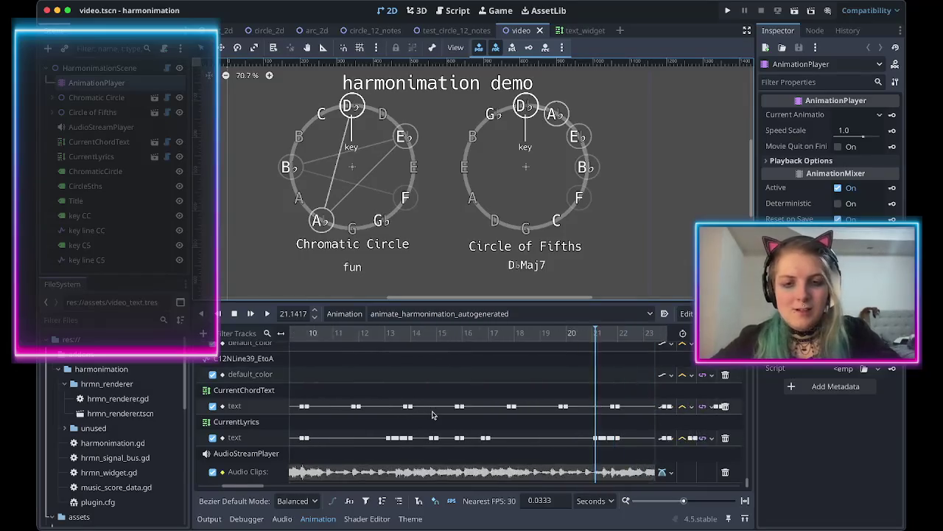
scroll(443, 284, down, 3)
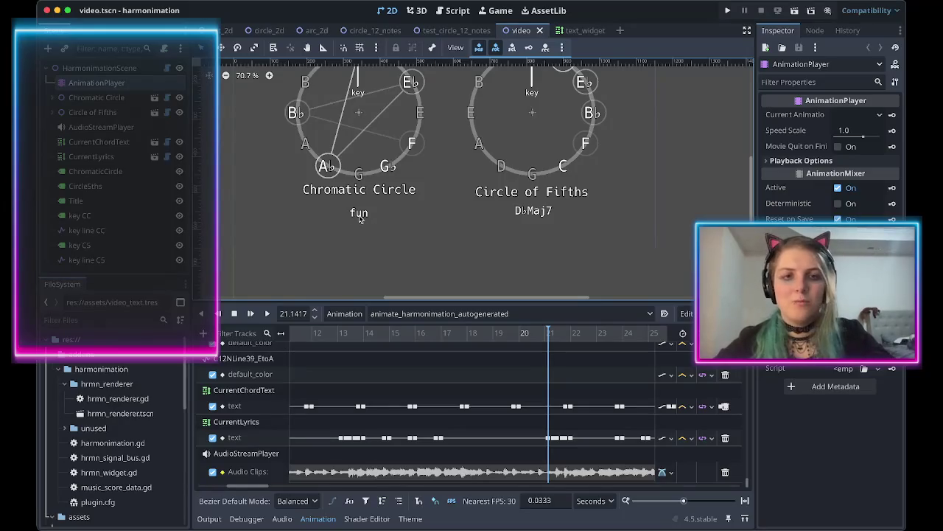
click(110, 157)
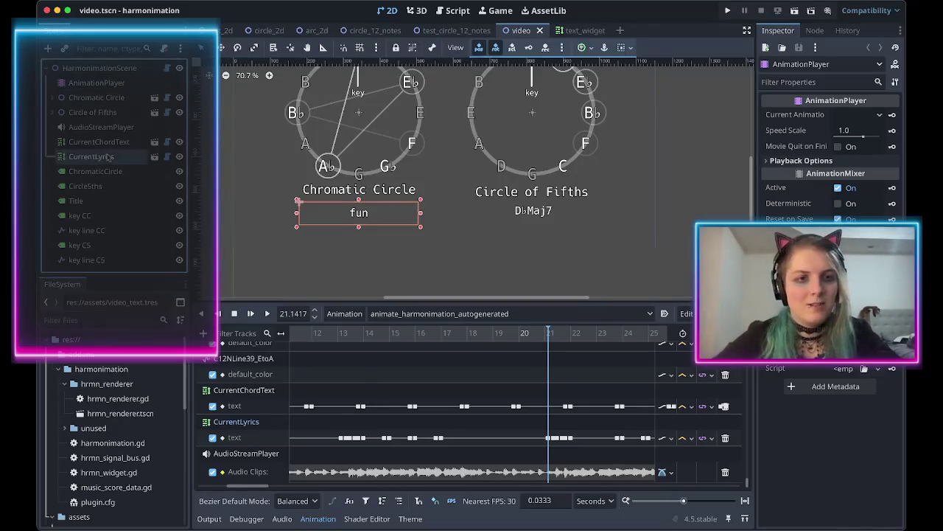
Duplicate CurrentLyrics as CurrentKey and move it under the D♭Maj7 chord name.
key(ctrl+d)
double_click(103, 173)
text(CurrentKey)
key(Return)
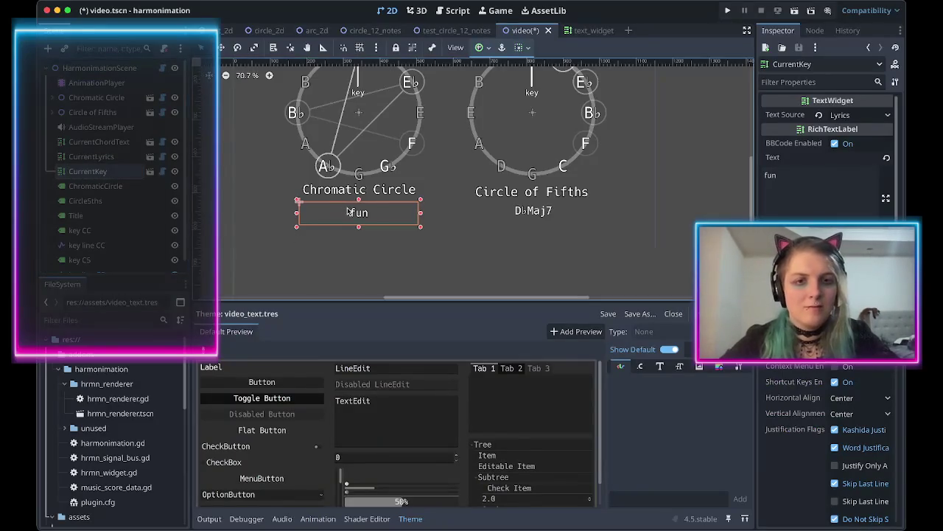
drag(358, 214, 527, 234)
Set CurrentKey's horizontal alignment to Left.
scroll(812, 377, down, 10)
scroll(816, 394, up, 2)
scroll(816, 394, down, 2)
scroll(816, 394, up, 10)
click(791, 82)
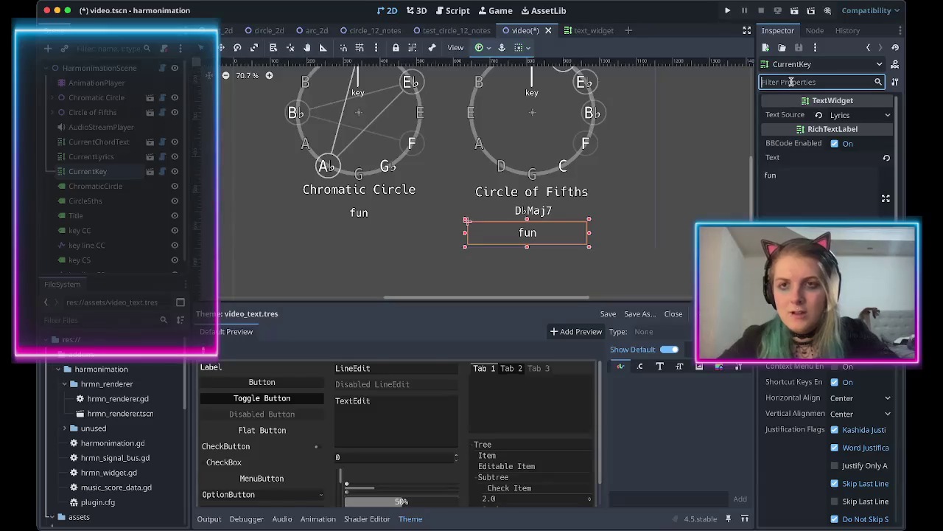
text(align)
click(859, 128)
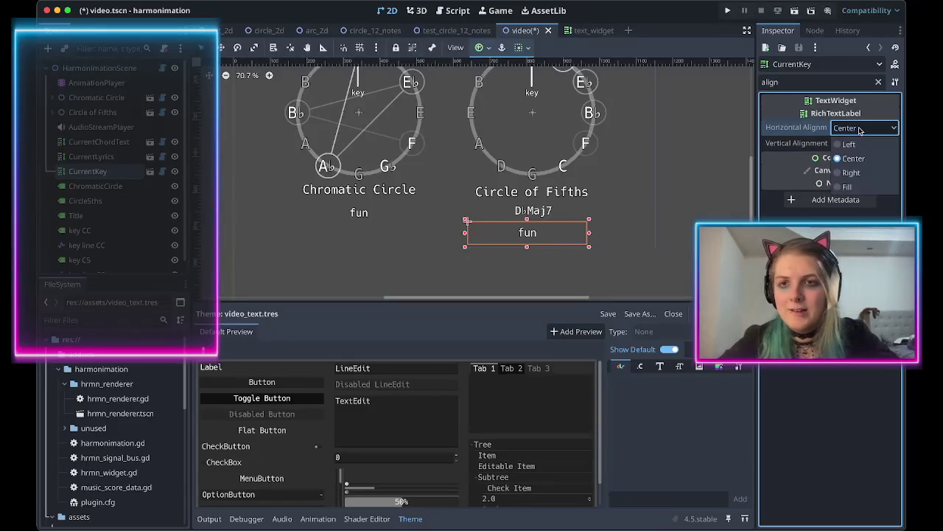
click(855, 145)
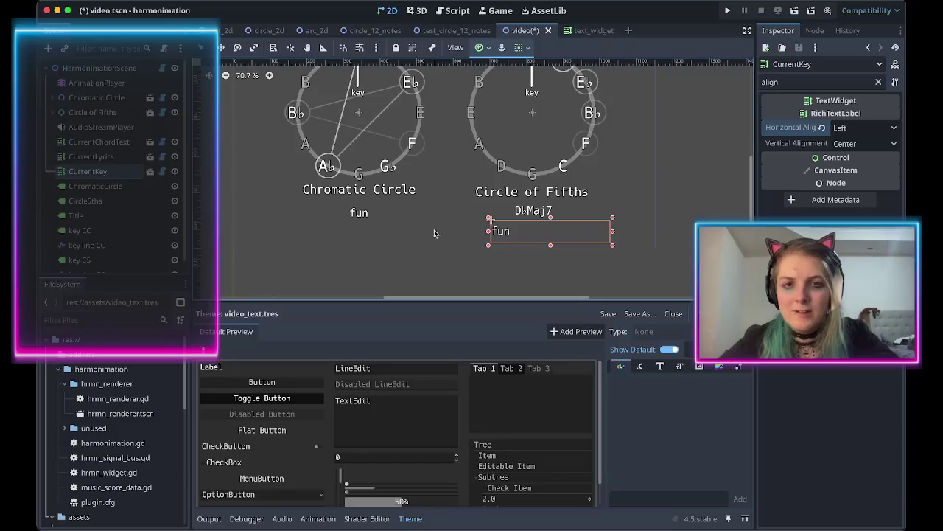
Select the Chromatic Circle title label in the Scene tree.
click(96, 215)
click(97, 201)
click(101, 189)
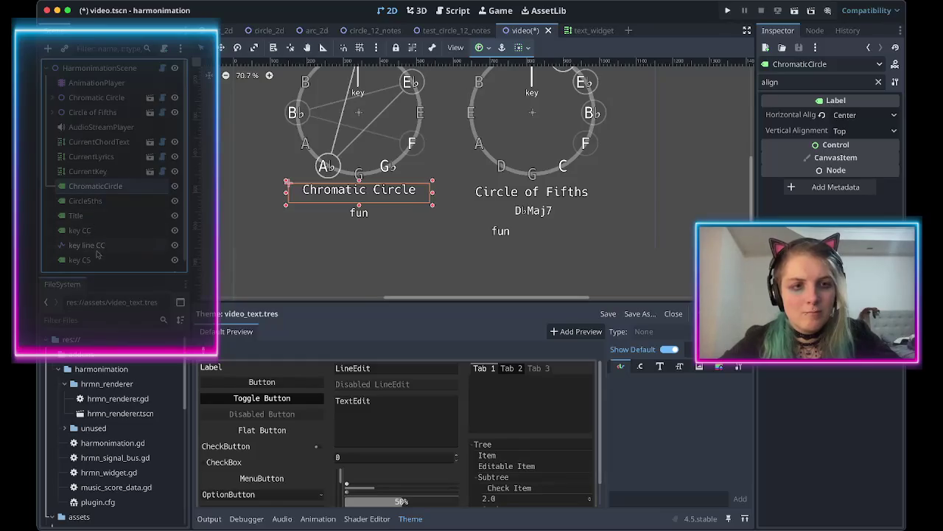
Duplicate the Chromatic Circle title as KeyText and select it on the canvas.
key(ctrl+d)
double_click(110, 202)
text(KeyText)
key(Return)
mouse_move(338, 183)
mouse_down()
mouse_move(372, 212)
mouse_move(362, 205)
mouse_move(379, 238)
mouse_move(370, 232)
mouse_up()
click(340, 196)
Change KeyText's text to 'Key:'.
double_click(799, 79)
key(BackSpace)
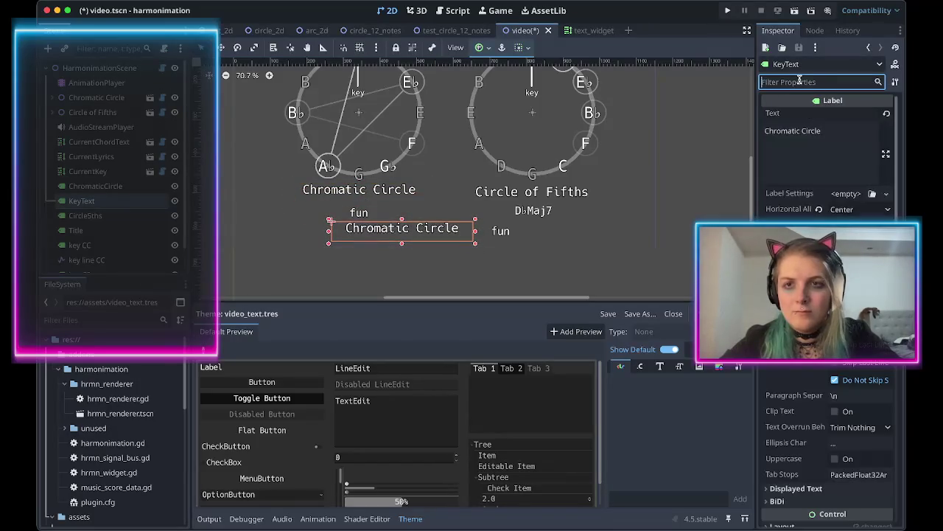
triple_click(814, 134)
text(Key:)
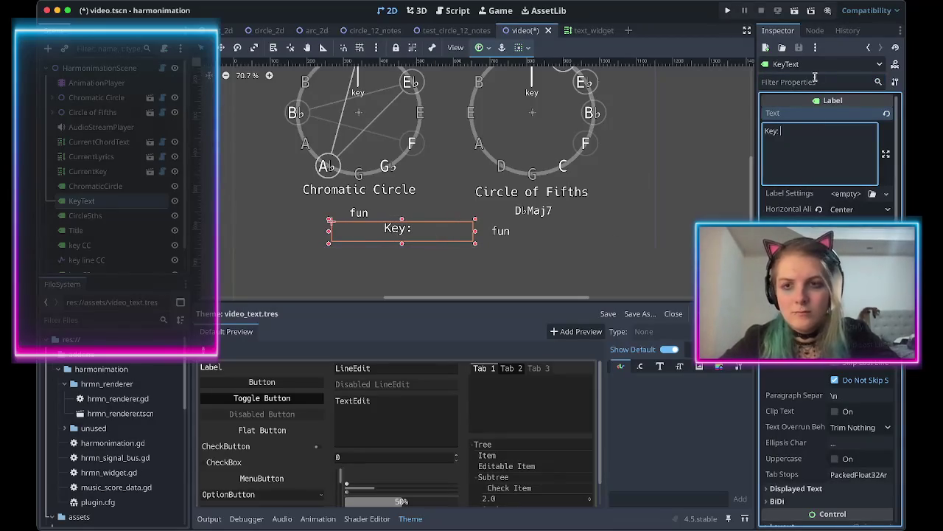
Enable a custom font size override for the Key: label.
click(801, 82)
text(font)
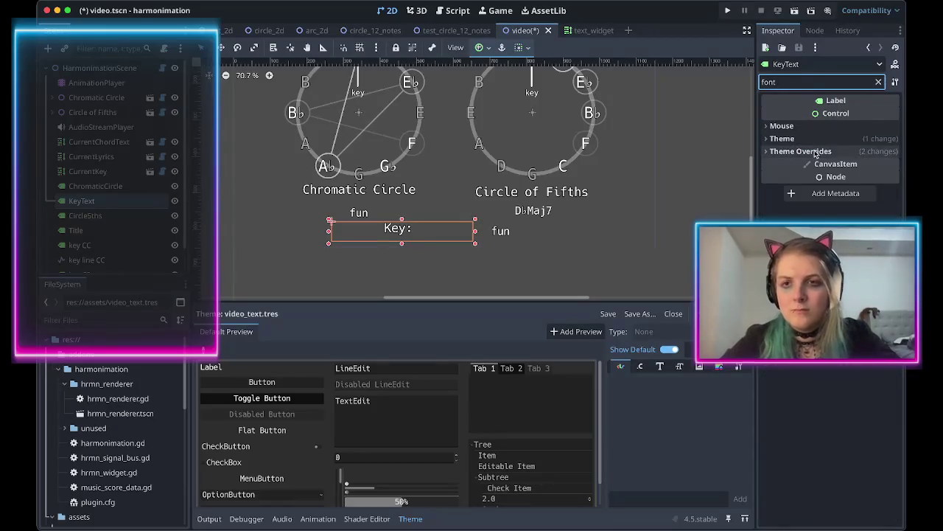
click(817, 151)
click(793, 193)
click(783, 208)
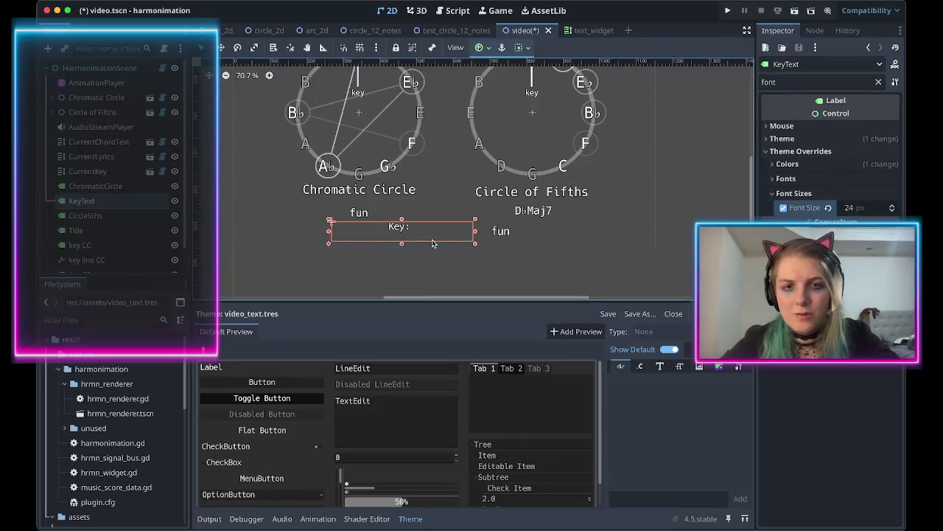
Compare the theme overrides of the CurrentKey label and the D♭Maj7 chord label.
click(499, 235)
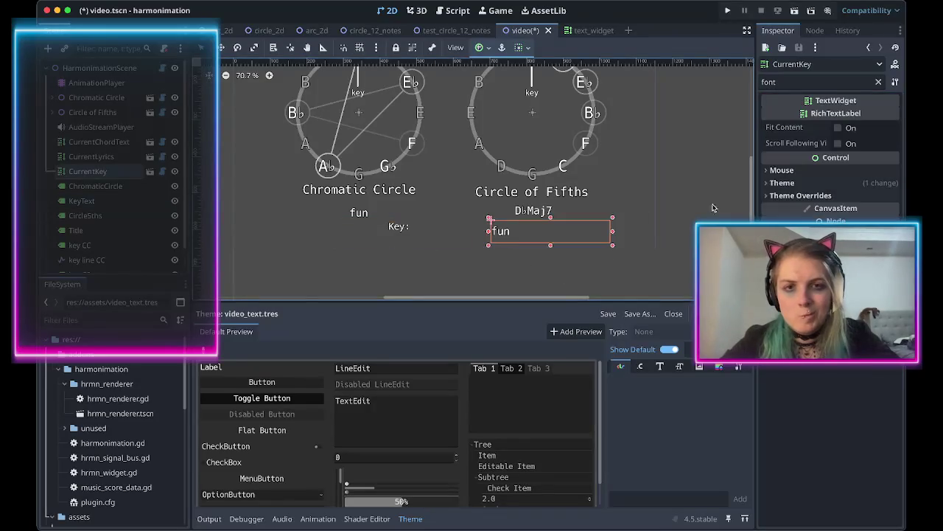
click(794, 196)
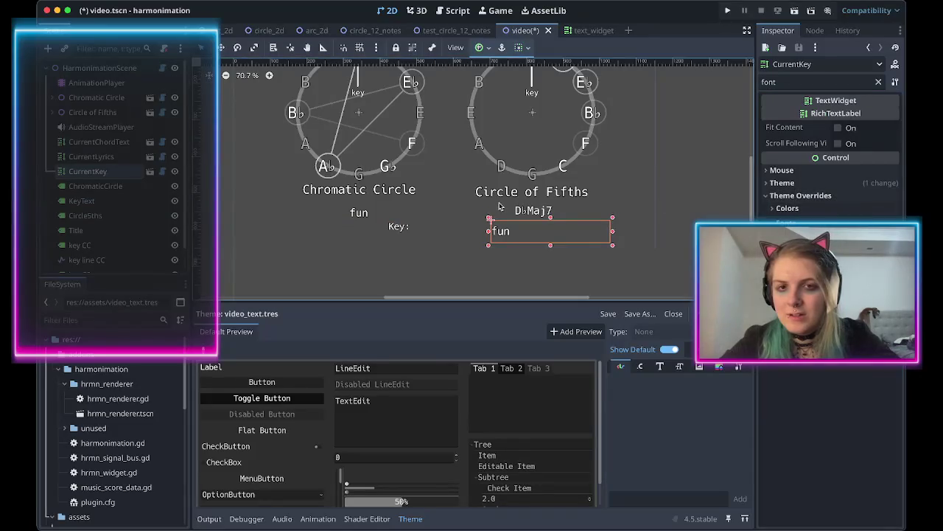
click(529, 210)
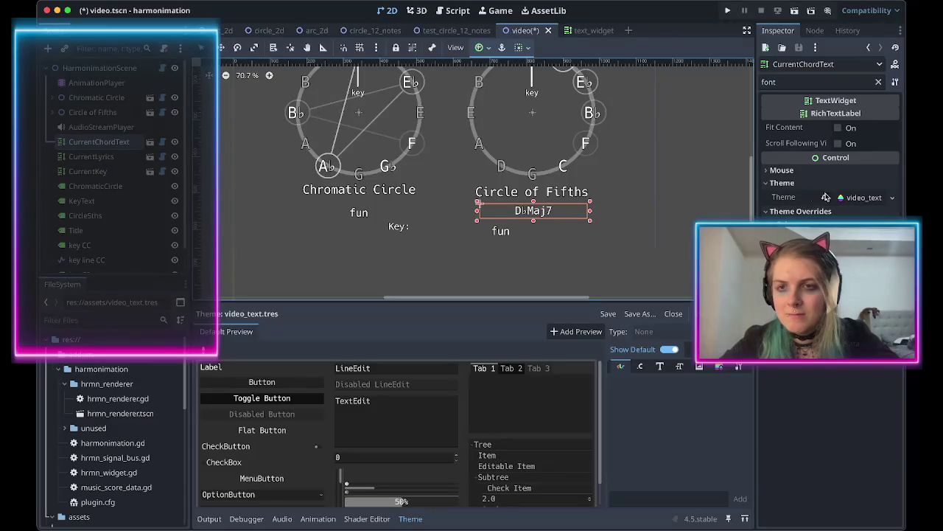
click(853, 197)
click(853, 197)
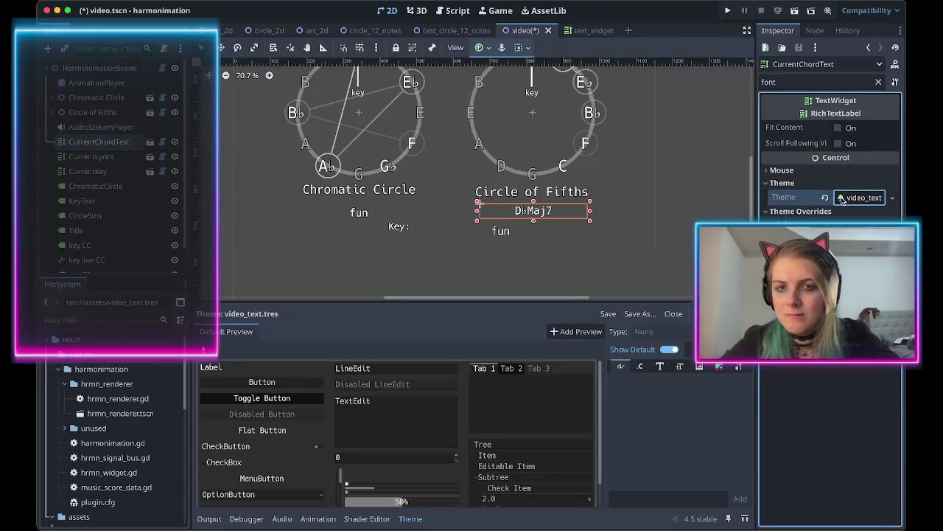
Try a 28 px font size on Key:, remove the override, and nudge the label into place.
click(401, 230)
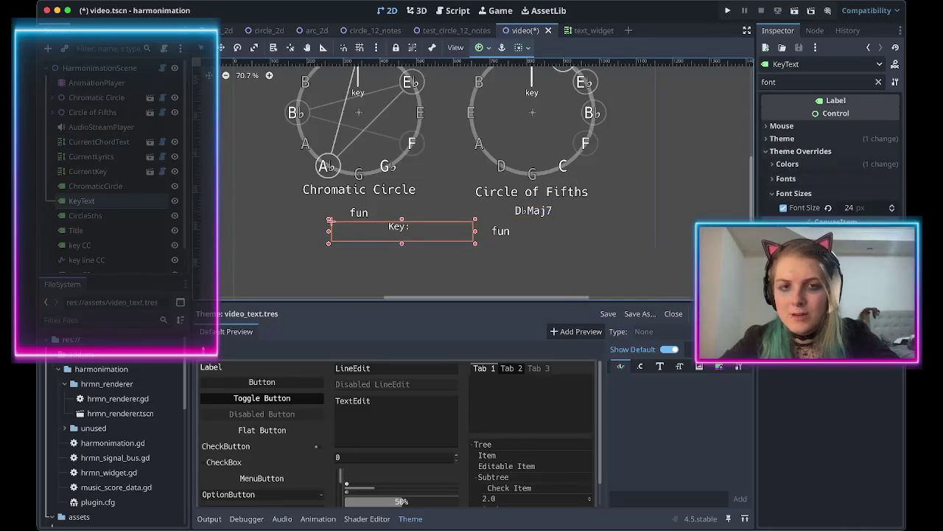
click(851, 207)
text(28)
key(Return)
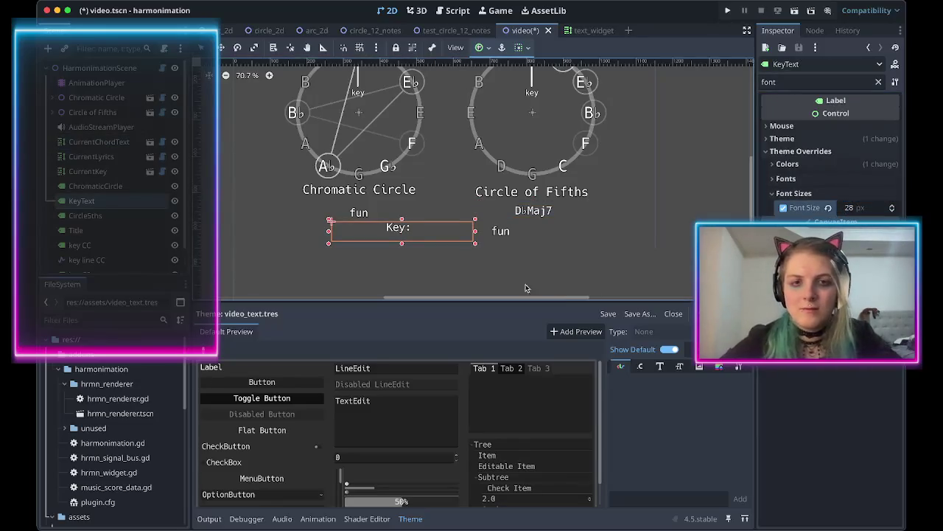
click(828, 209)
mouse_move(411, 233)
mouse_down()
mouse_move(428, 236)
mouse_move(405, 238)
mouse_up()
key(ctrl+f)
Right-align the Key: text and narrow its box from the left.
text(lign)
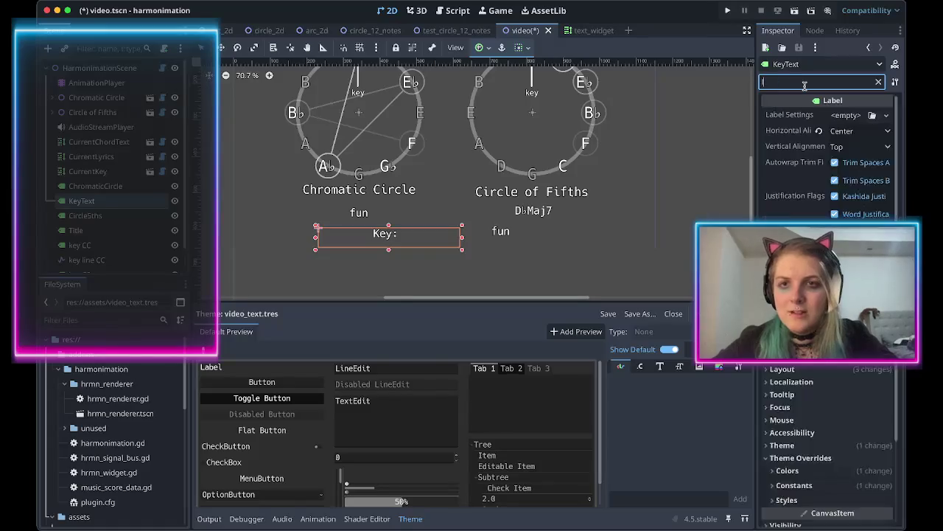
click(847, 129)
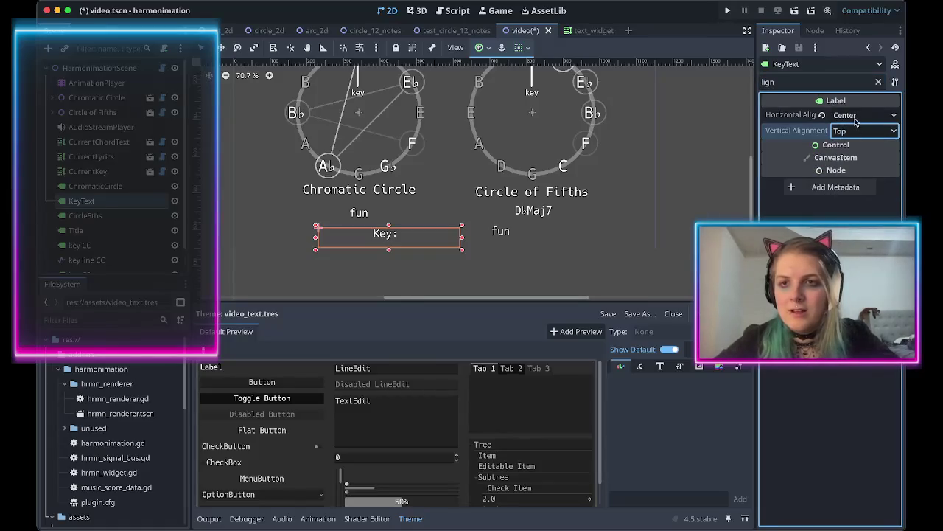
click(855, 115)
click(853, 159)
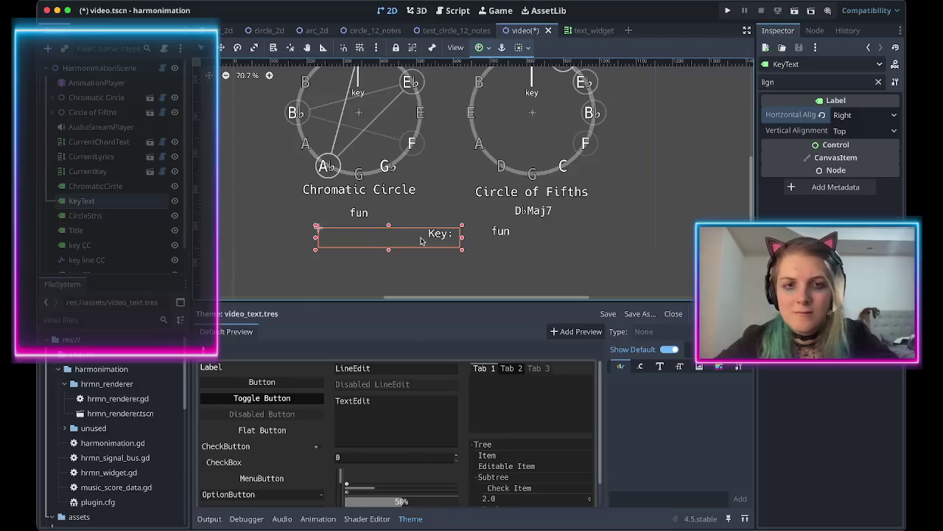
drag(424, 241, 411, 240)
mouse_move(304, 238)
mouse_down()
mouse_move(434, 240)
mouse_move(380, 238)
mouse_up()
Move the 'fun' key value beside Key: and line both up under the circles.
click(500, 231)
mouse_move(501, 232)
mouse_down()
mouse_move(449, 234)
mouse_move(463, 227)
mouse_up()
drag(411, 240, 428, 229)
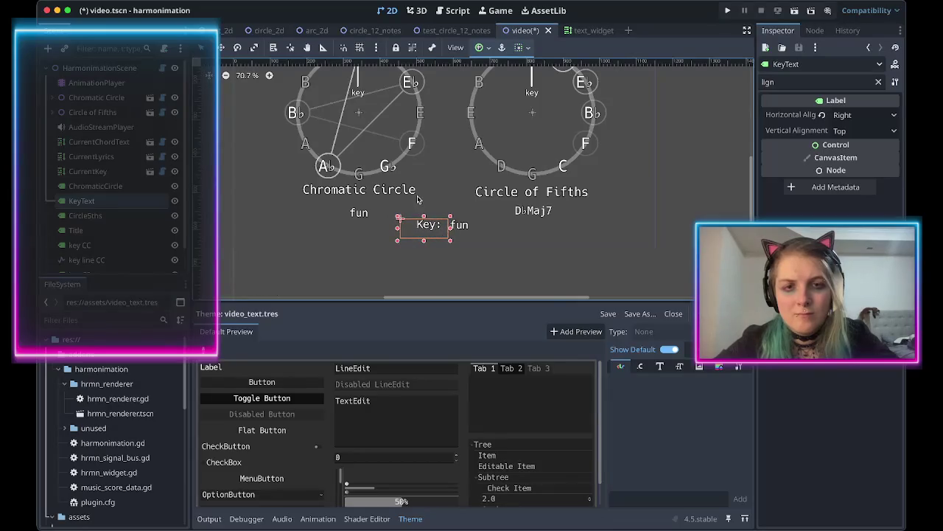
scroll(457, 242, up, 5)
drag(335, 172, 349, 174)
click(387, 250)
scroll(388, 258, down, 5)
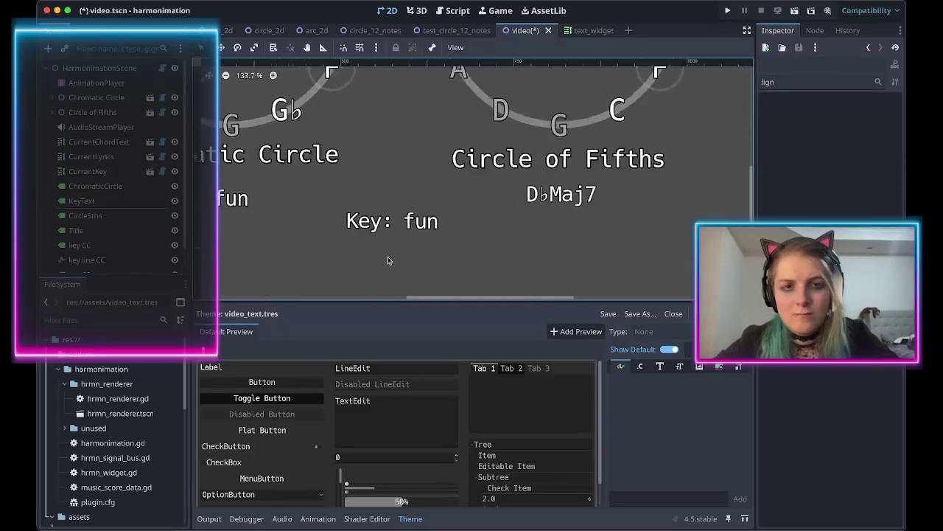
scroll(375, 257, left, 2)
Set the KeyText label's font size override to 32.
click(395, 241)
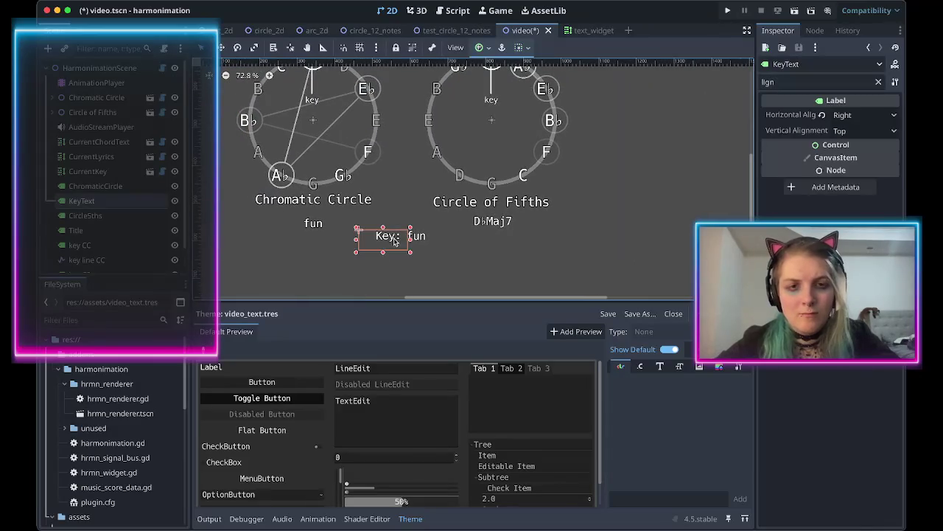
click(791, 81)
text(size)
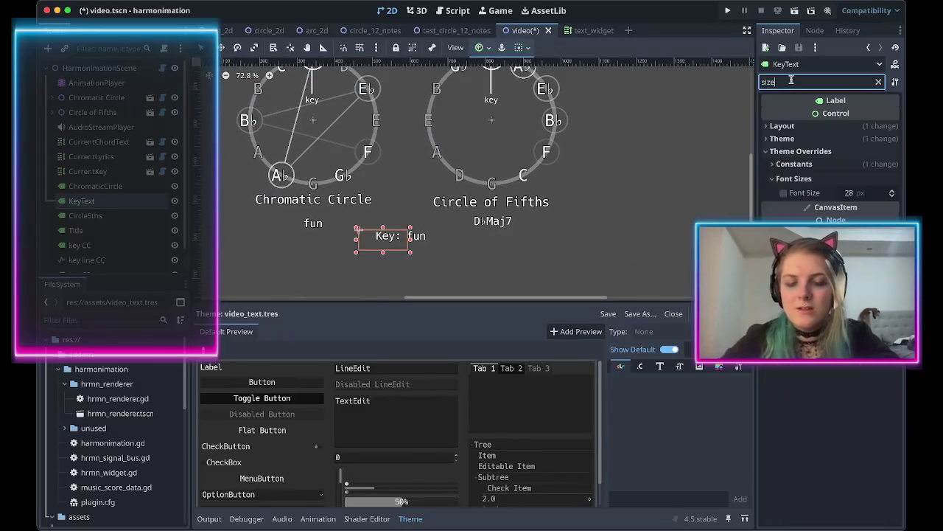
click(860, 193)
text(32)
key(Return)
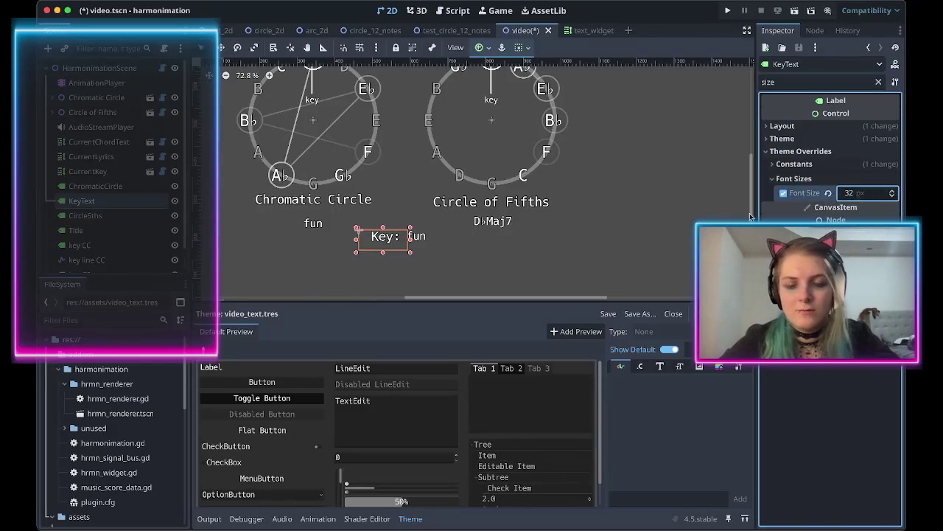
Glance at the harmonimation demo video page in the browser, then return to Godot.
click(801, 81)
key(ctrl+a)
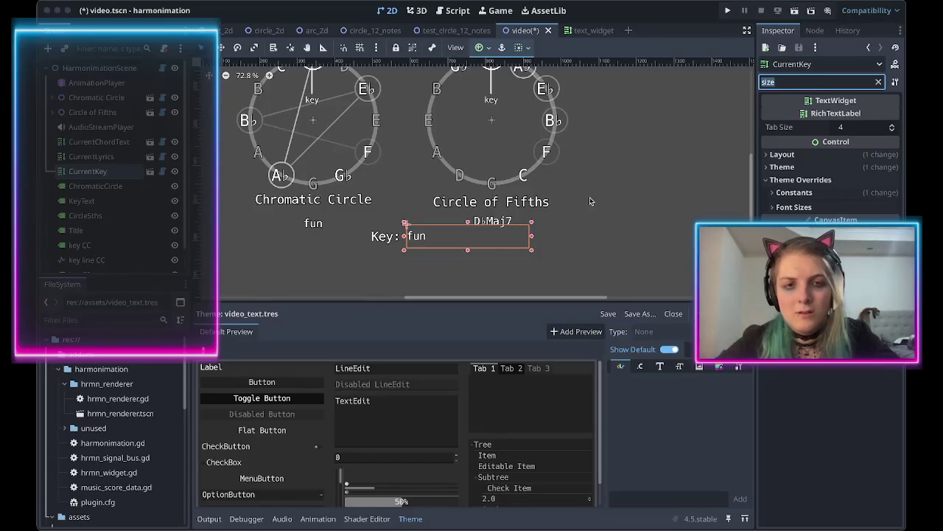
click(57, 10)
click(129, 298)
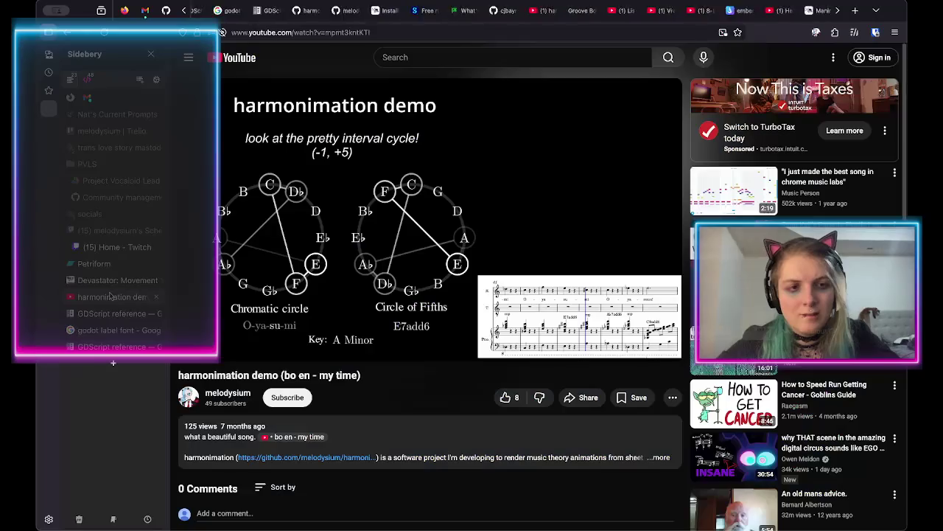
key(super+Tab)
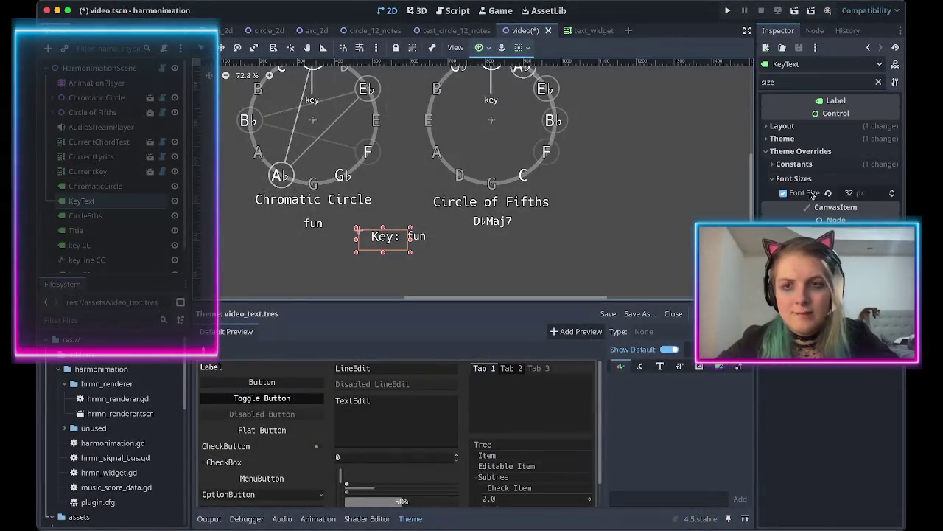
Clear the selection and open text_widget.gd from CurrentKey's script icon in the Scene dock.
click(427, 249)
click(438, 284)
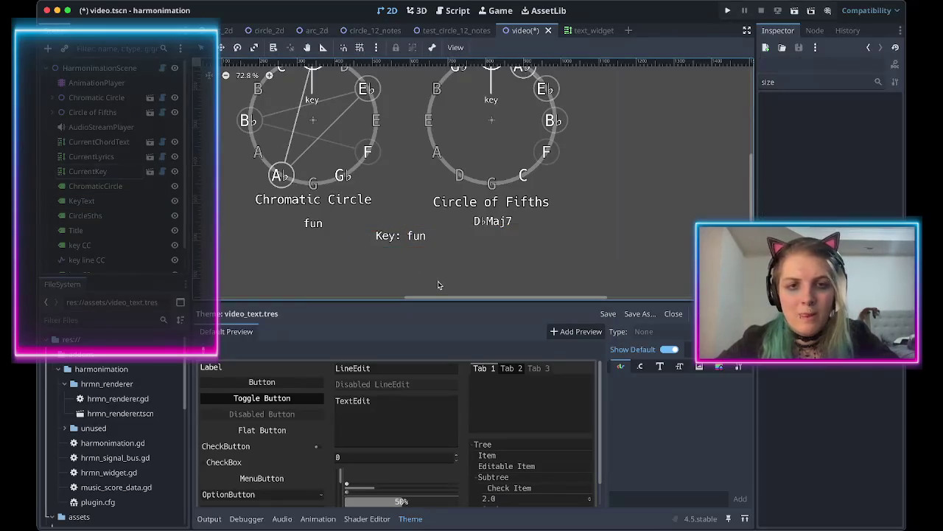
scroll(404, 270, up, 3)
scroll(405, 274, up, 2)
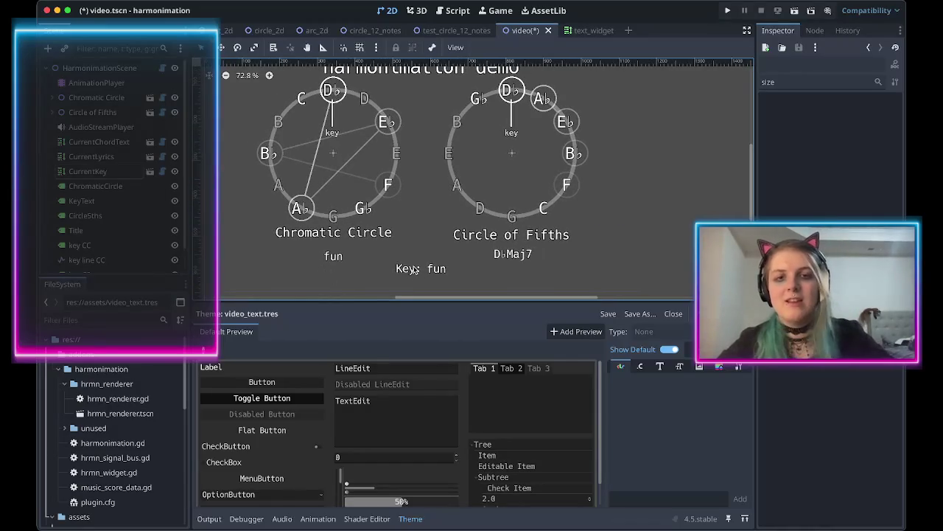
scroll(409, 270, left, 1)
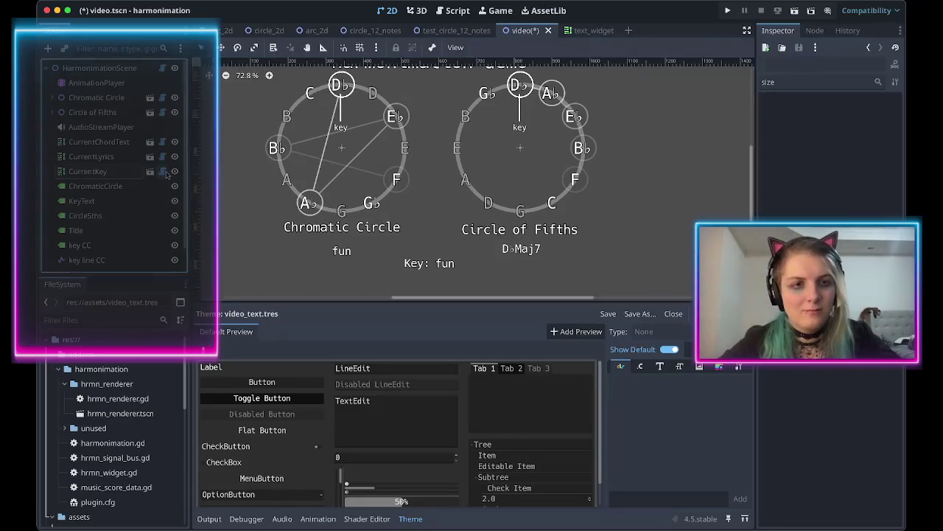
click(150, 171)
scroll(437, 202, up, 15)
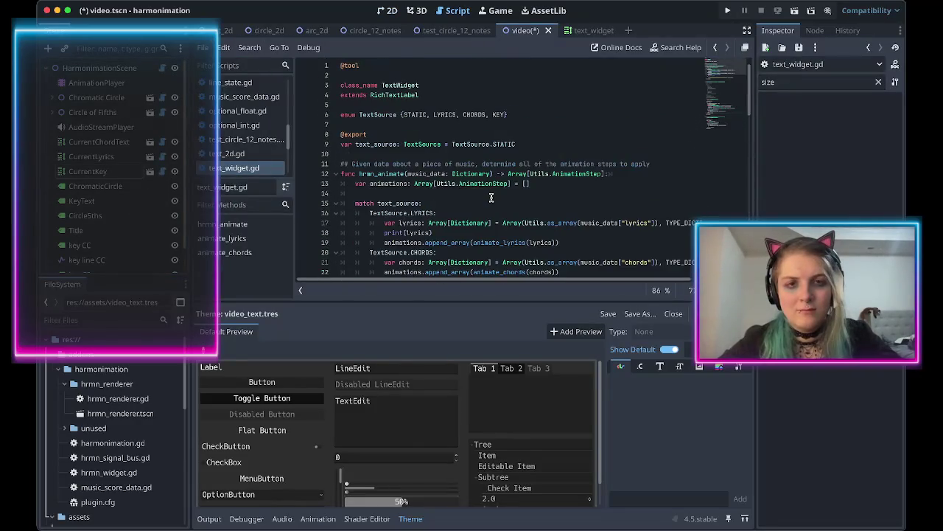
Add a 'TextSource.KEY:' case after line 22 in the hrmn_animate match block.
scroll(483, 140, down, 10)
scroll(479, 169, up, 7)
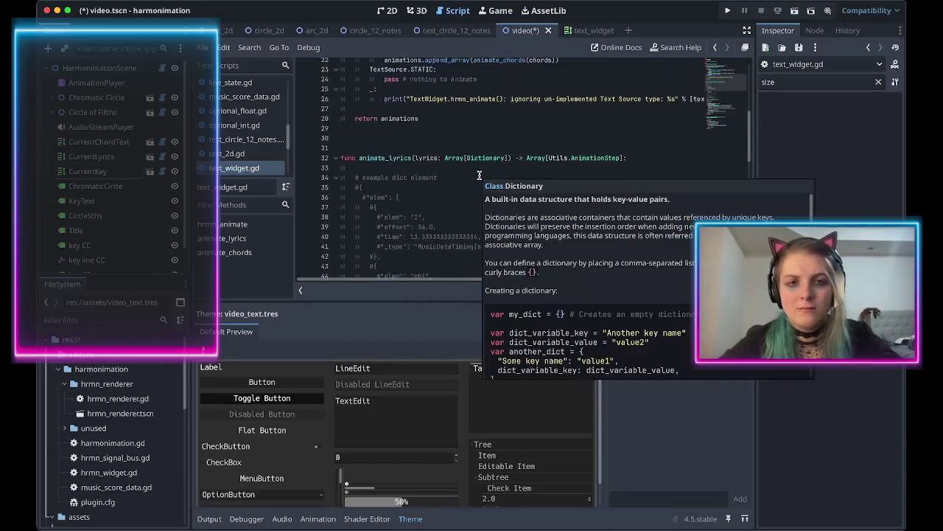
scroll(479, 175, up, 1)
click(418, 175)
key(End)
key(Return)
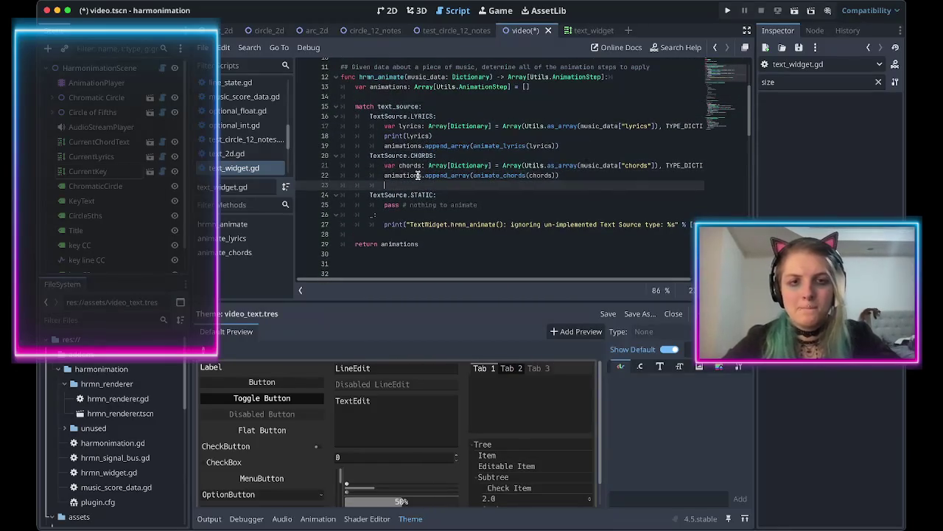
text(Source.KEY:)
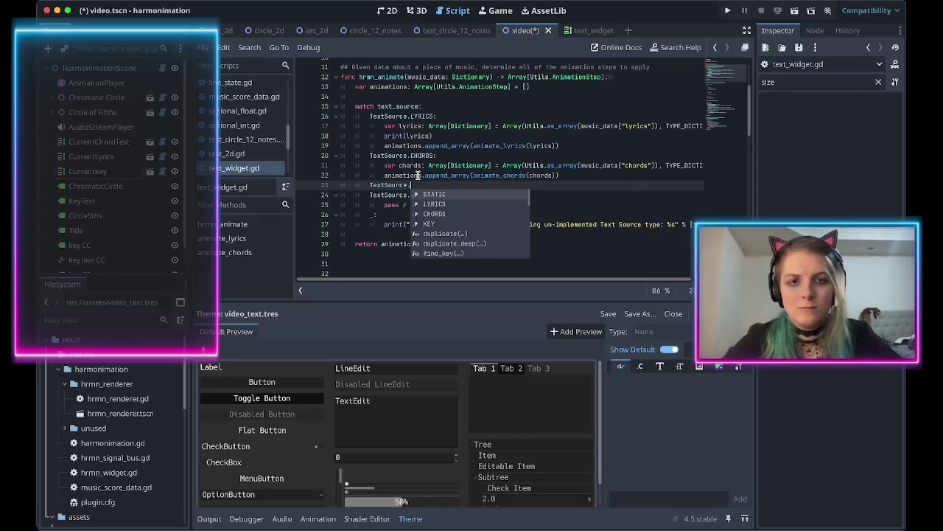
key(Return)
text(var keys:)
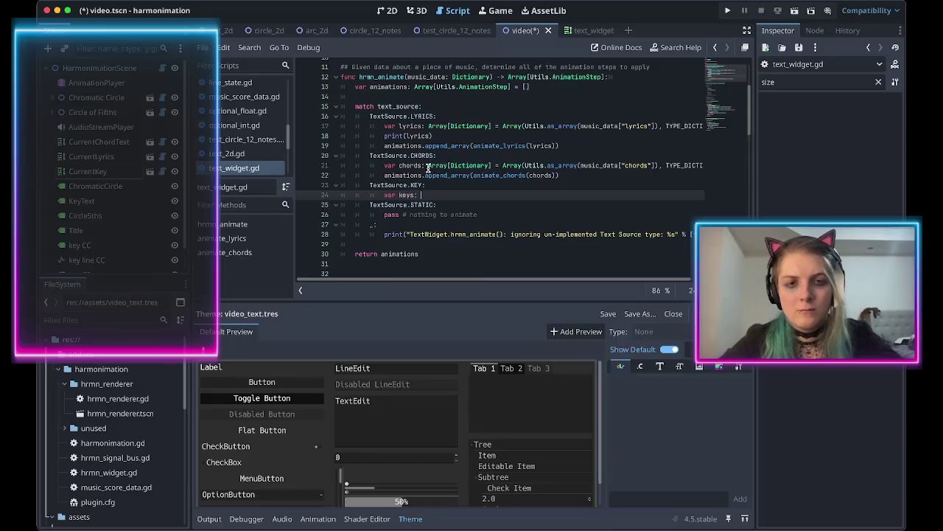
Give the KEY case the chords Array[Dictionary] declaration, changed to read 'keys'.
click(429, 165)
key(shift+End)
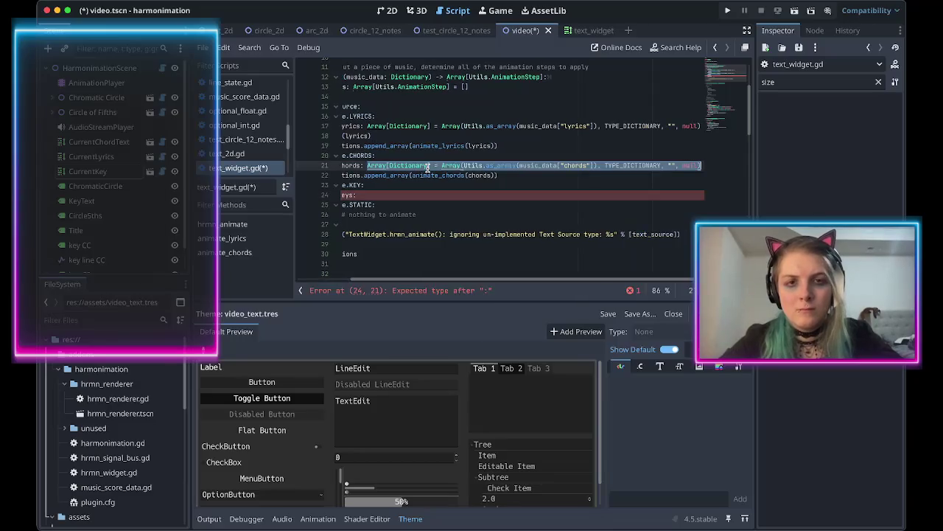
key(ctrl+c)
click(432, 195)
key(ctrl+v)
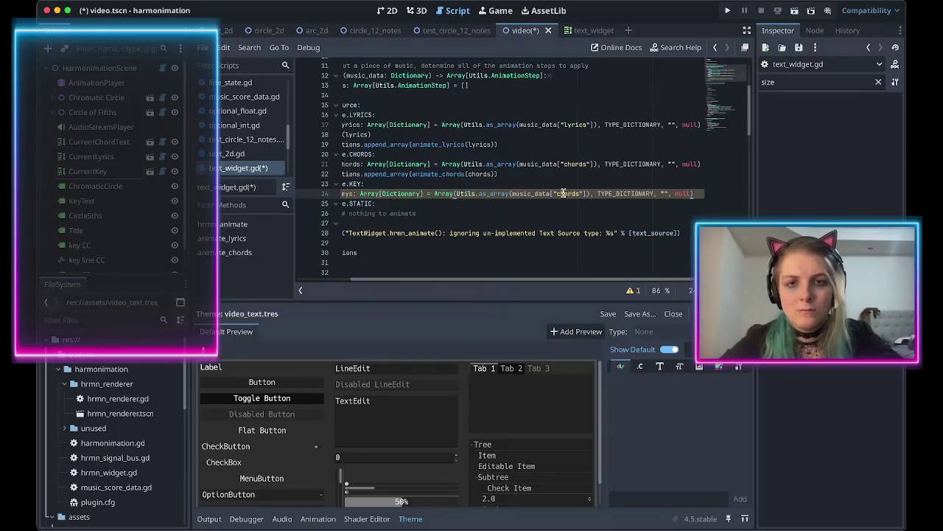
double_click(569, 193)
text(keys)
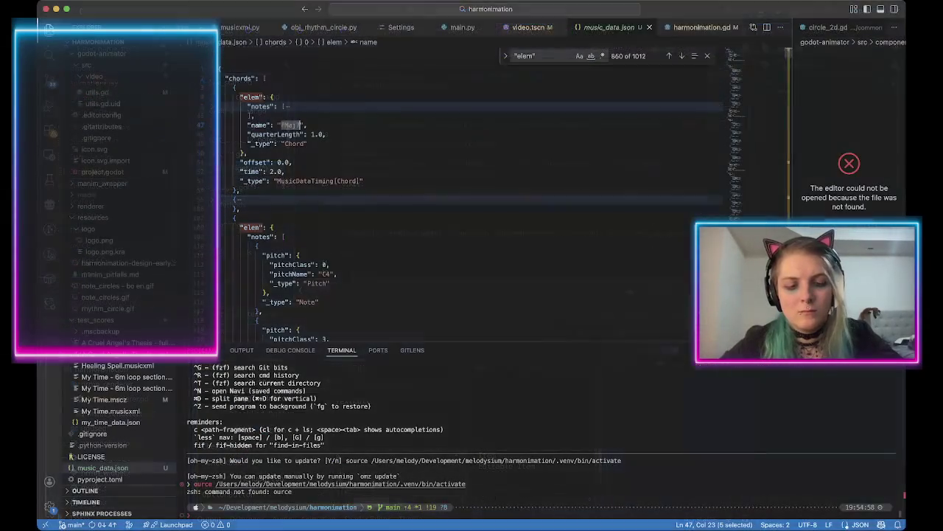
Fold music_data.json, expand the keys list to its F major entry at 2.0, then return to Godot.
key(super+k)
key(super+0)
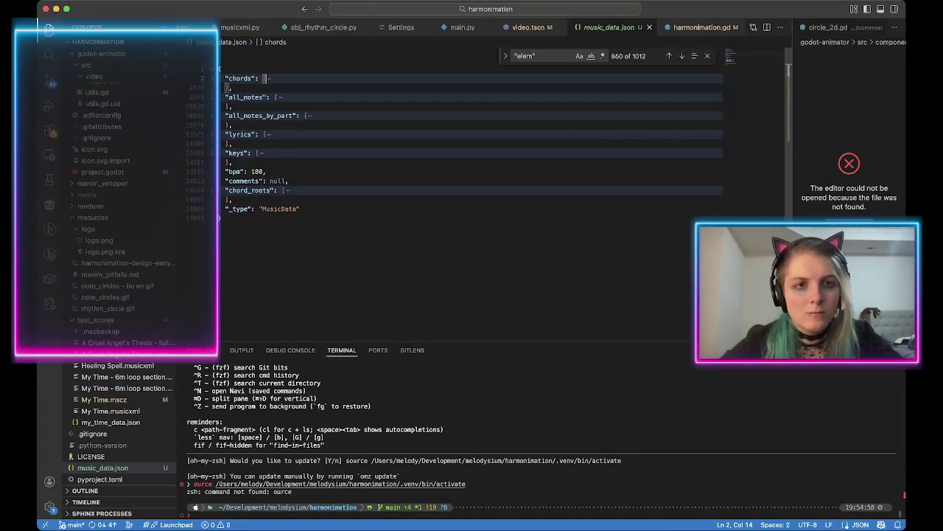
key(Return)
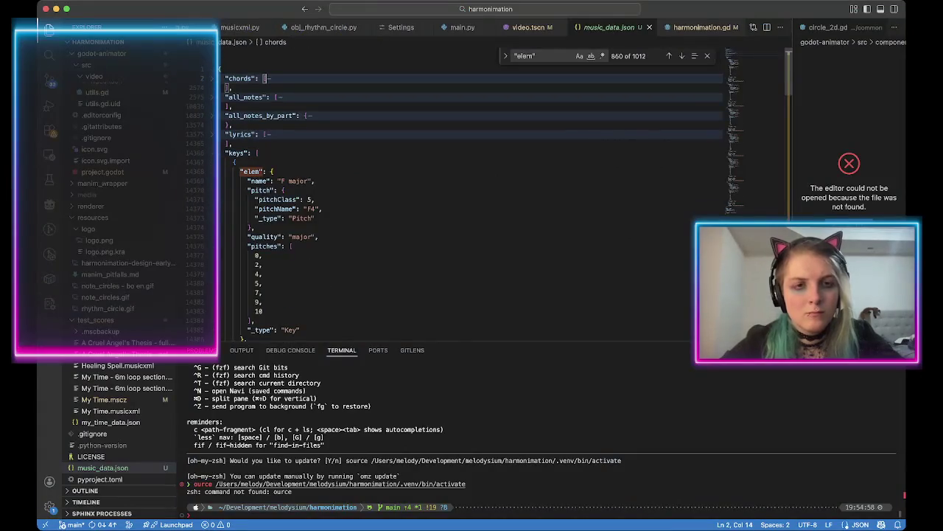
scroll(472, 191, down, 3)
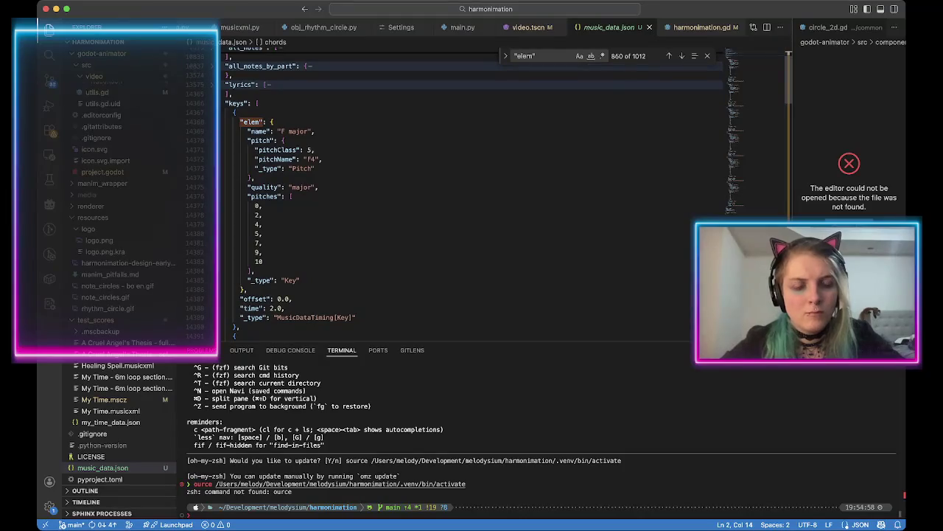
scroll(472, 192, down, 2)
scroll(471, 192, up, 3)
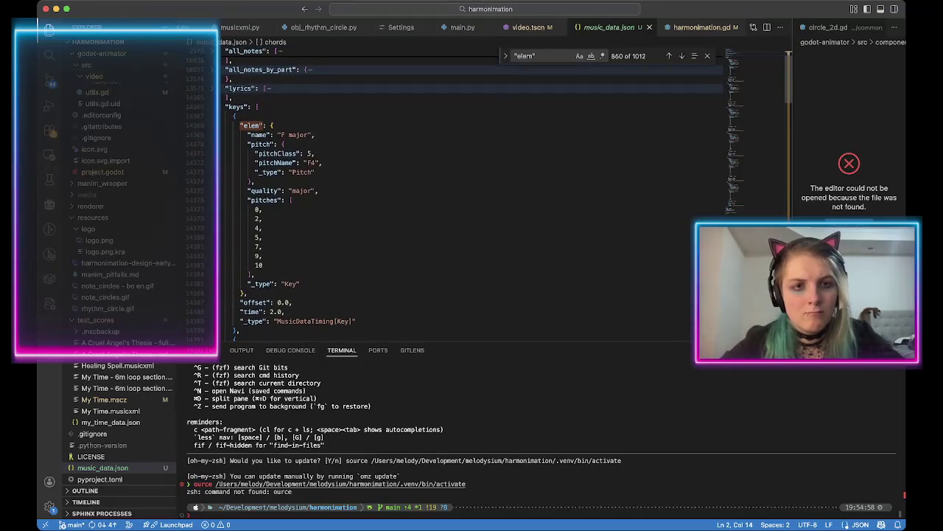
key(super+Tab)
scroll(468, 222, down, 5)
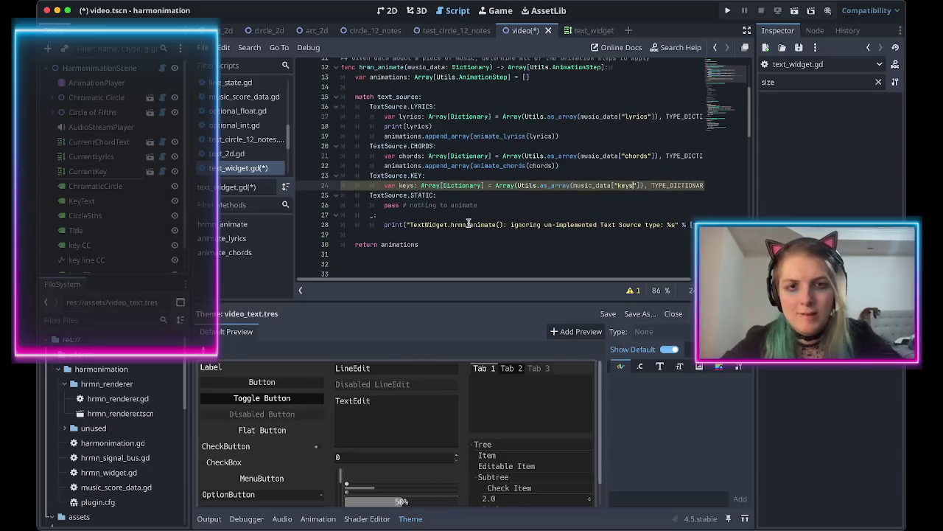
Save text_widget.gd and start a new line below line 24.
scroll(464, 219, left, 3)
key(ctrl+s)
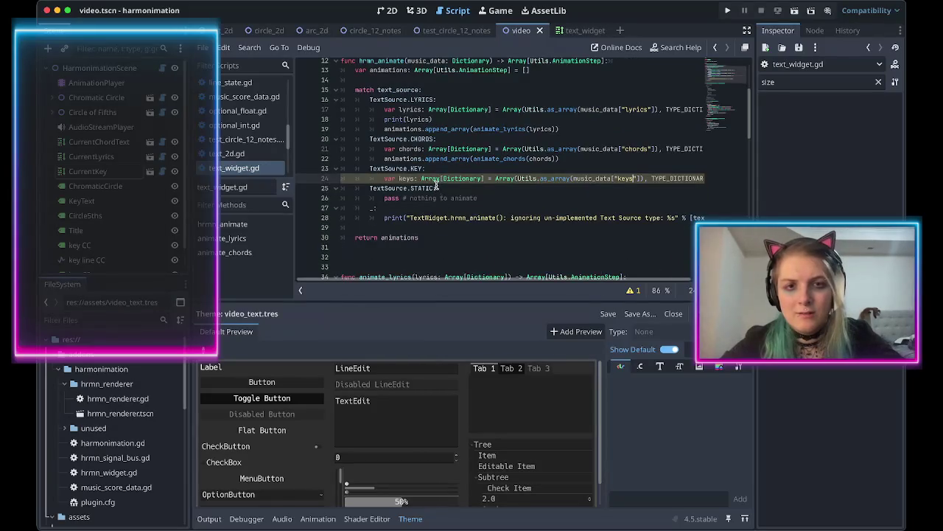
scroll(435, 178, right, 2)
key(Return)
text(animations.append_arr)
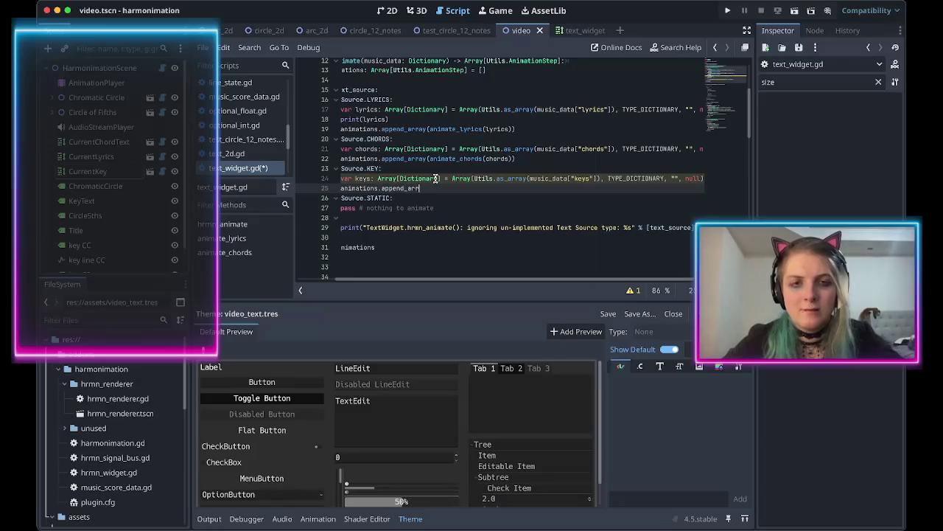
text(ay(animate_keys(k)
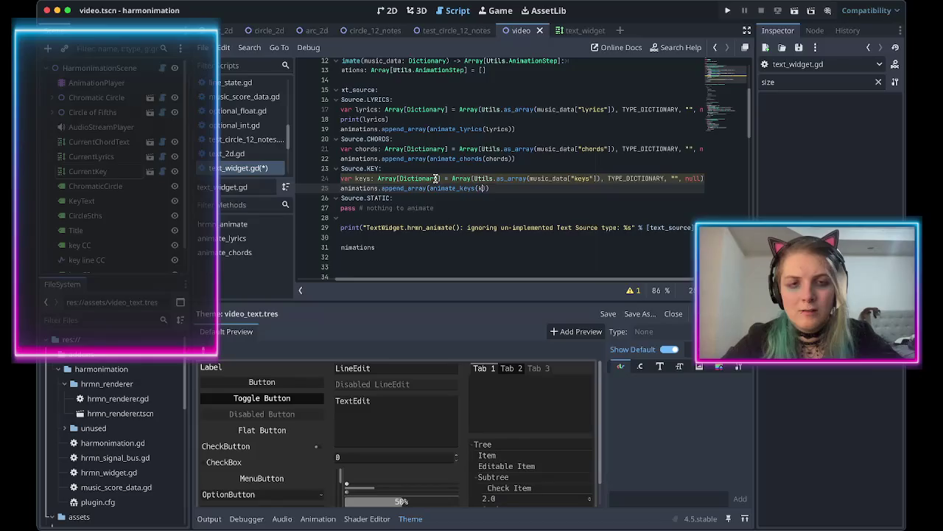
Duplicate the animate_chords function directly below the original.
scroll(472, 199, down, 15)
mouse_move(421, 255)
mouse_down()
mouse_move(416, 80)
mouse_move(417, 101)
mouse_up()
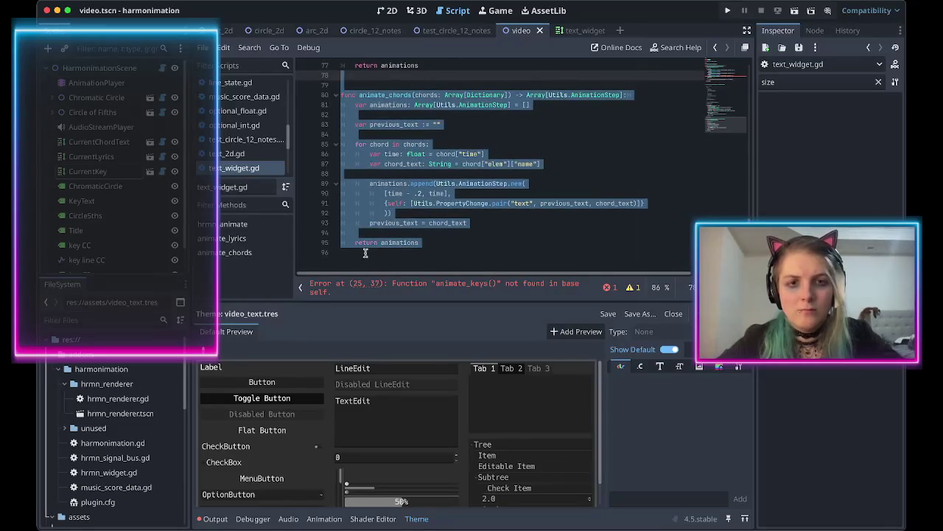
key(ctrl+c)
click(364, 253)
key(Return)
key(ctrl+v)
Rename the copy to animate_keys, changing chords/chord to keys/key in its parameter, loop and body.
click(417, 95)
key(BackSpace)
key(BackSpace)
key(BackSpace)
text(keys)
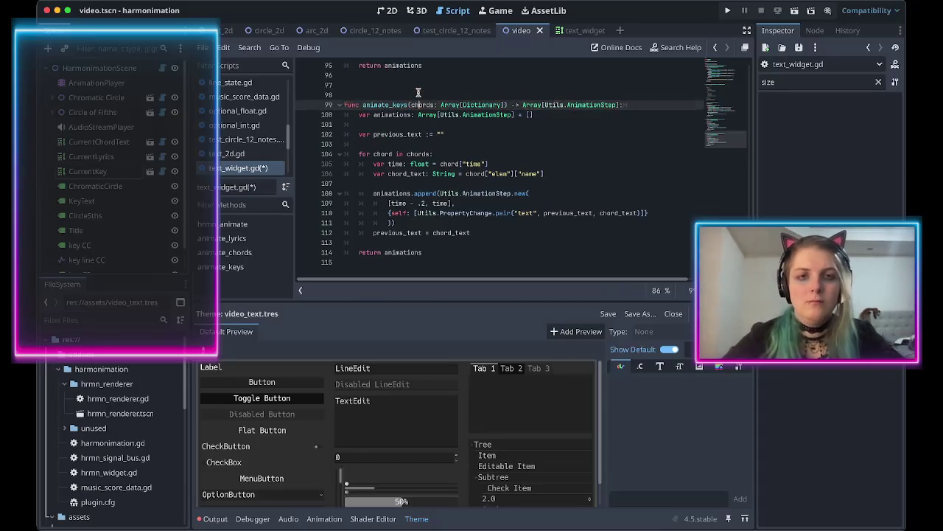
double_click(423, 105)
text(keys)
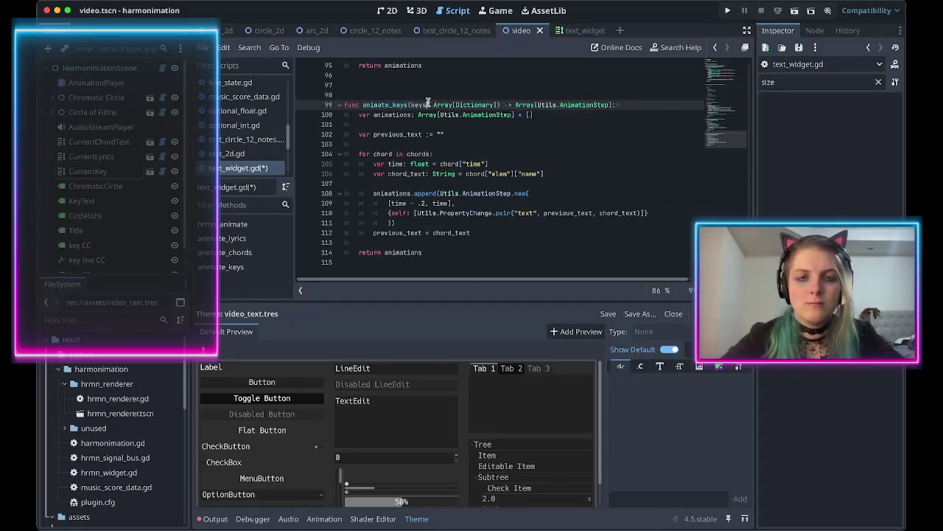
double_click(416, 154)
text(keys)
double_click(383, 154)
text(key)
double_click(450, 164)
text(key)
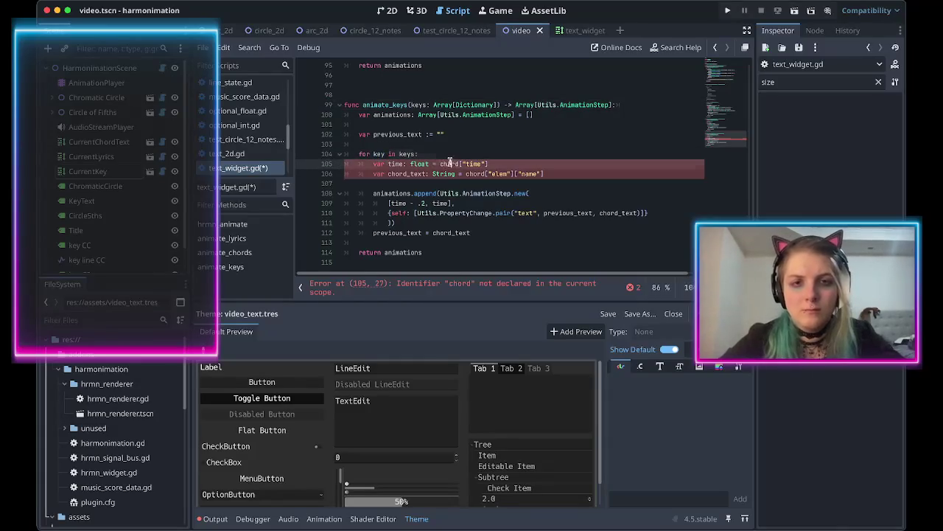
double_click(476, 174)
text(key)
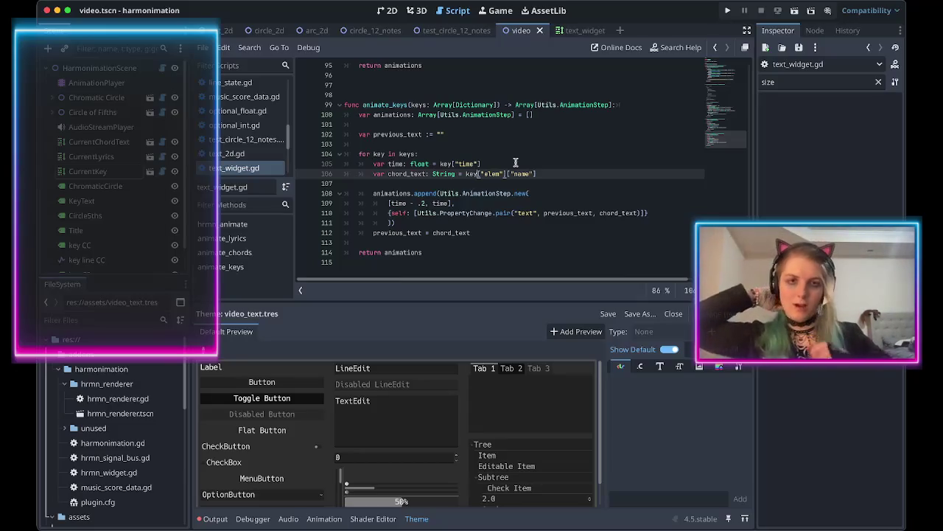
Review the animate_keys body and show the Output log's parse error.
mouse_move(423, 252)
mouse_down()
mouse_move(339, 132)
mouse_move(344, 120)
mouse_up()
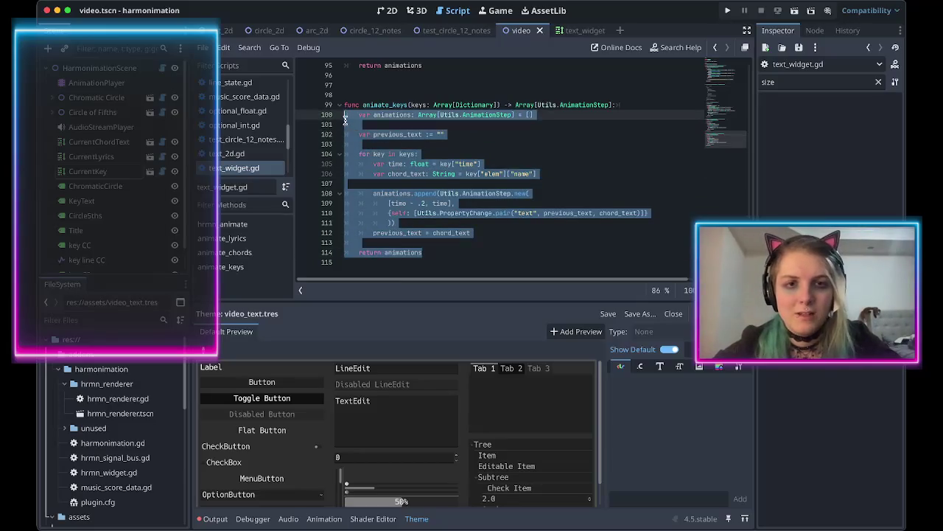
click(542, 169)
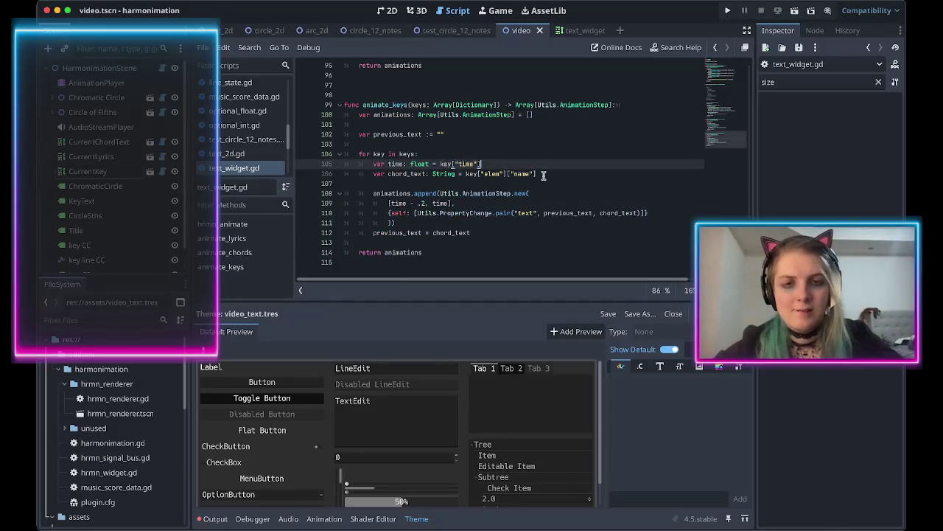
scroll(543, 175, up, 1)
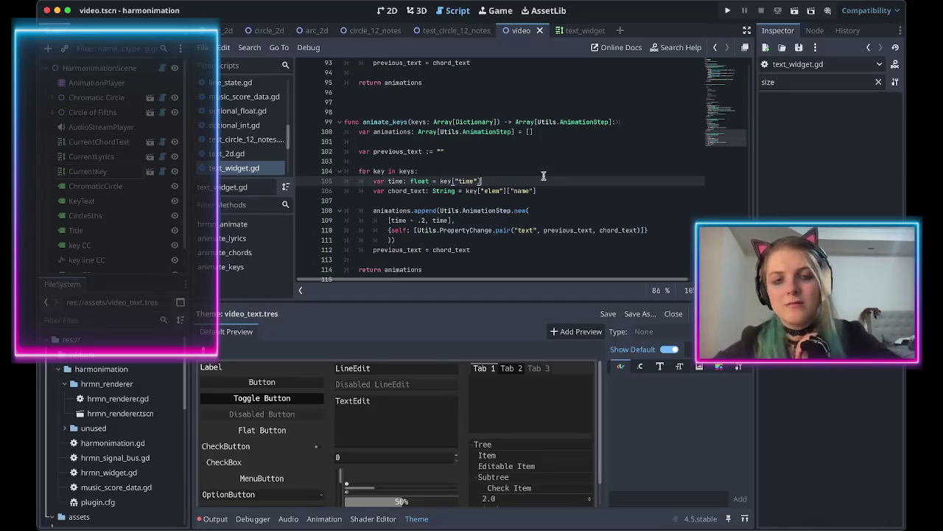
click(216, 518)
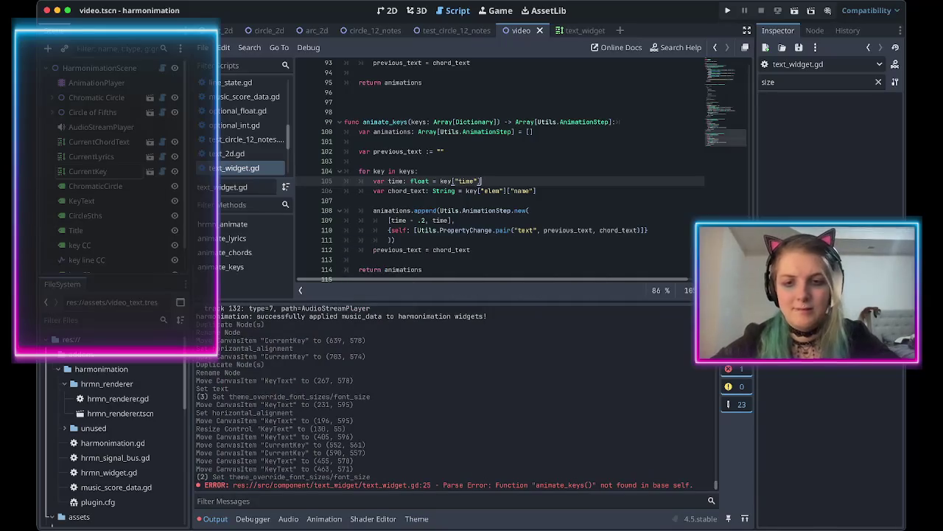
Clear Output, set the CurrentKey label's Text Source to Key, then select the AnimationPlayer.
click(728, 317)
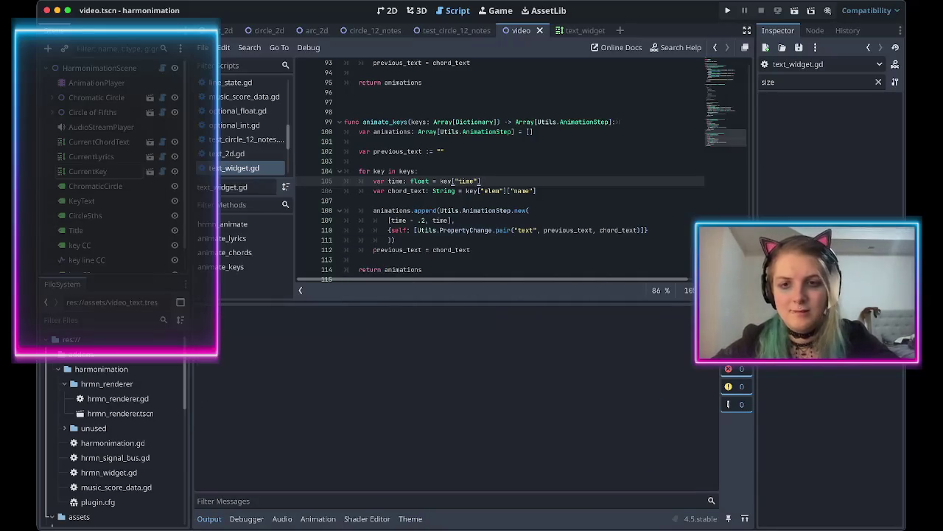
click(389, 12)
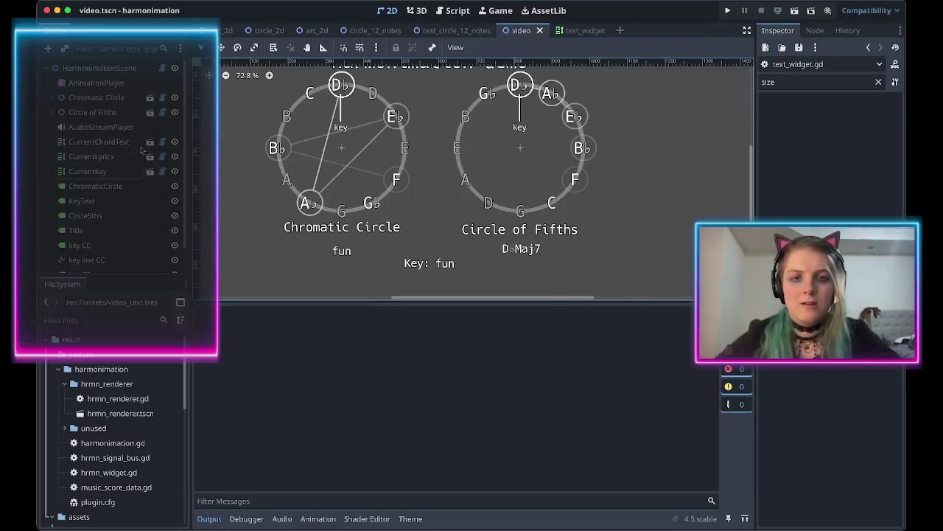
click(118, 171)
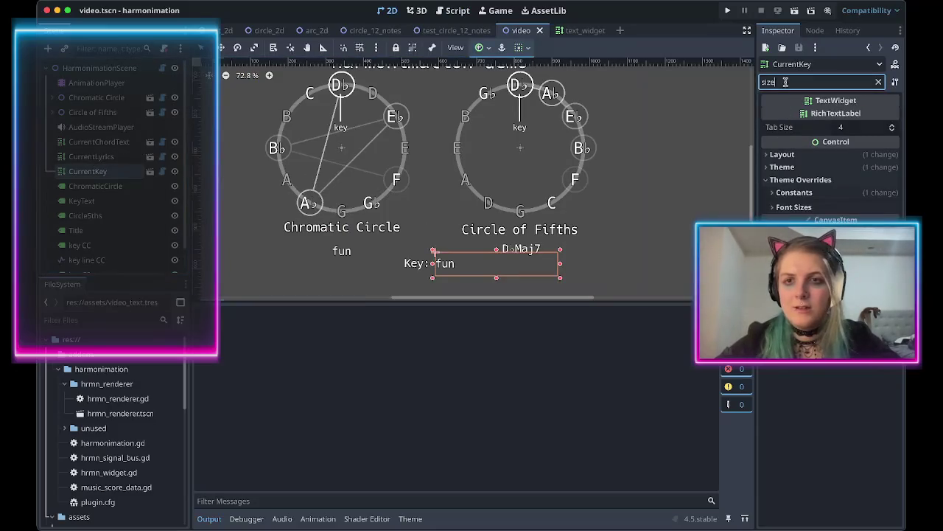
click(879, 81)
click(859, 115)
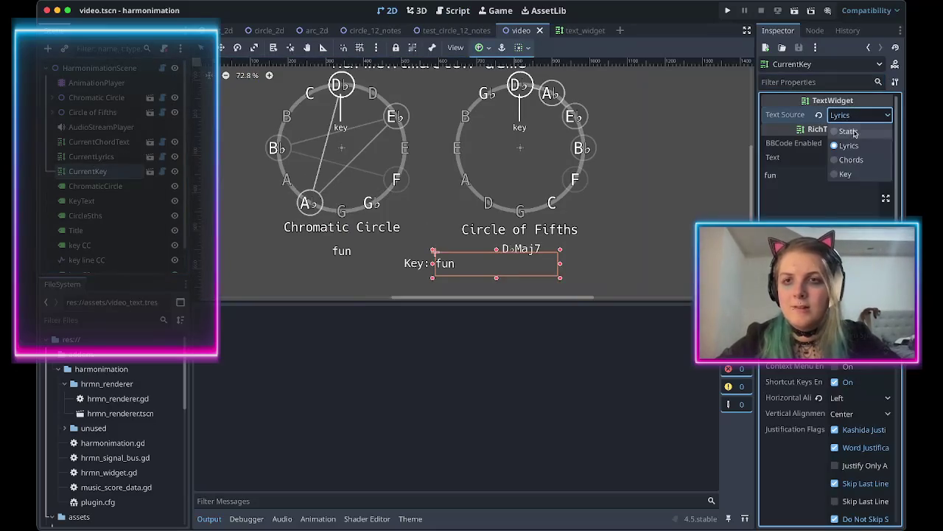
click(846, 172)
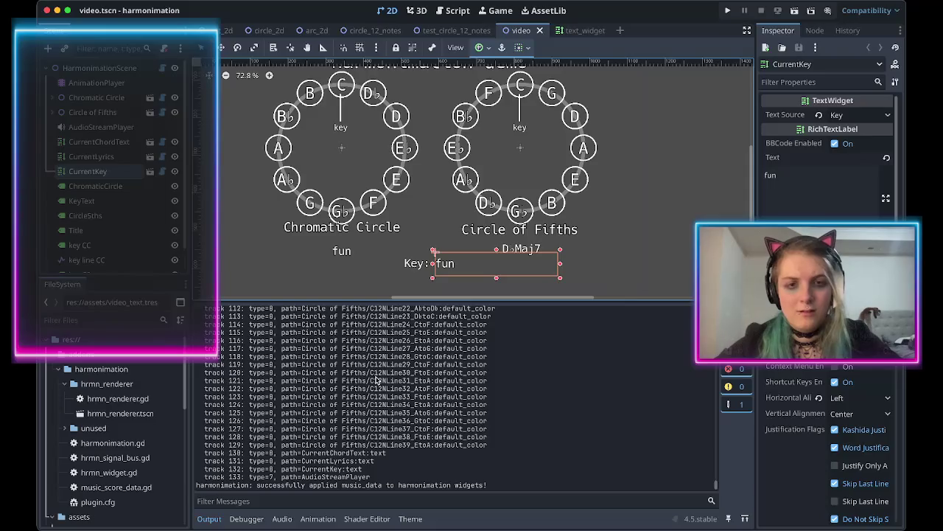
click(97, 84)
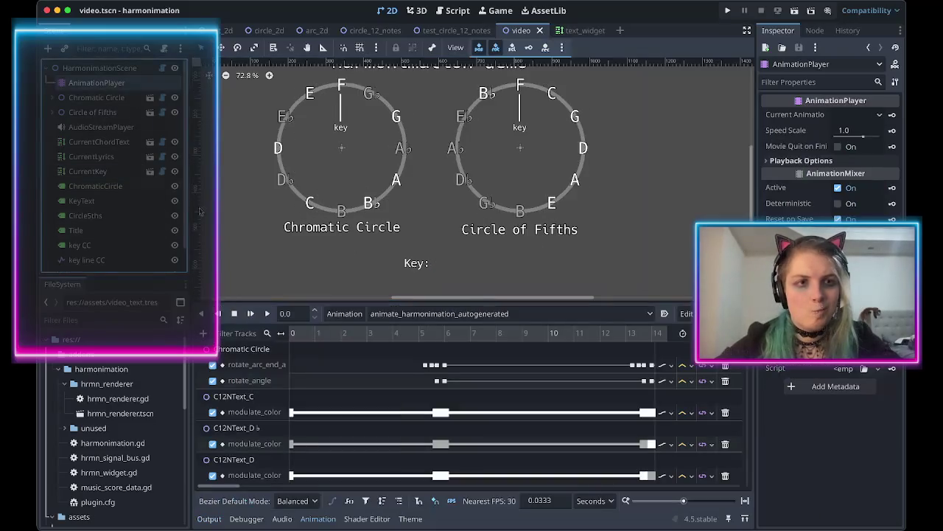
Scrub the animation to 5.25 s and compare the key label with music_data.json's key entries.
drag(307, 336, 562, 346)
key(super+Tab)
scroll(471, 191, down, 3)
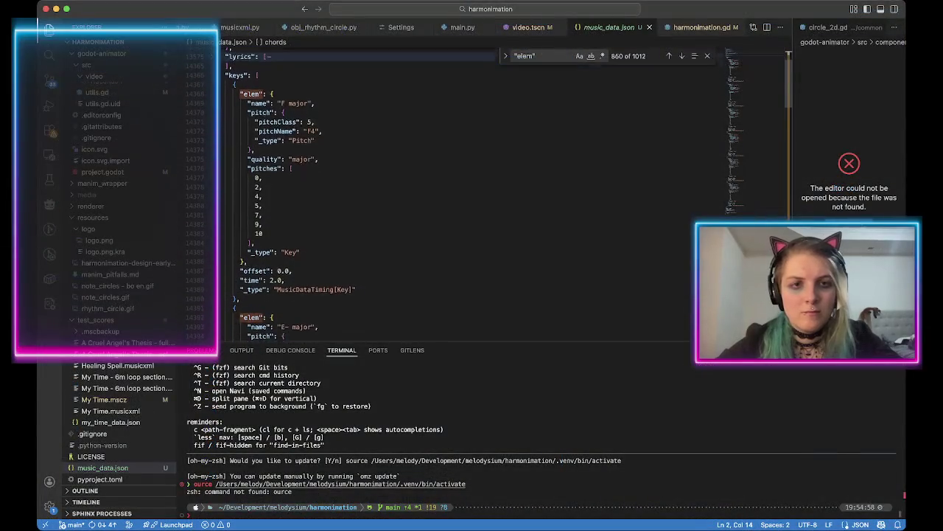
scroll(471, 199, down, 5)
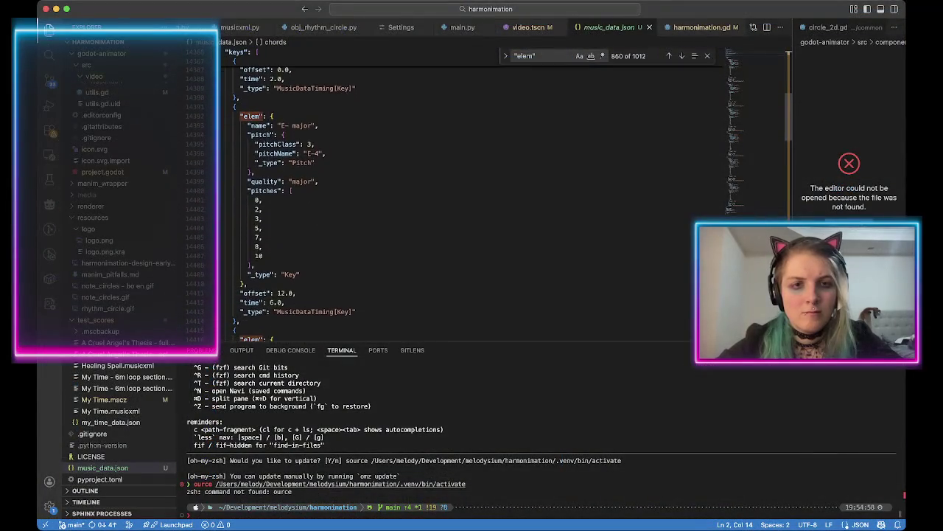
scroll(329, 256, down, 5)
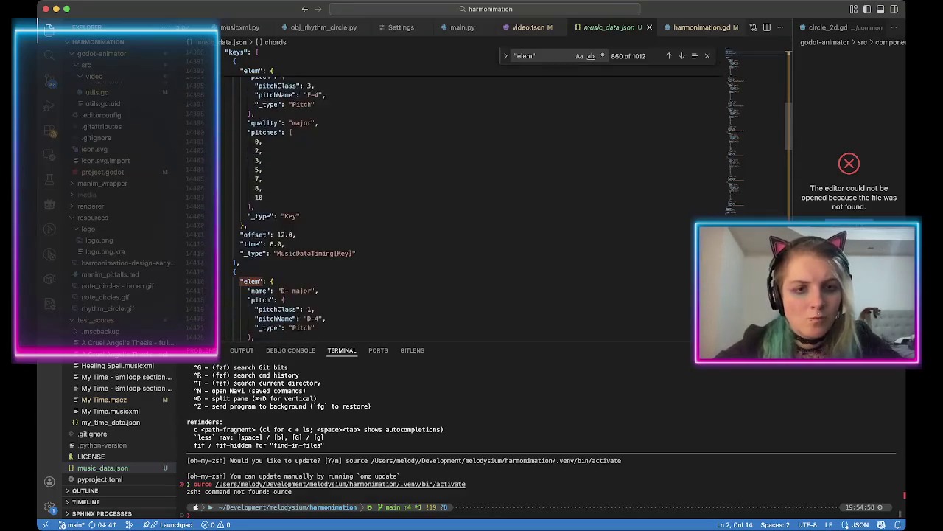
key(super+Tab)
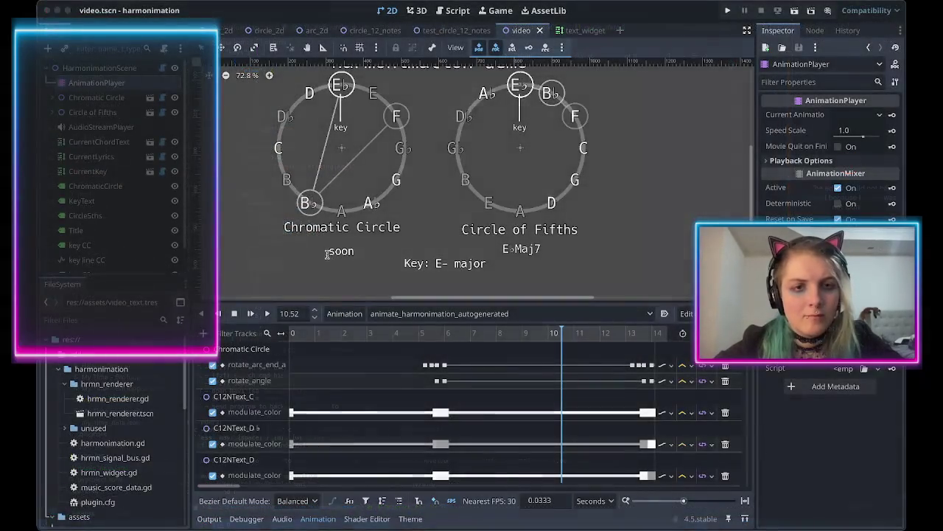
key(super+Tab)
key(super+Tab)
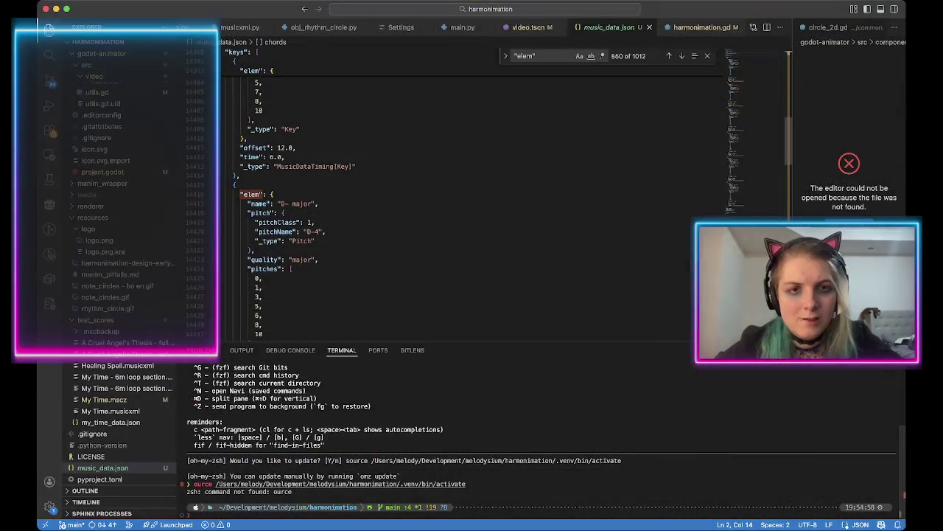
Scroll music_data.json's keys from E- major and D- major to B major at 22.0, then open quick file search.
scroll(472, 199, up, 2)
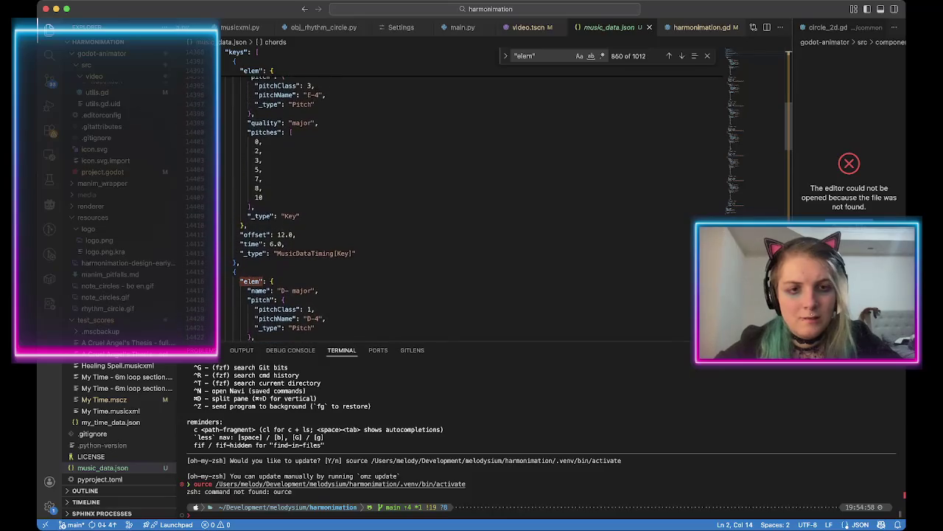
scroll(472, 199, up, 3)
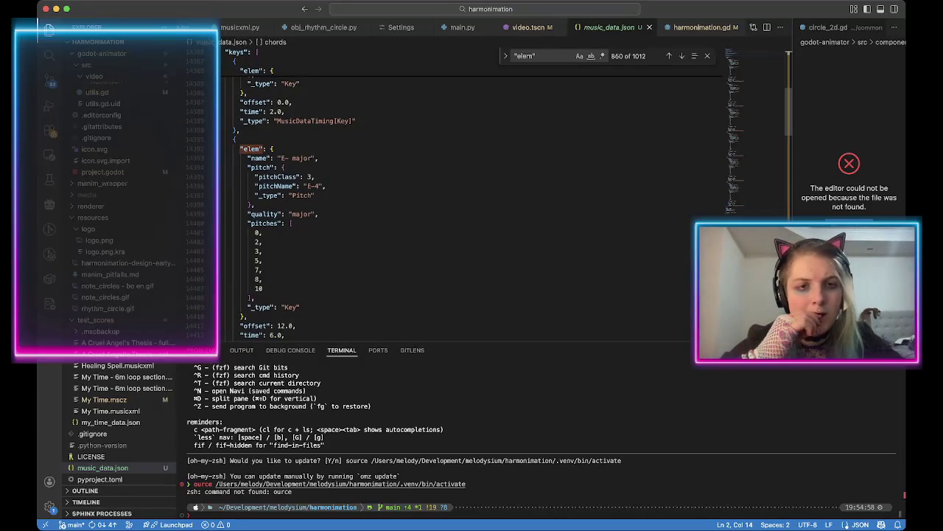
scroll(472, 199, down, 3)
scroll(471, 199, up, 4)
scroll(472, 199, down, 4)
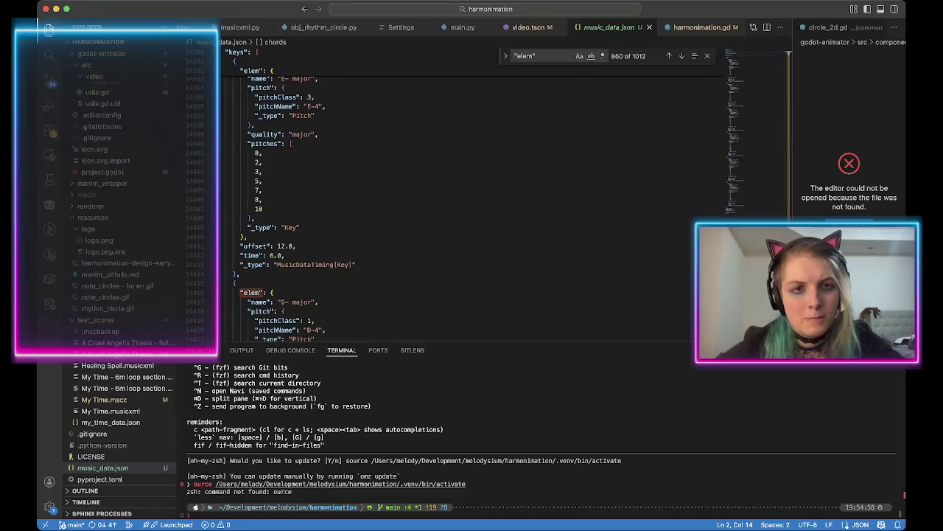
scroll(472, 199, down, 13)
scroll(471, 199, down, 1)
click(320, 211)
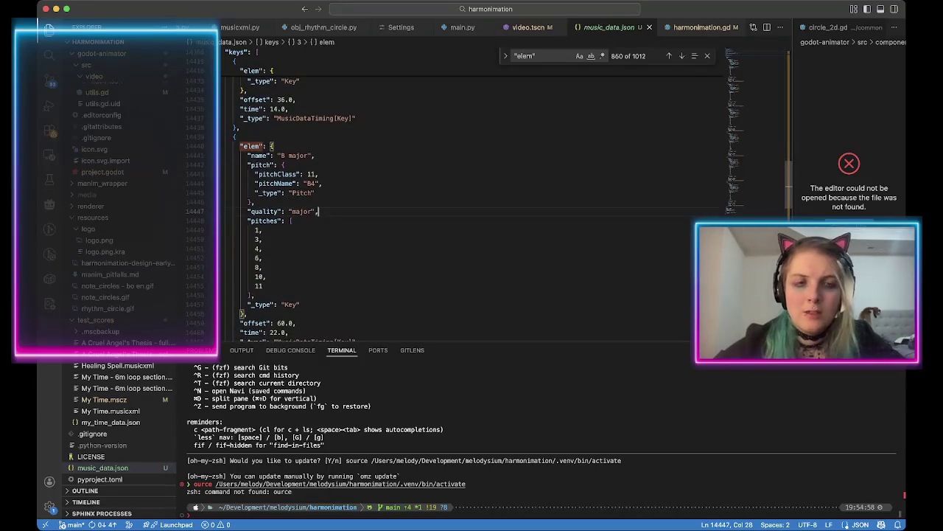
key(super+p)
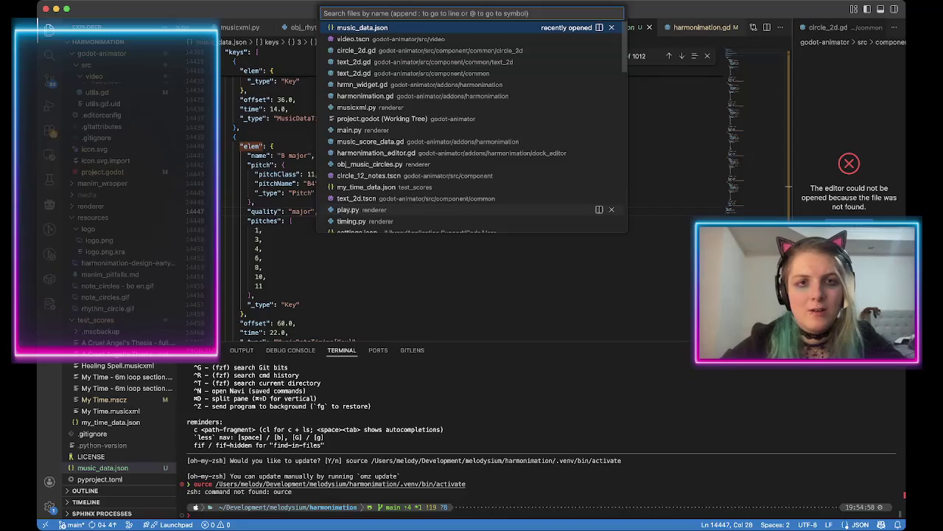
key(Down)
key(Down)
key(Down)
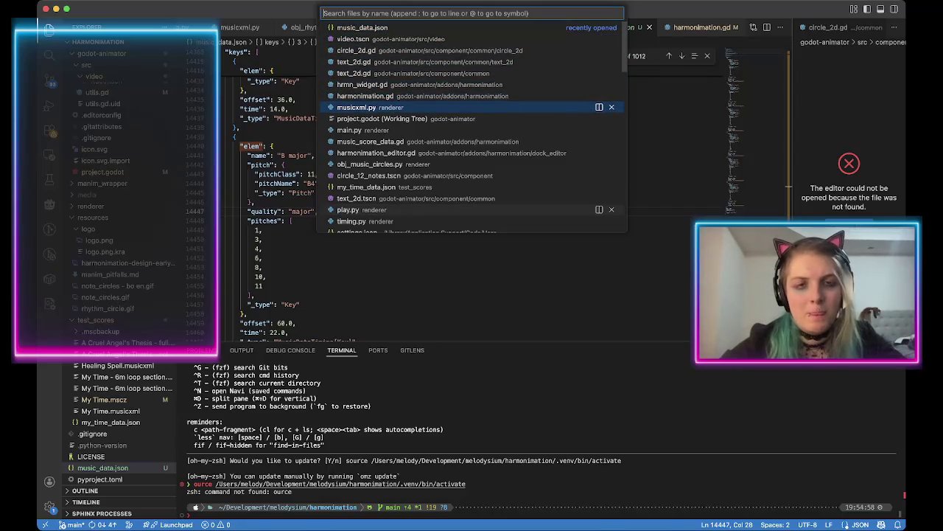
key(Return)
scroll(471, 192, down, 10)
scroll(472, 191, down, 13)
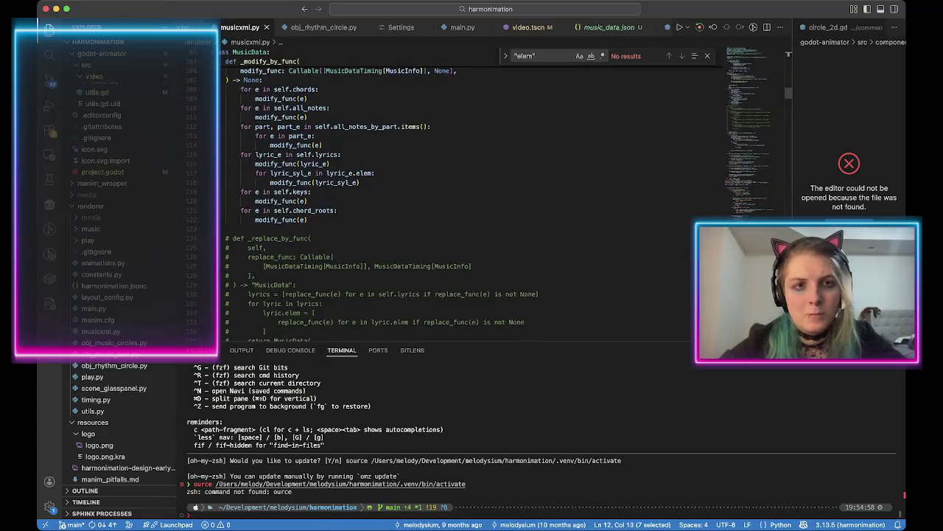
scroll(472, 192, down, 20)
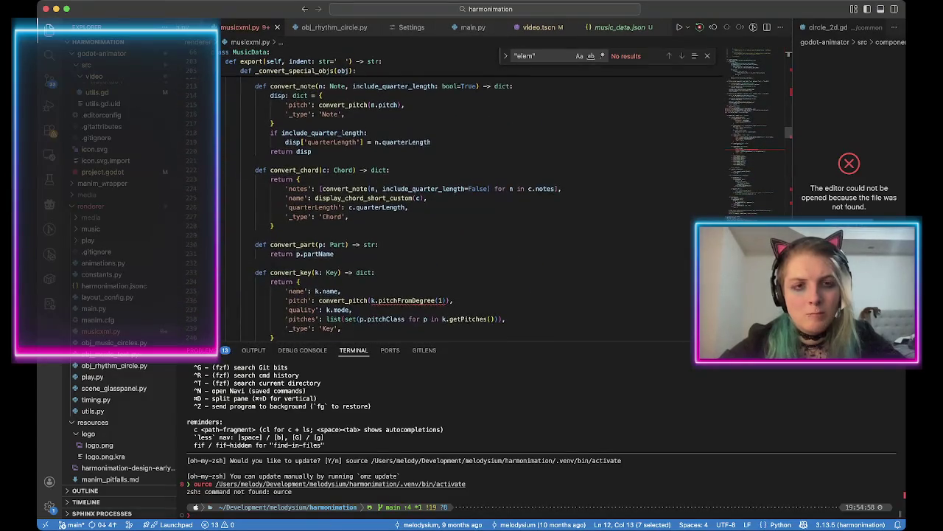
scroll(471, 192, up, 2)
double_click(295, 224)
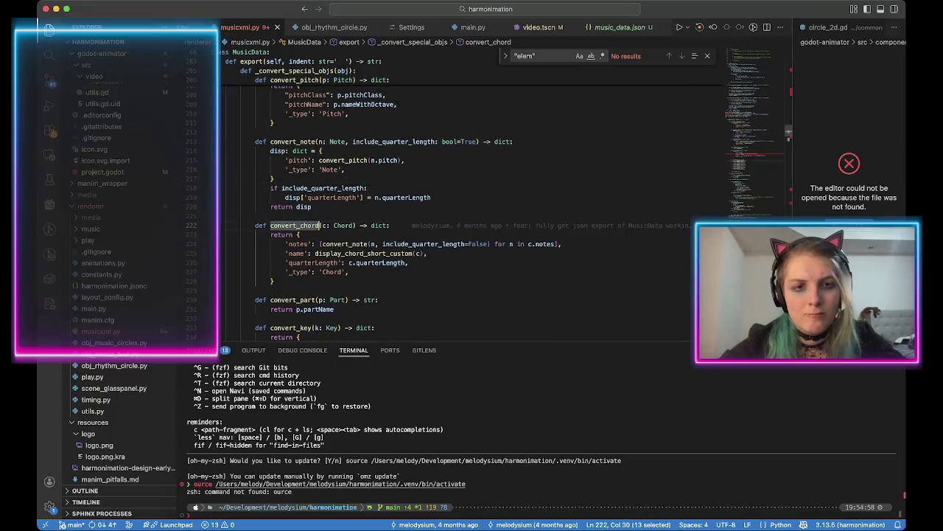
click(341, 252)
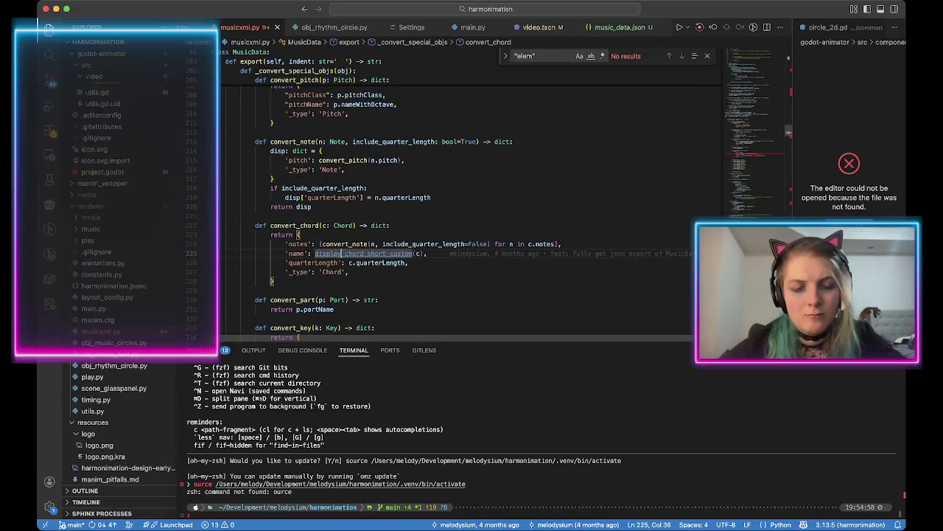
key(F12)
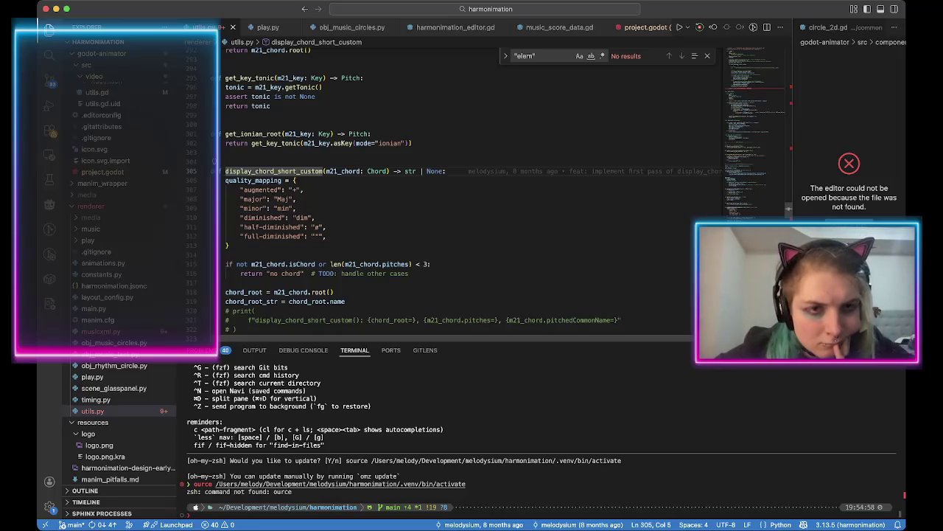
scroll(455, 195, down, 3)
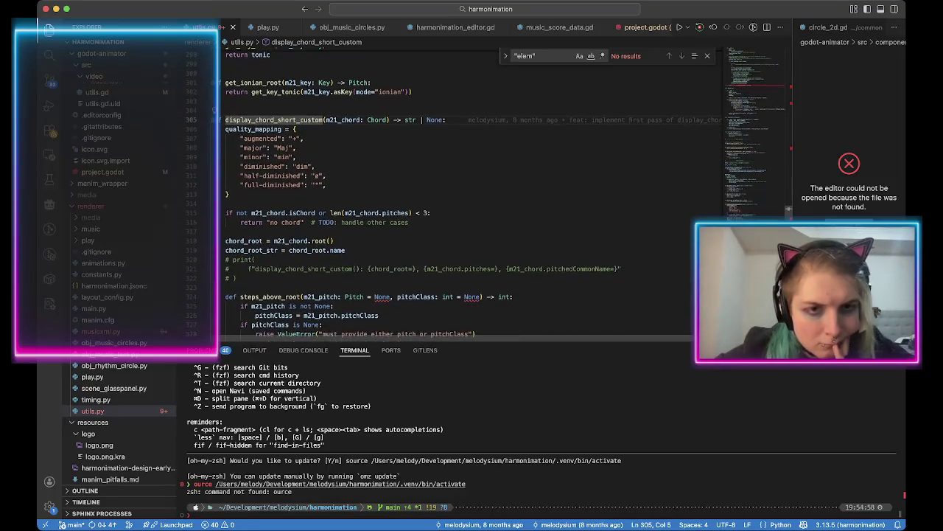
scroll(454, 195, down, 6)
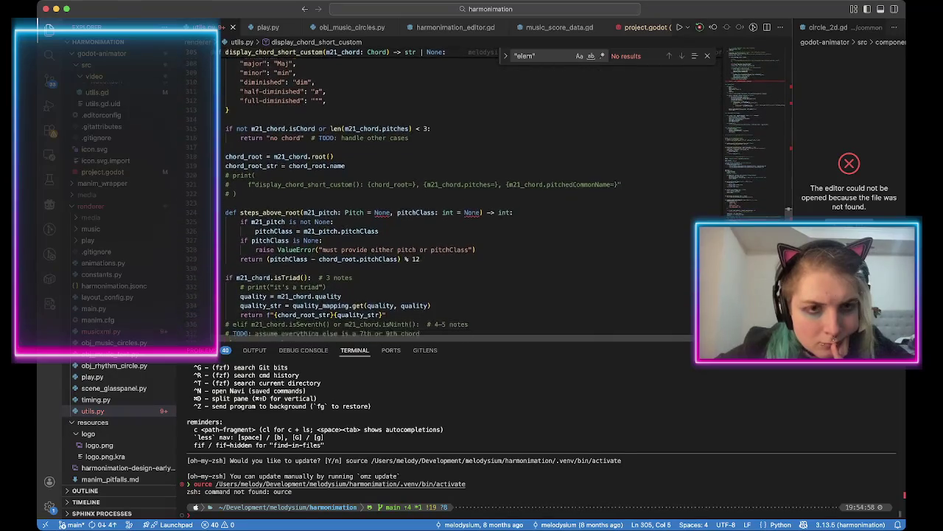
scroll(455, 194, down, 5)
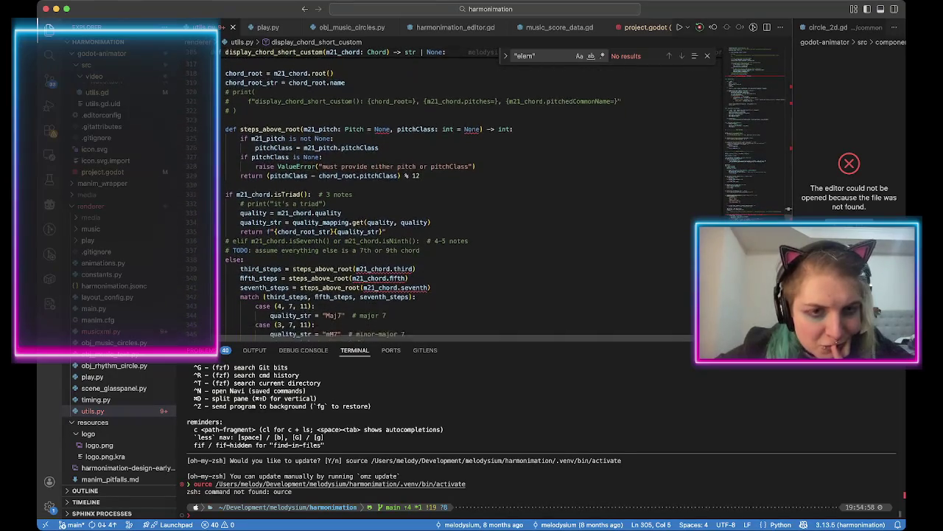
scroll(455, 194, down, 6)
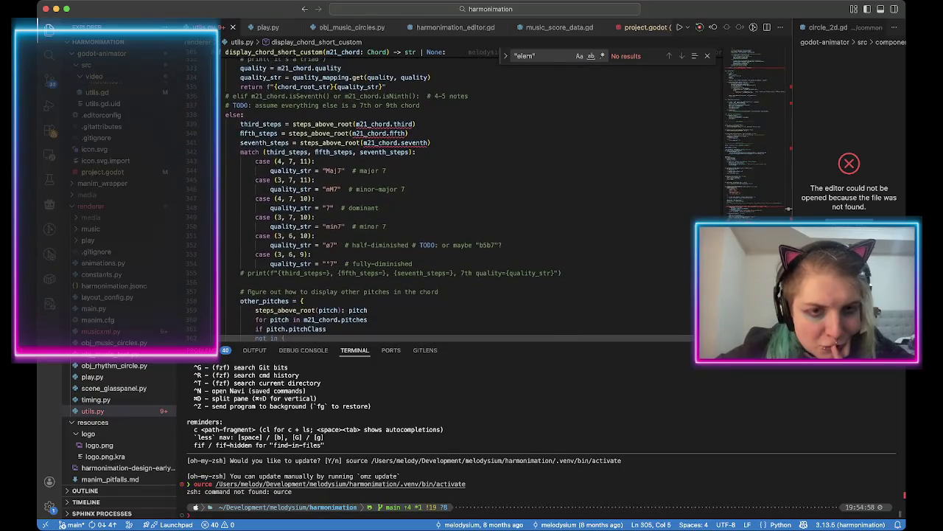
scroll(454, 194, up, 15)
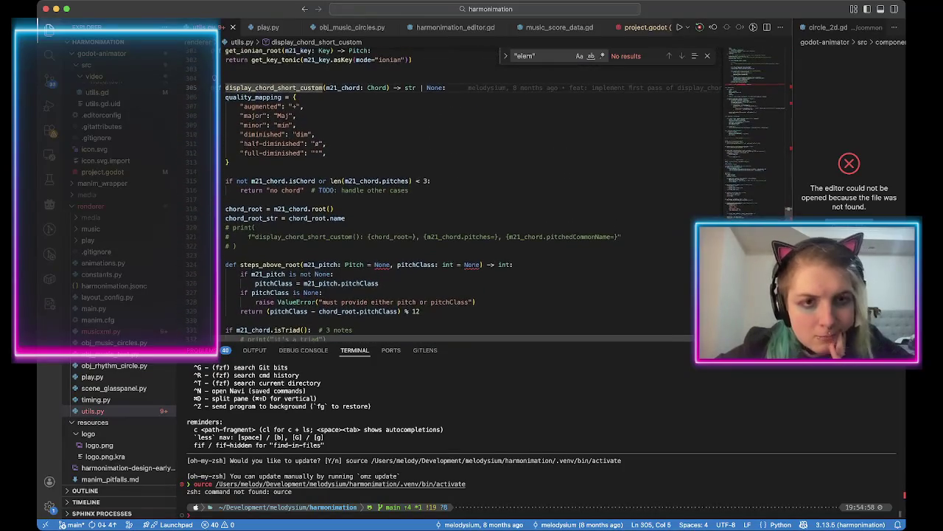
click(246, 209)
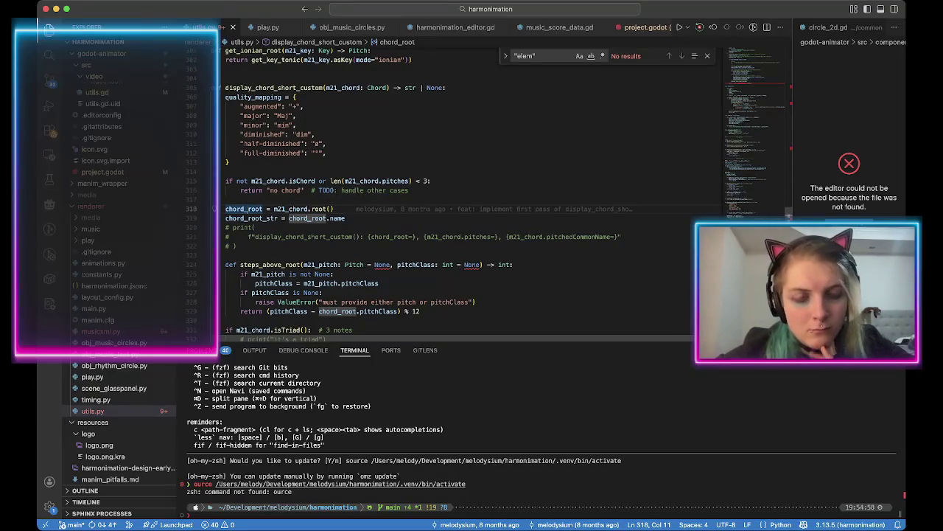
click(345, 218)
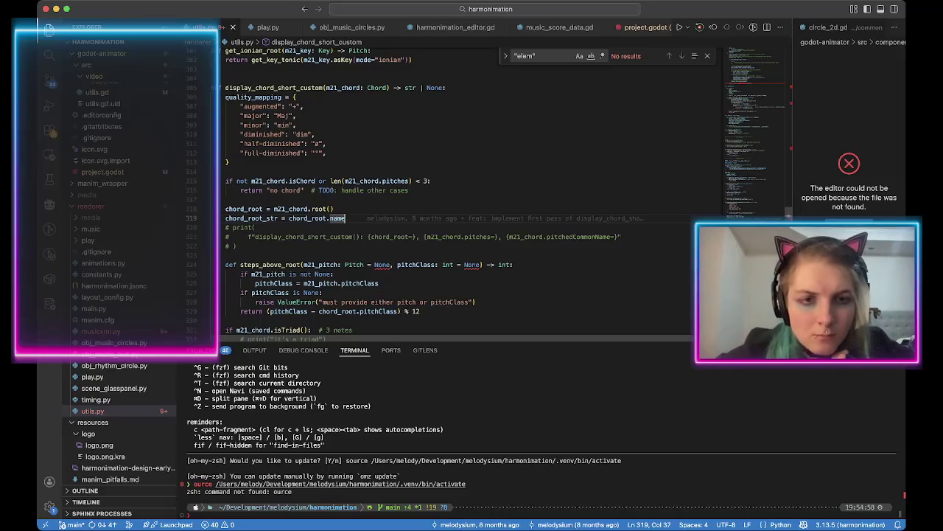
scroll(413, 195, down, 7)
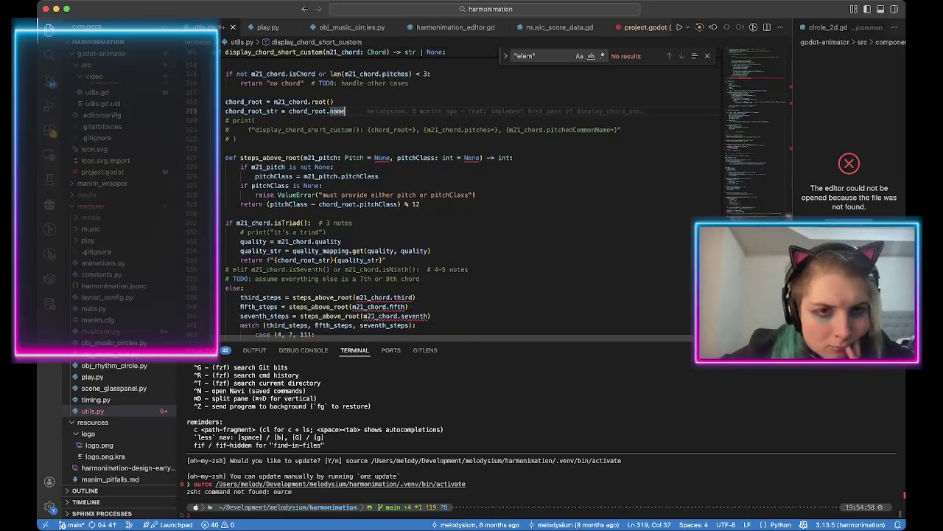
scroll(412, 195, down, 1)
scroll(413, 195, up, 5)
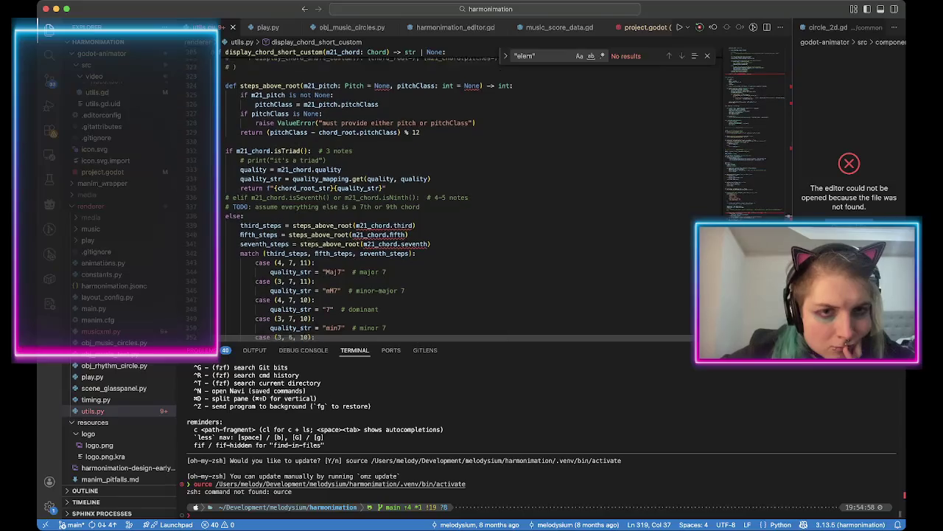
Append .replace('-', to the chord root name on line 319.
scroll(413, 194, up, 1)
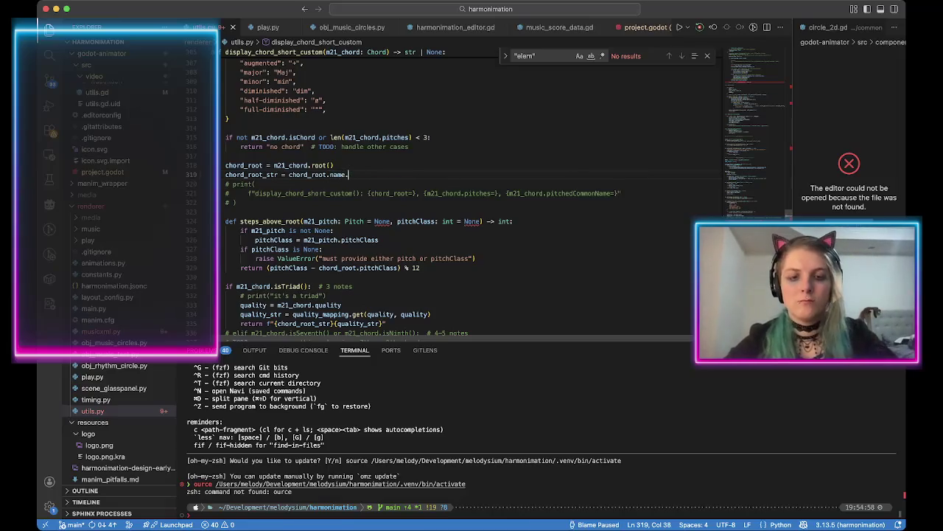
text(.reple)
key(BackSpace)
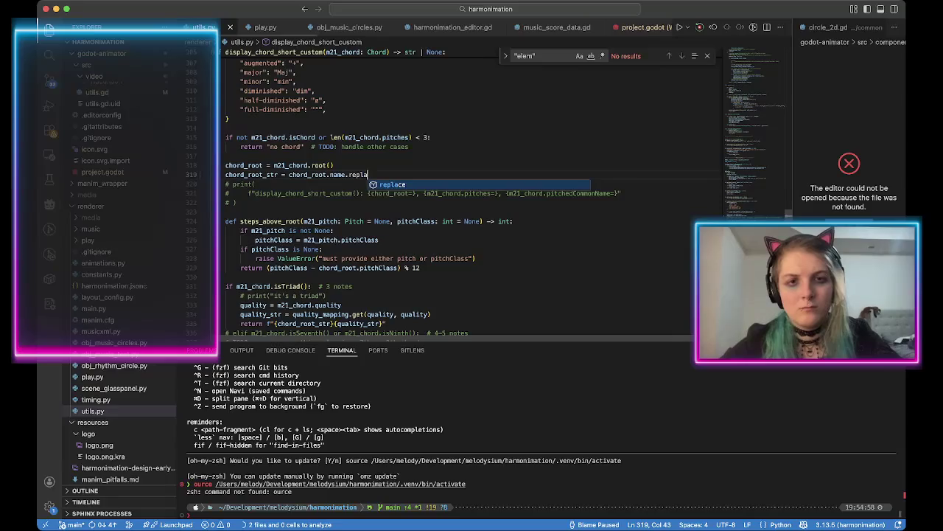
text(ace()
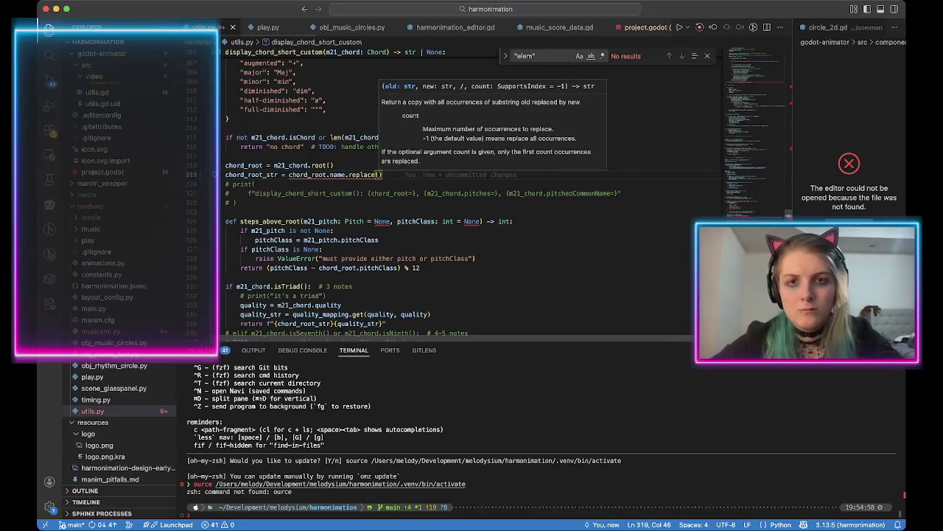
text('-',)
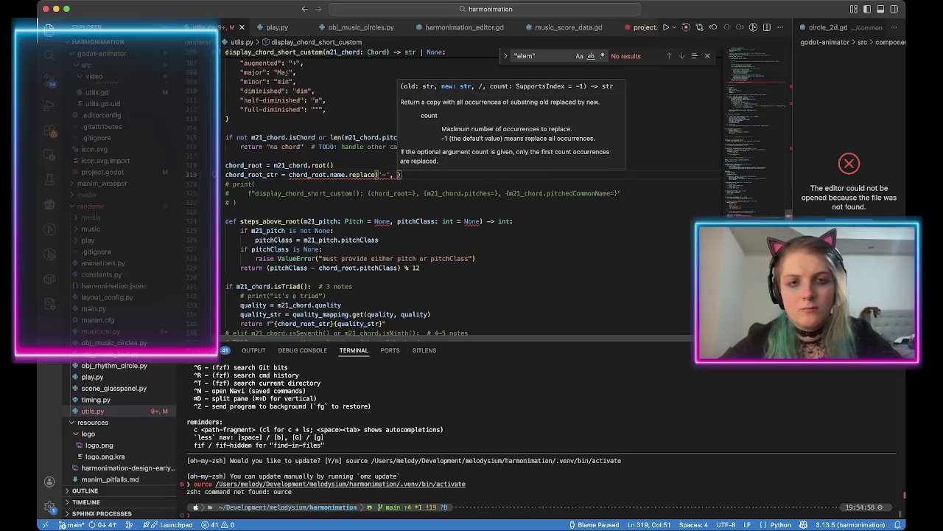
scroll(472, 191, up, 3)
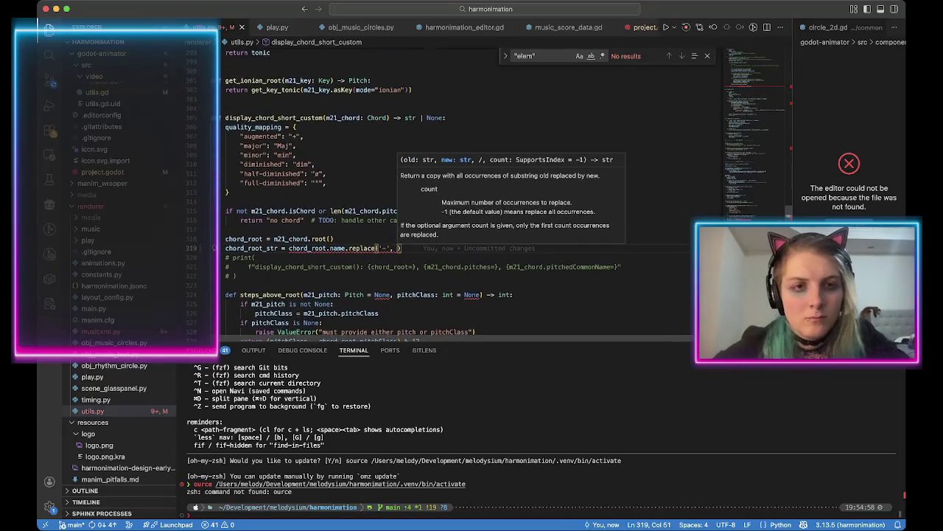
Open music21's note.py through quick file search.
key(super+p)
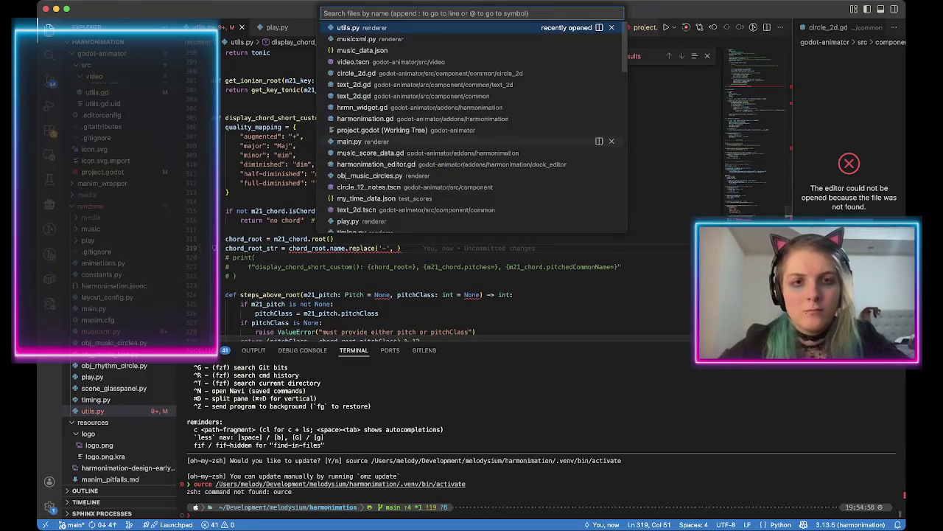
text(note)
key(Return)
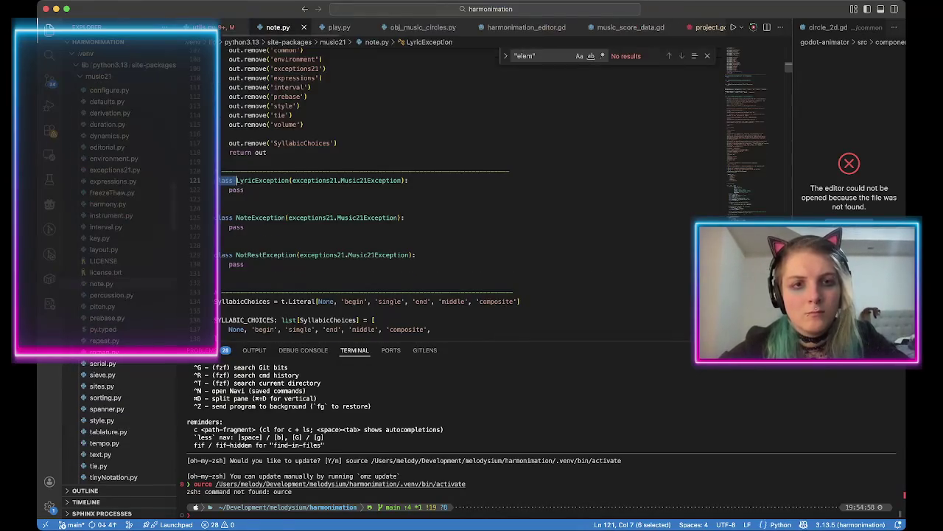
scroll(479, 192, up, 1)
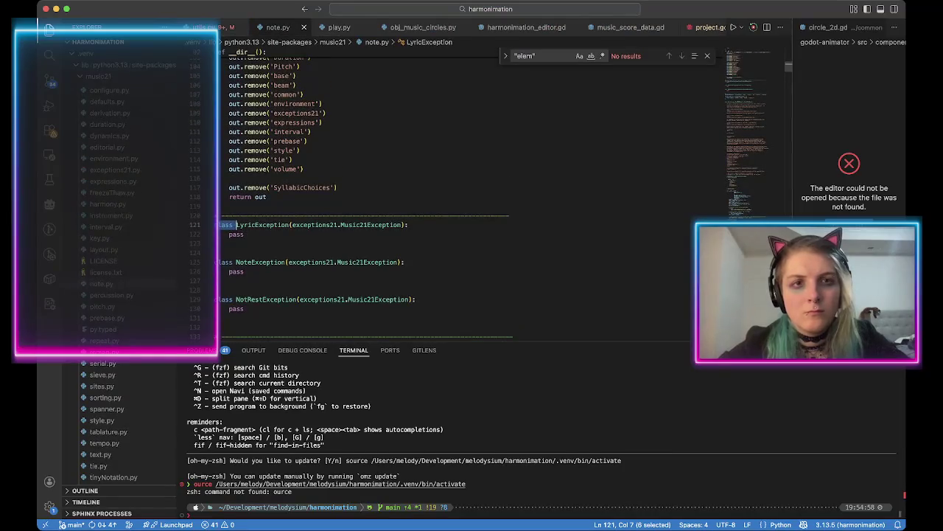
Search project files for pitch, note, then mus, highlighting music_constants.py.
key(super+p)
text(pitch)
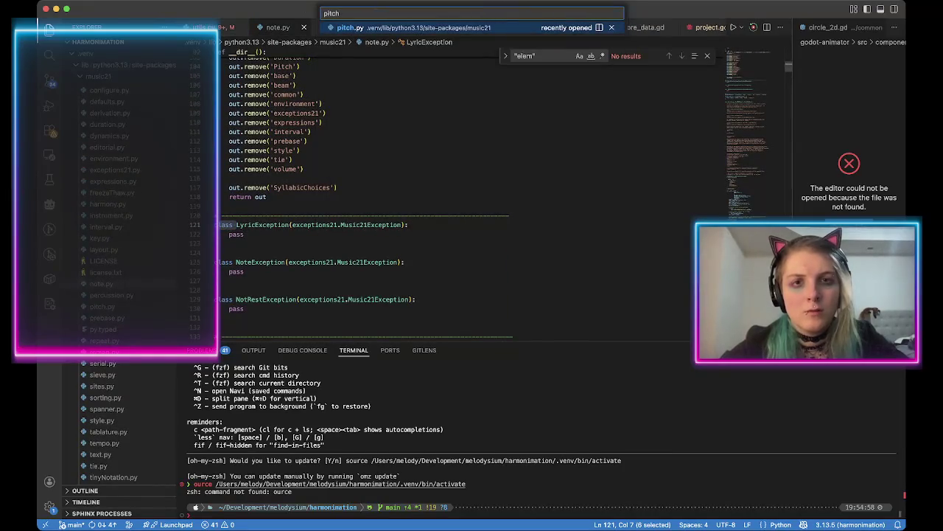
key(BackSpace)
key(BackSpace)
key(BackSpace)
text(note)
key(BackSpace)
key(BackSpace)
key(BackSpace)
text(mus)
key(Down)
key(Down)
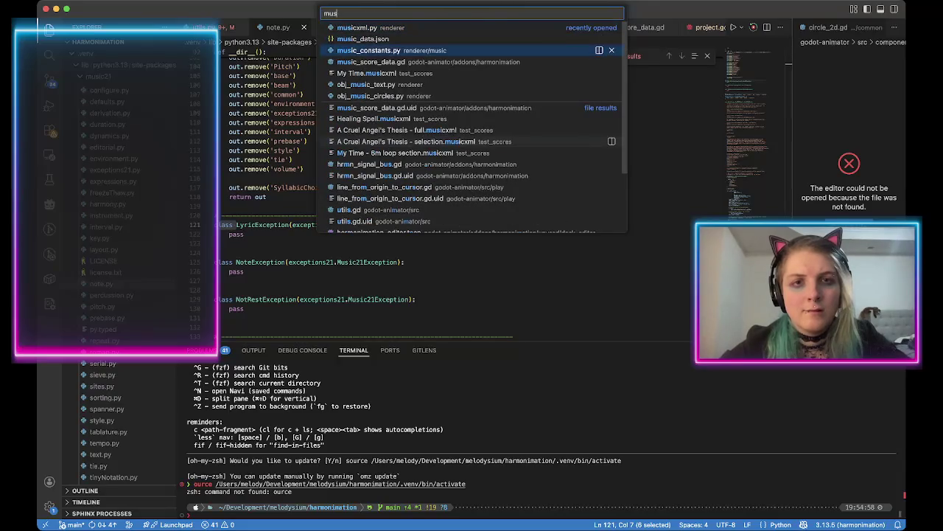
Make line 319 replace '-' with the ♭ sign copied from music_constants.py.
key(Return)
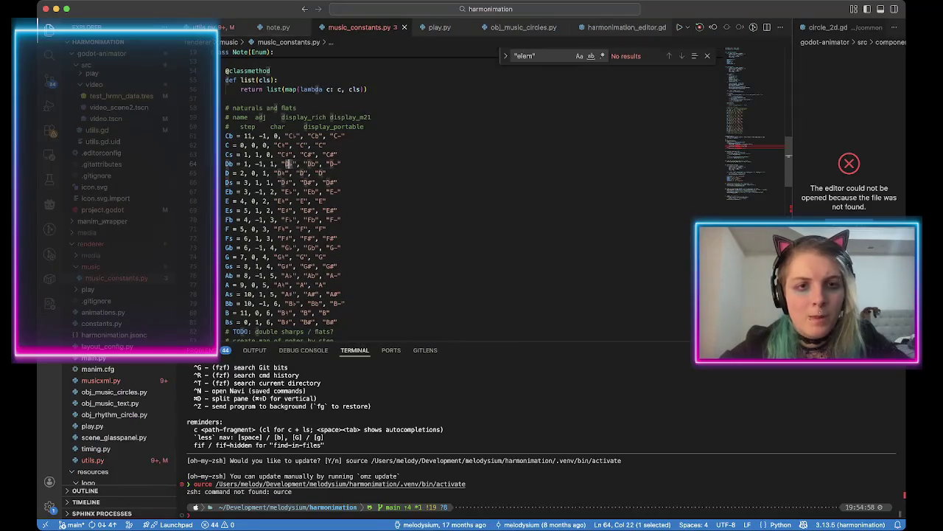
key(ctrl+Tab)
key(ctrl+Tab)
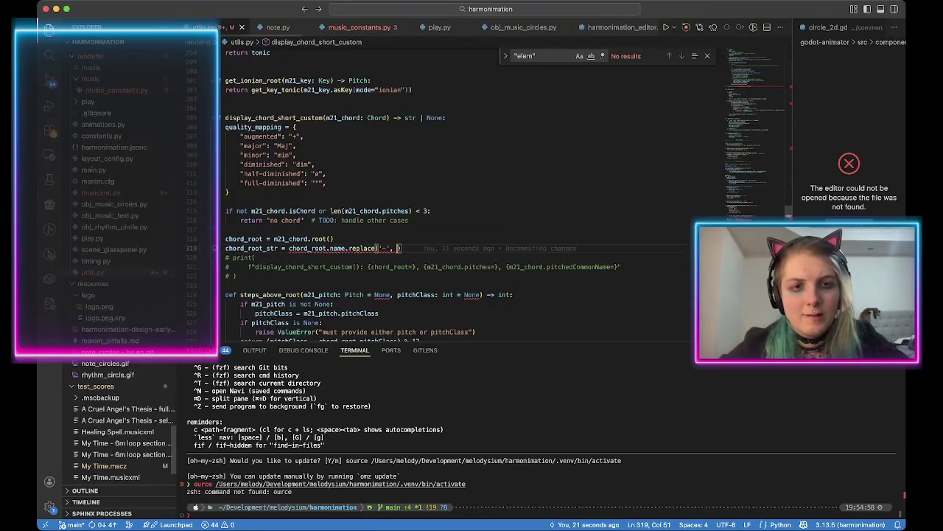
text('b')
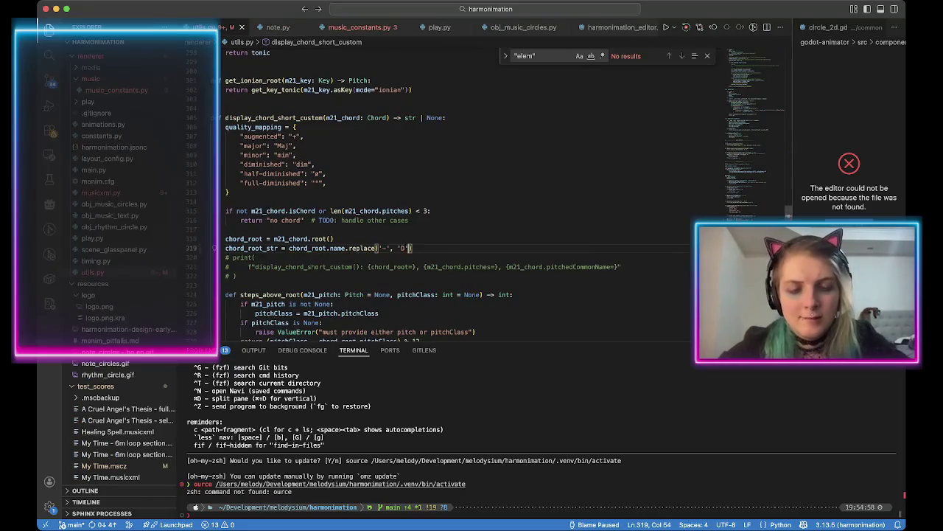
key(Left)
text(♭)
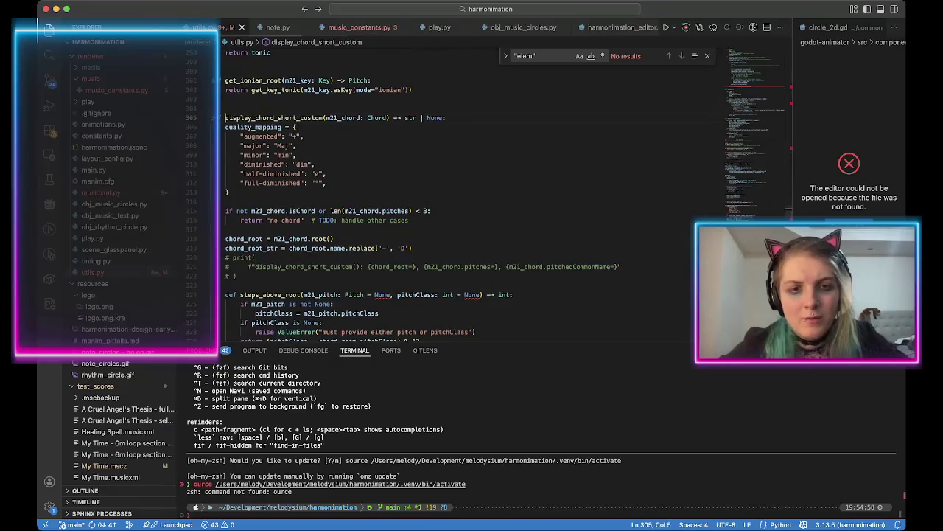
key(ctrl+minus)
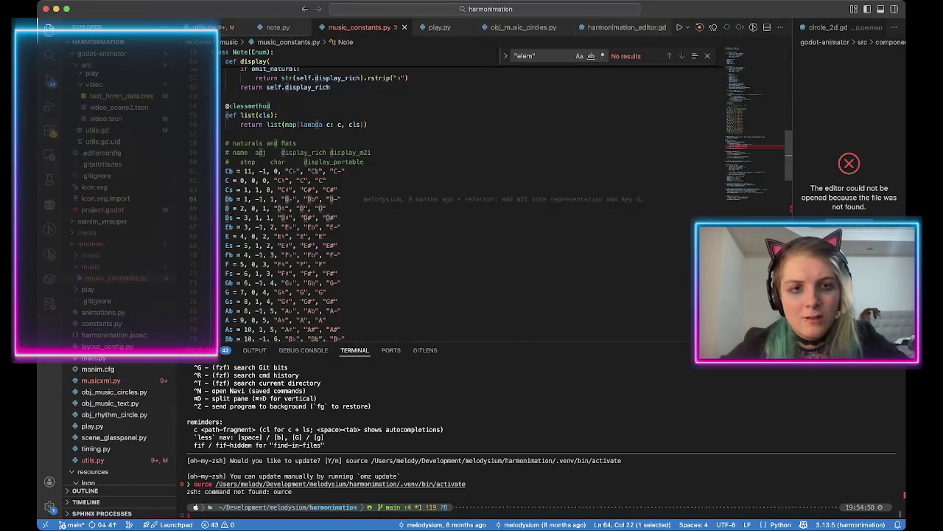
key(Right)
key(shift+Right)
key(super+c)
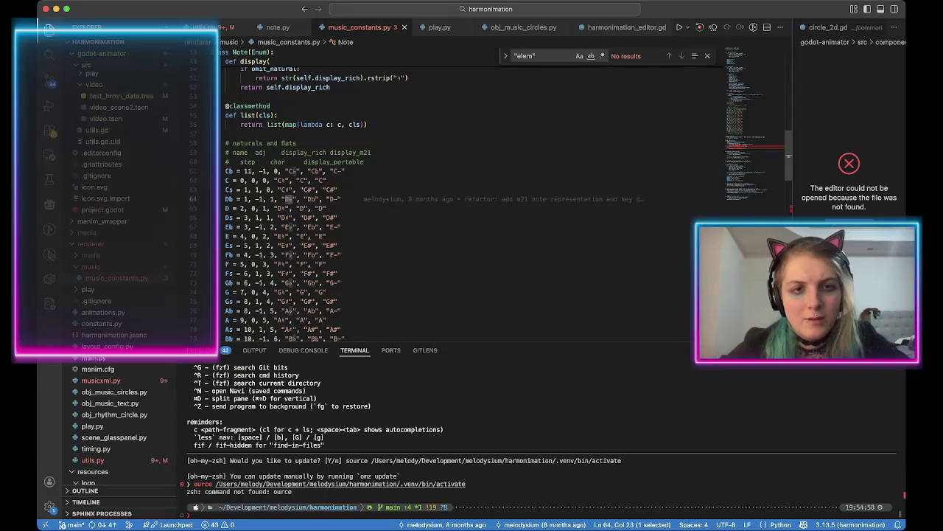
key(ctrl+minus)
key(ctrl+minus)
key(ctrl+minus)
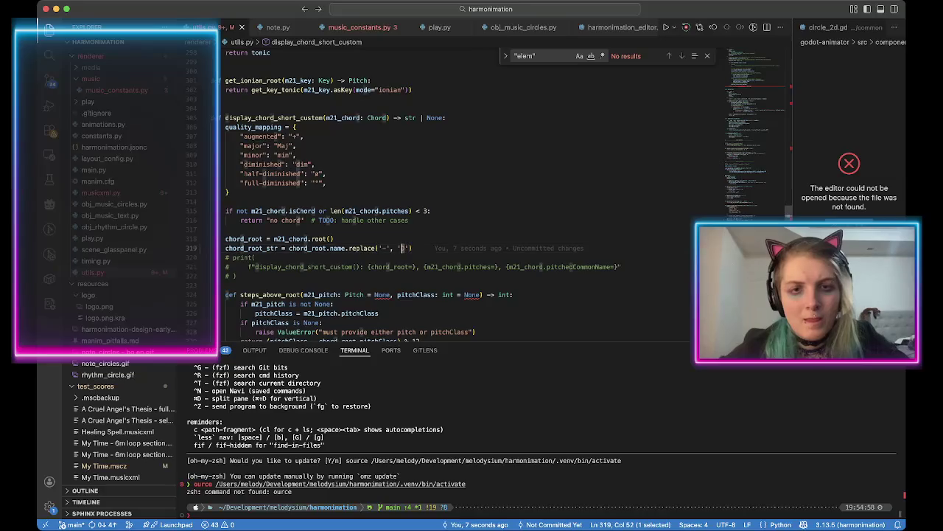
key(BackSpace)
key(super+v)
key(Right)
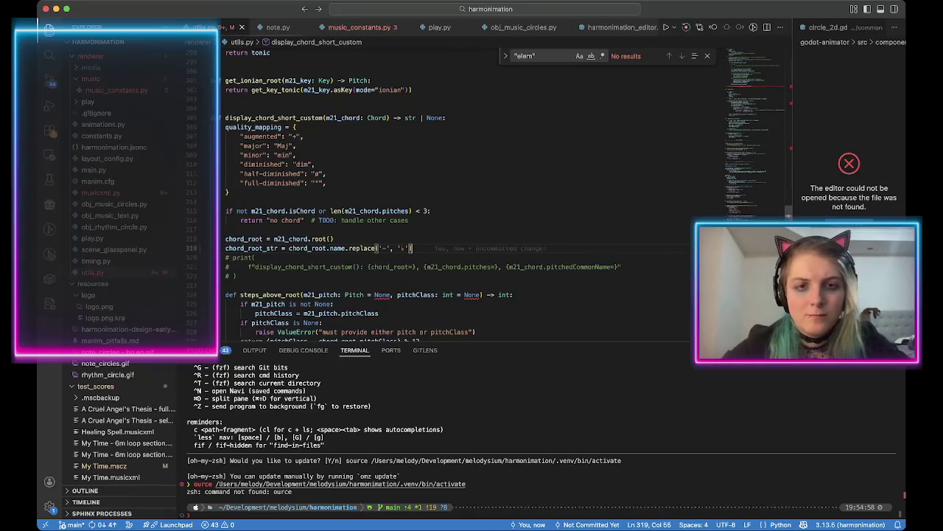
Add .replace('#', '♯') using the sharp sign from music_constants.py.
text(.replace('#',)
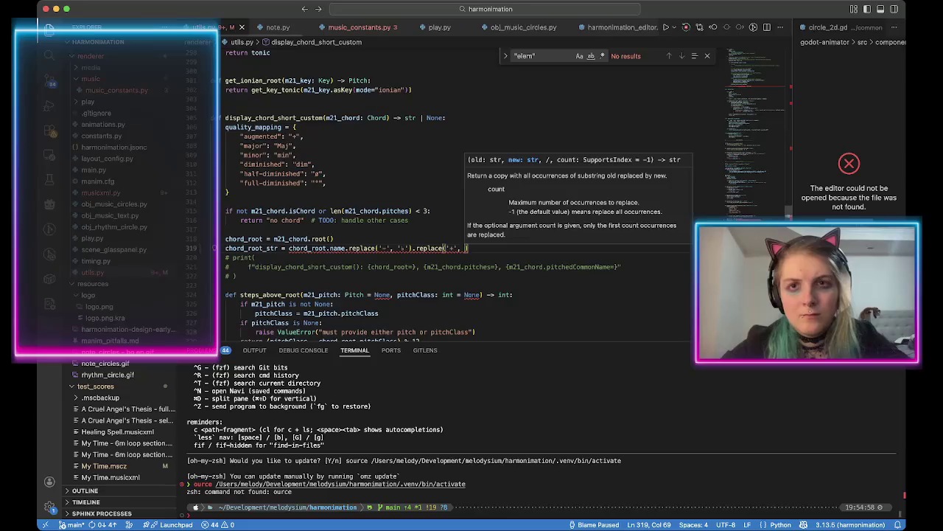
key(ctrl+Tab)
key(ctrl+Tab)
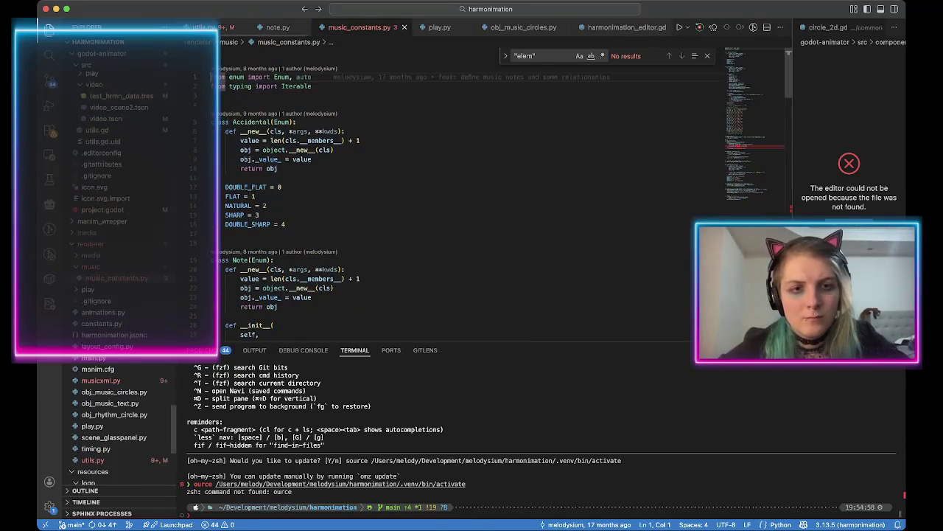
double_click(283, 217)
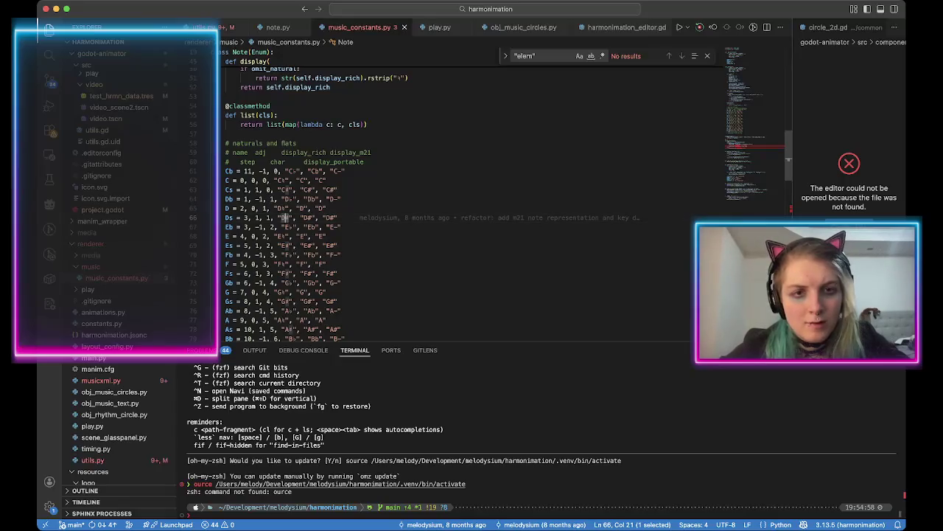
key(ctrl+Tab)
key(ctrl+Tab)
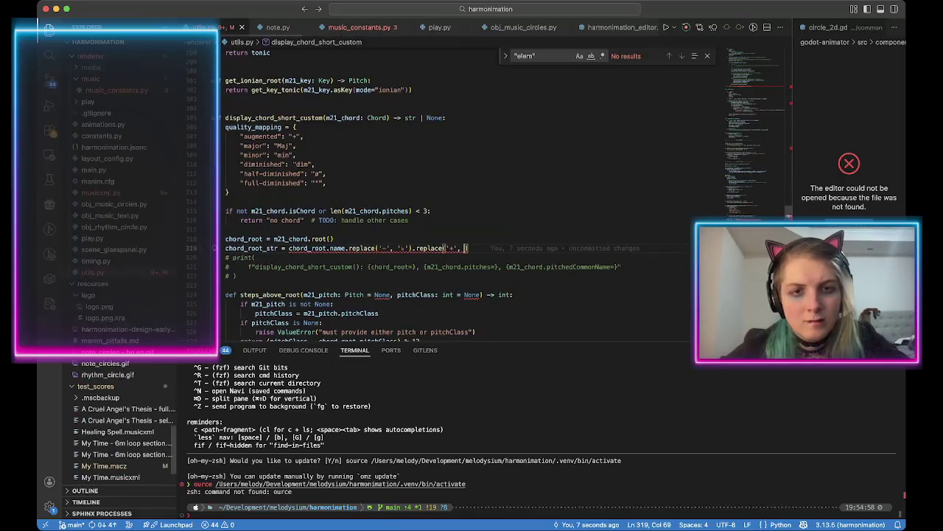
text('♯')
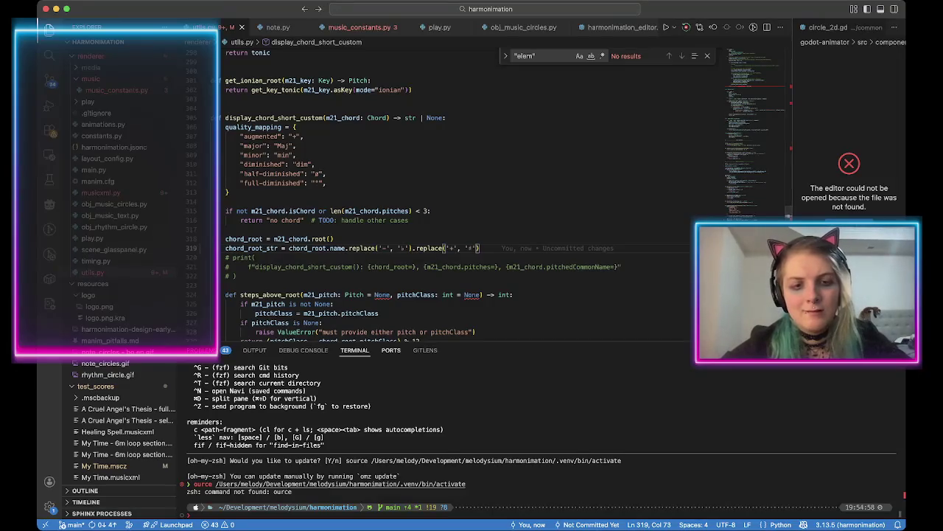
Run source .venv/bin/activate in the terminal, then run omz update.
key(ctrl+grave)
key(Up)
key(ctrl+a)
text(s)
key(Return)
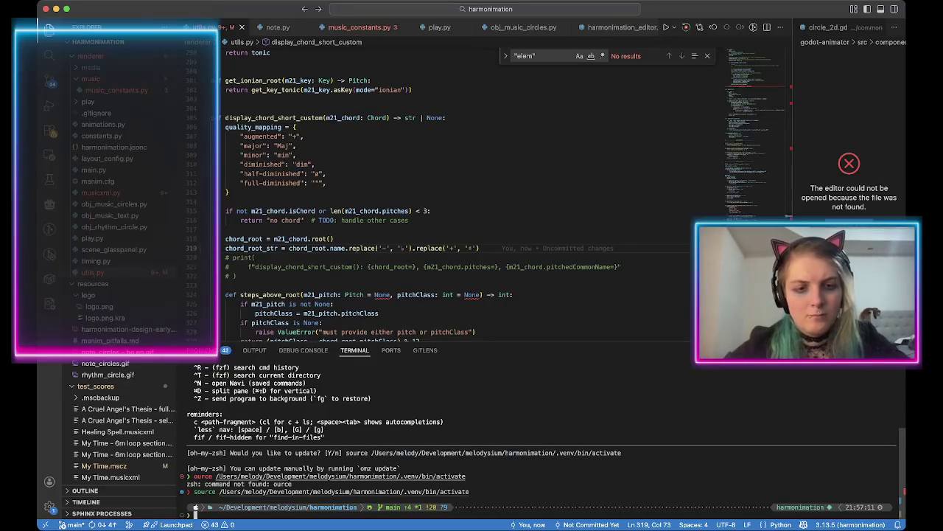
text(omz update)
key(Return)
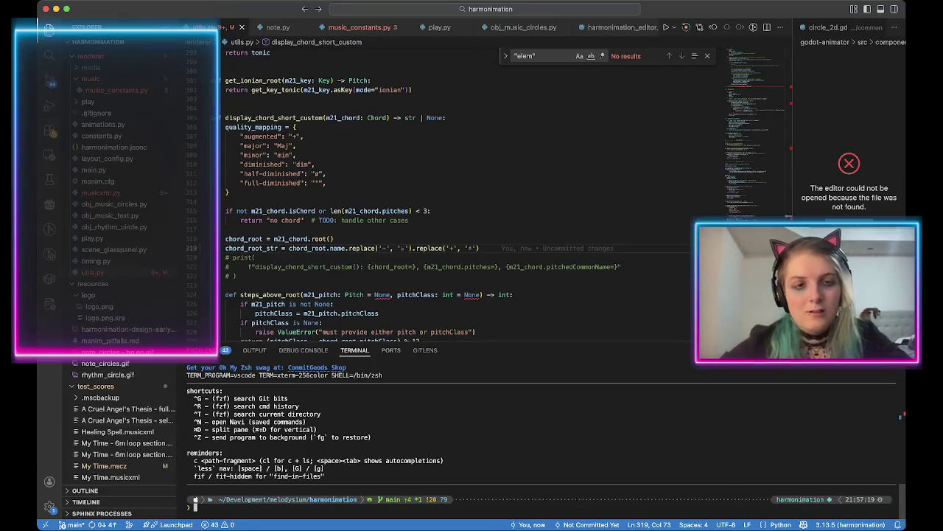
Open music_data.json, fold the F major key entry and select E- in 'E- major'.
scroll(111, 422, down, 5)
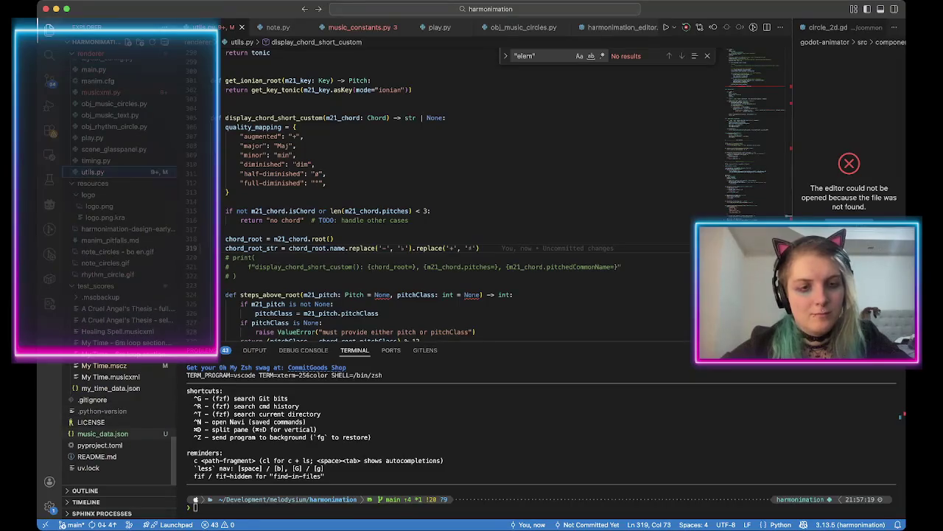
click(102, 433)
scroll(471, 199, up, 5)
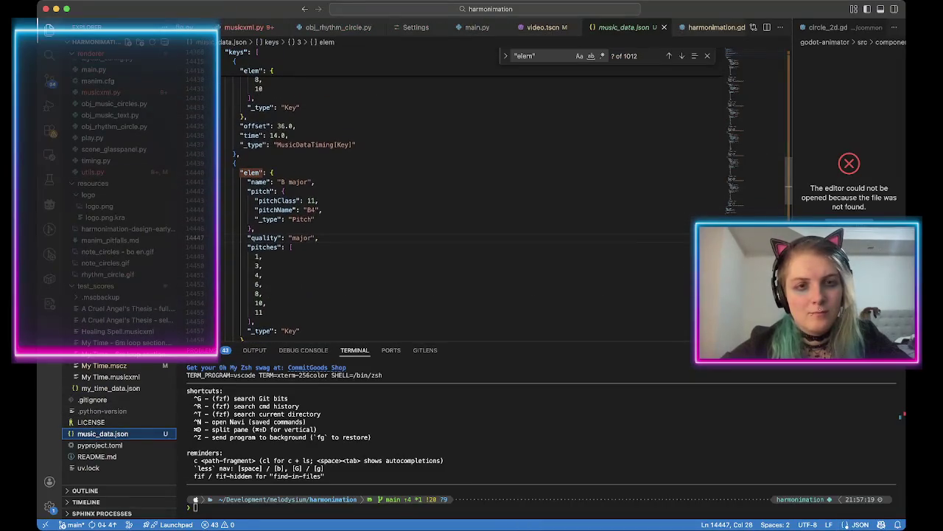
scroll(472, 199, up, 5)
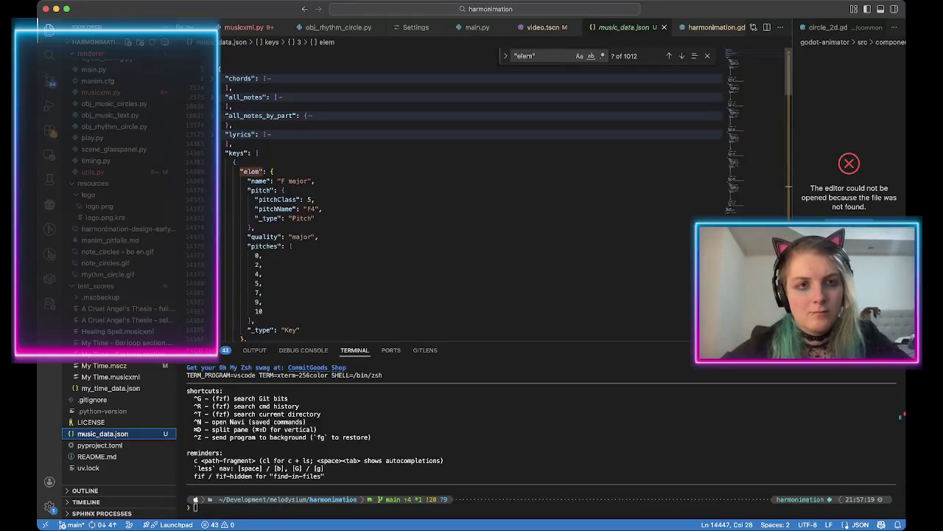
scroll(471, 199, down, 1)
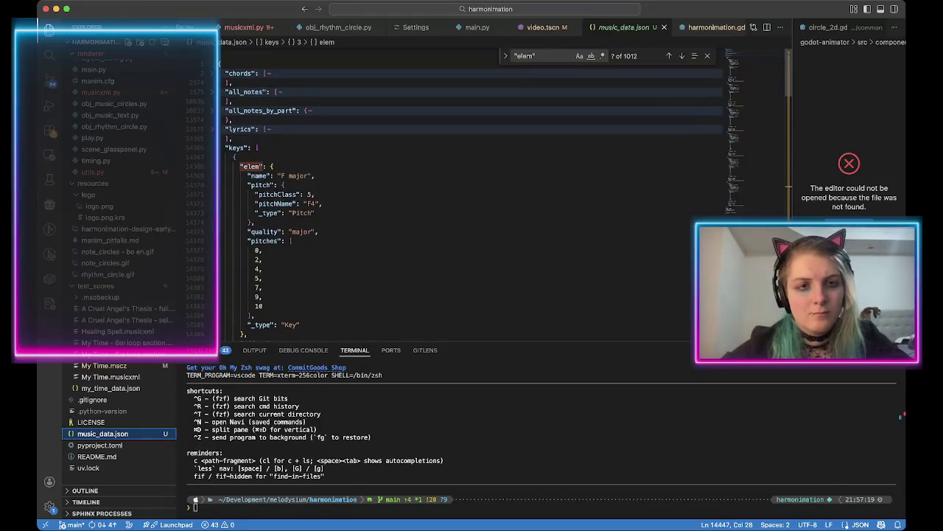
click(216, 157)
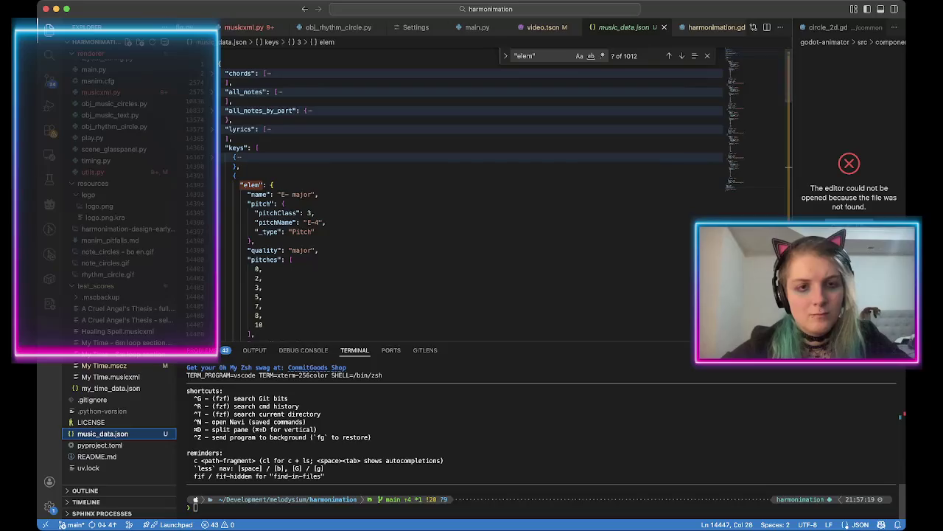
drag(278, 194, 292, 194)
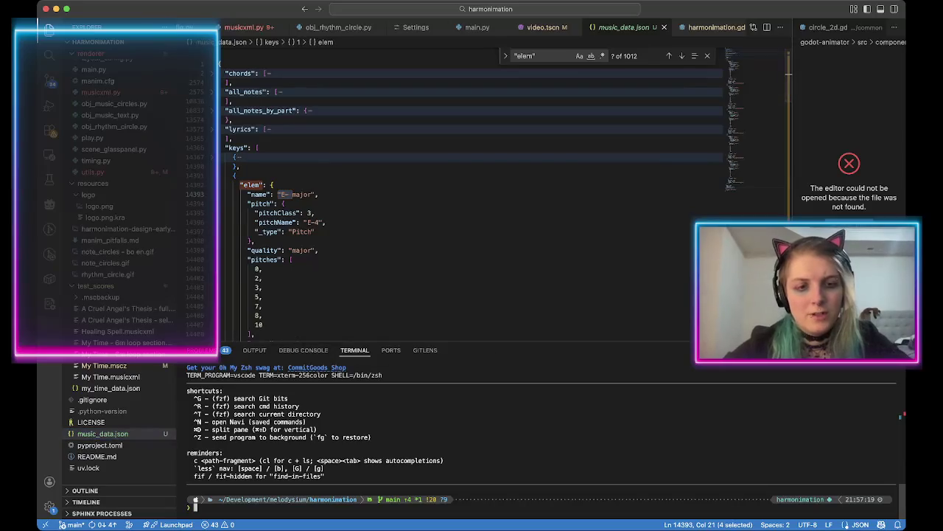
Clear the terminal command line and collapse the godot-animator folder in Explorer.
text(./)
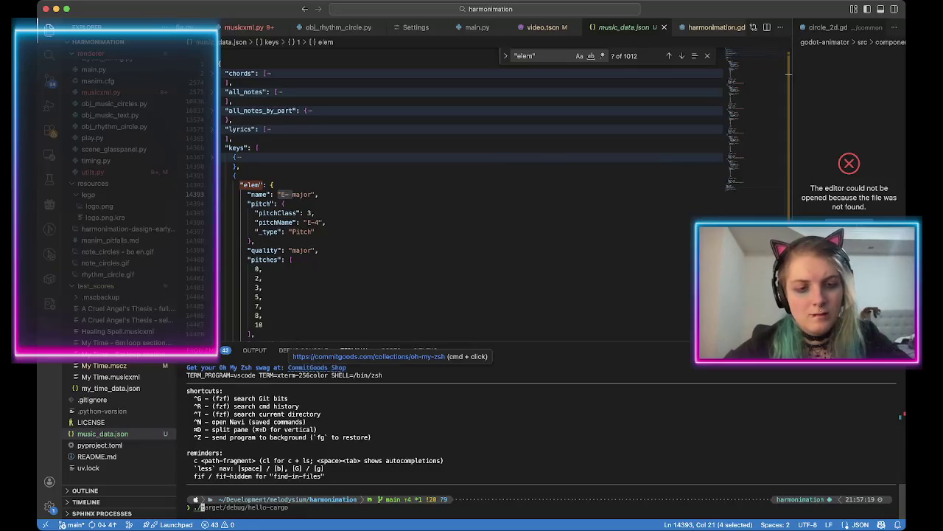
key(BackSpace)
key(BackSpace)
key(Up)
key(ctrl+u)
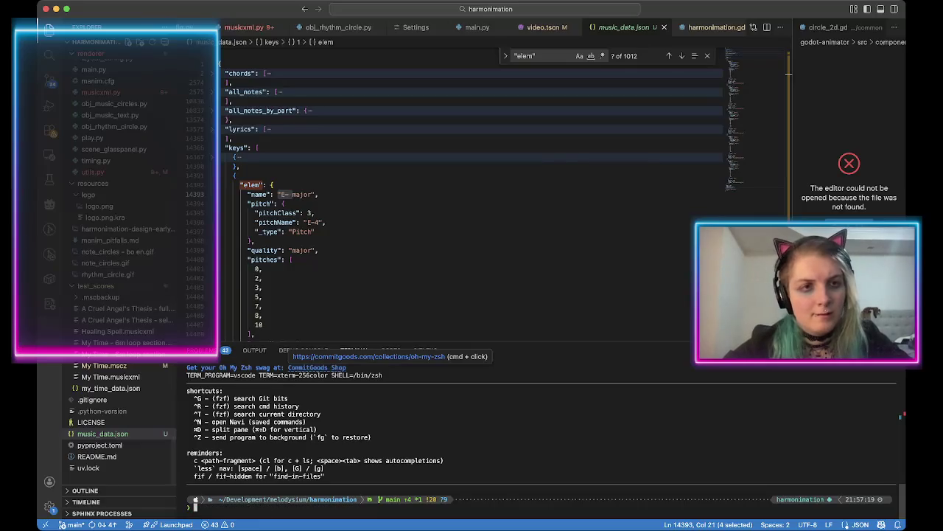
scroll(117, 427, down, 10)
click(101, 53)
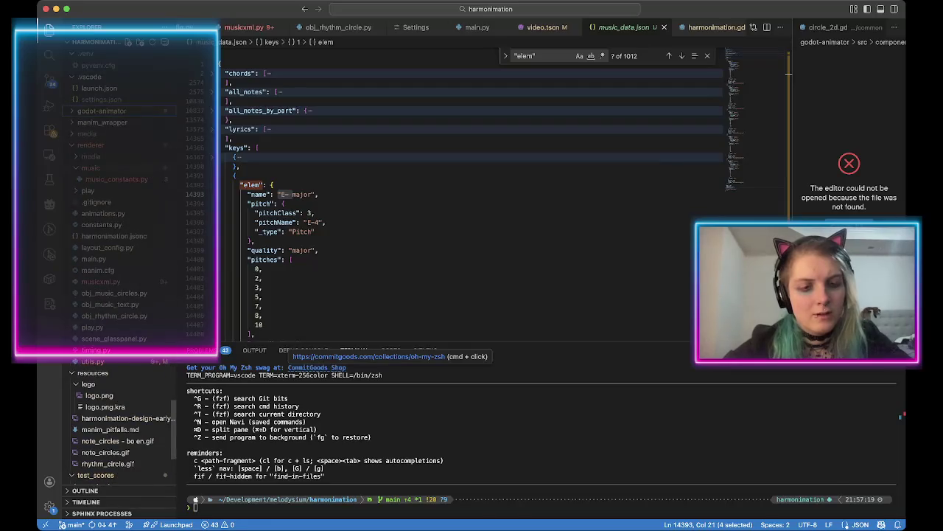
Run p3 renderer/main.py test_scores/My\ Time.musicxml --help in the terminal.
click(317, 367)
text(renderer/ma)
key(Tab)
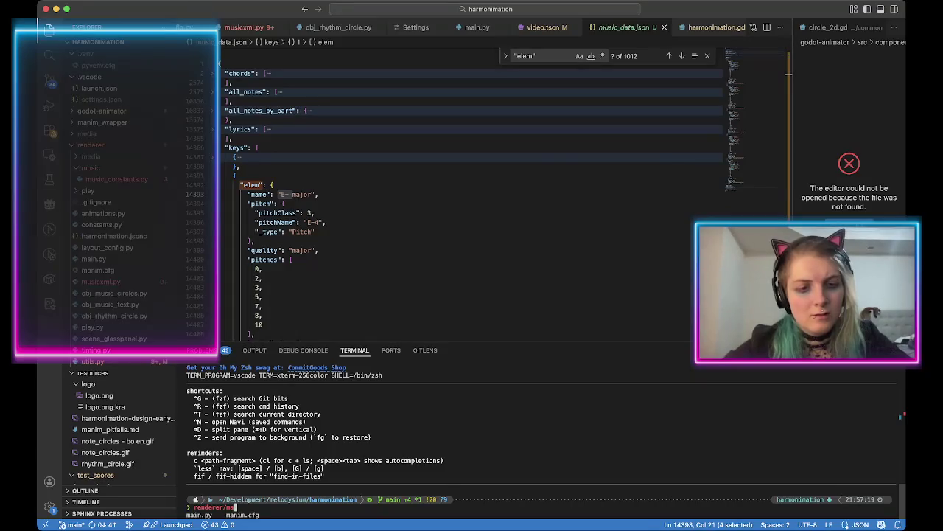
text(in.py)
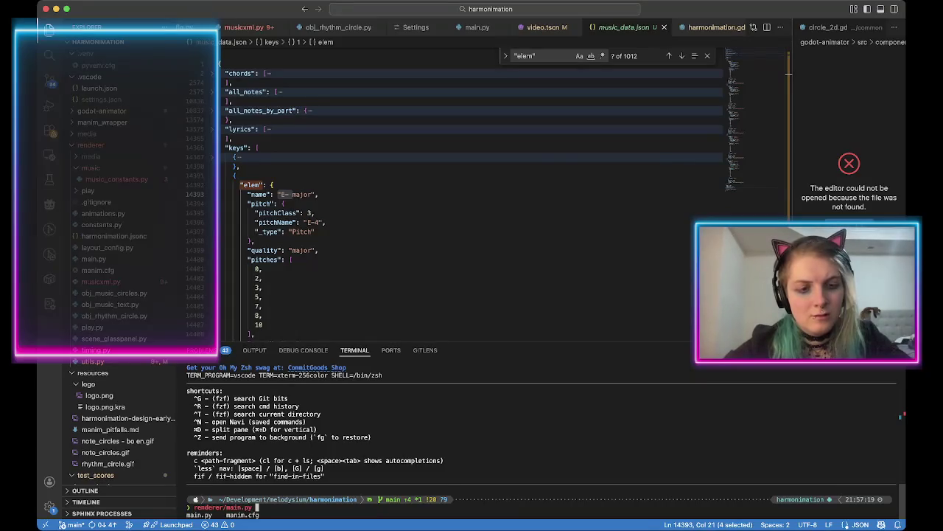
key(ctrl+a)
text(p3)
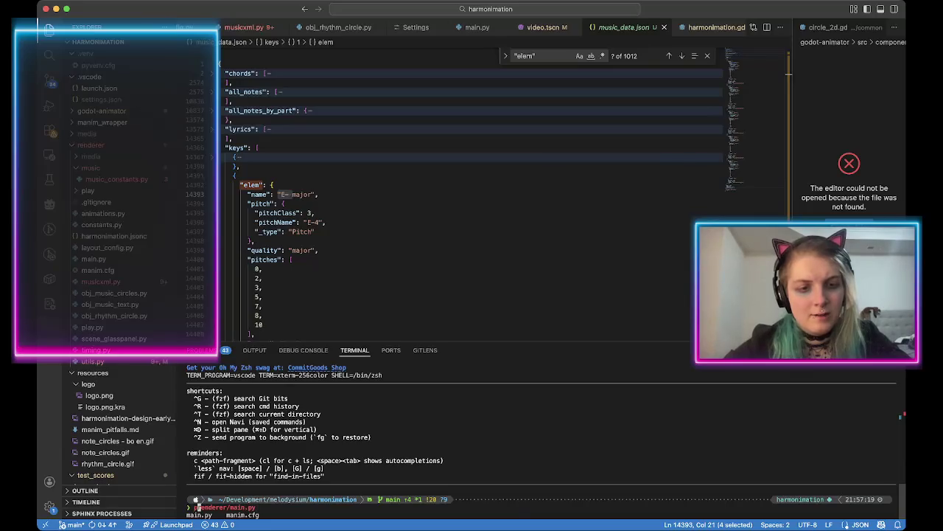
key(ctrl+e)
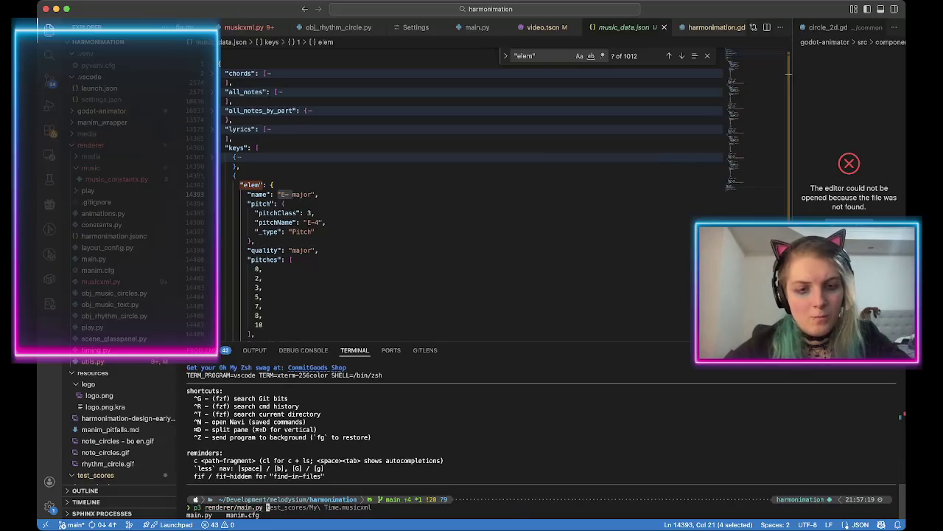
key(Right)
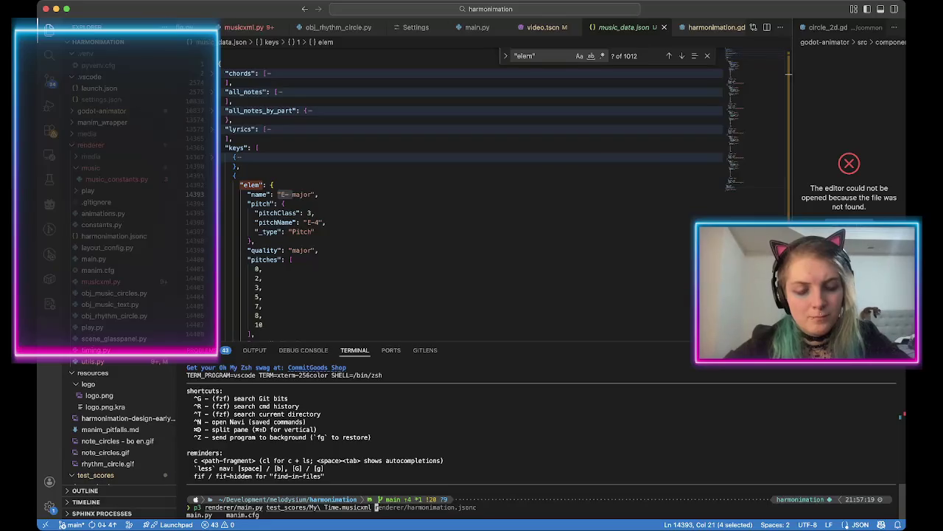
text(--)
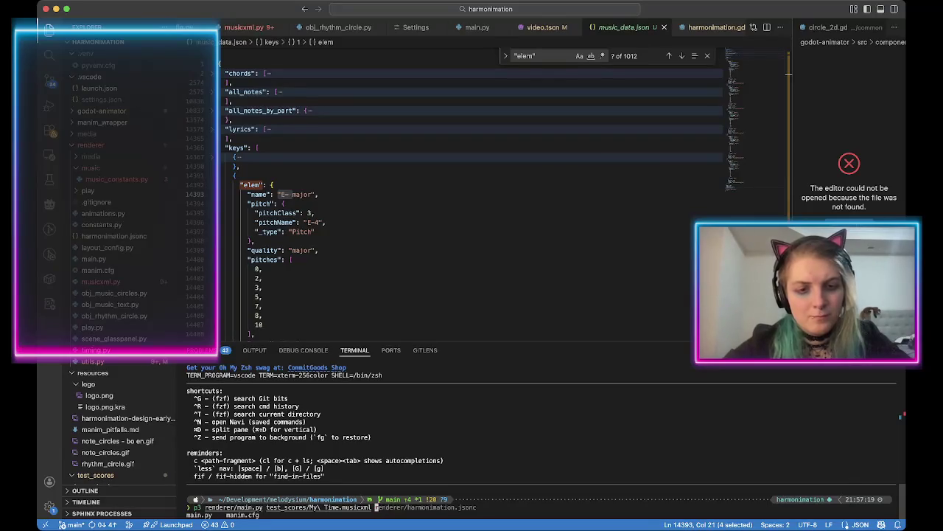
text(help)
key(Return)
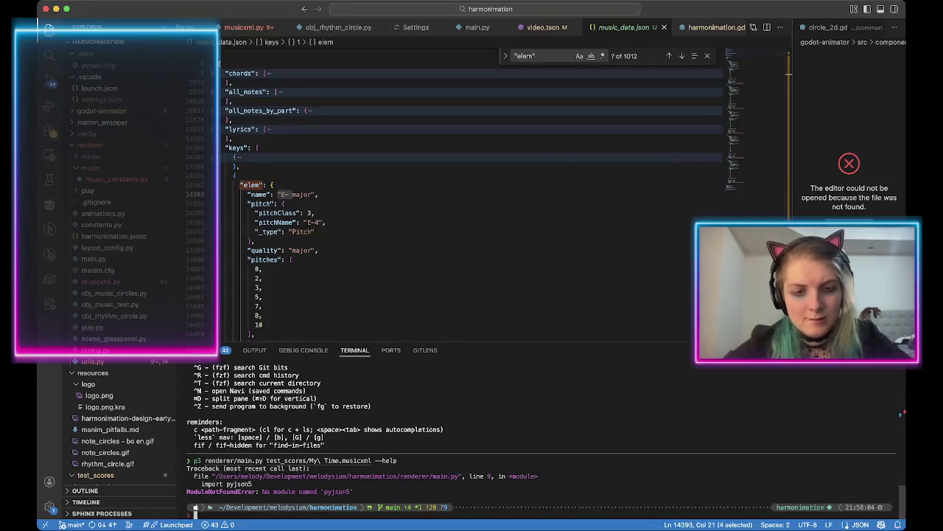
Activate the .venv and rerun the renderer help command.
text(so)
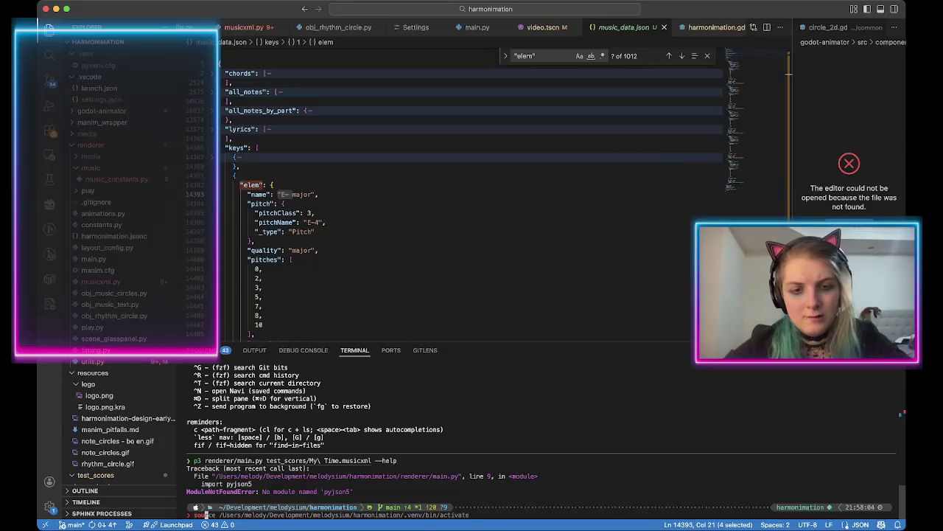
key(Right)
key(Return)
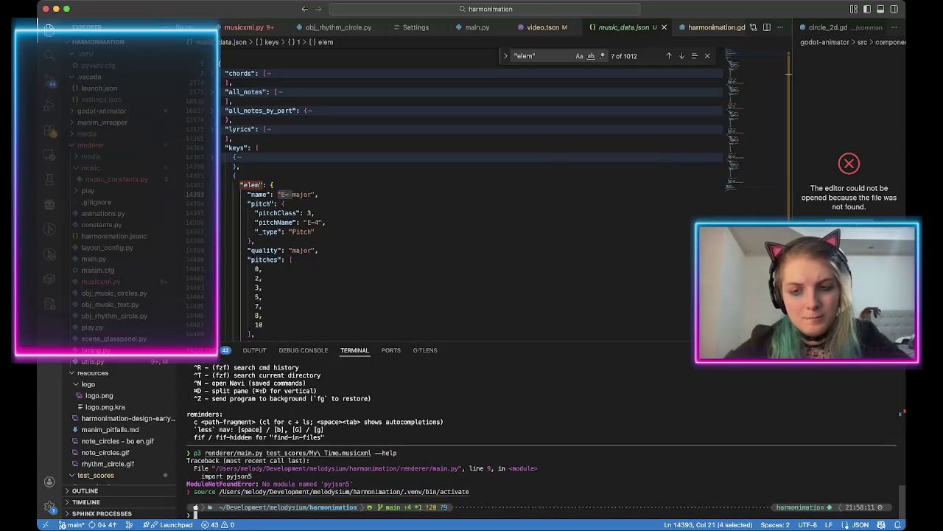
key(Up)
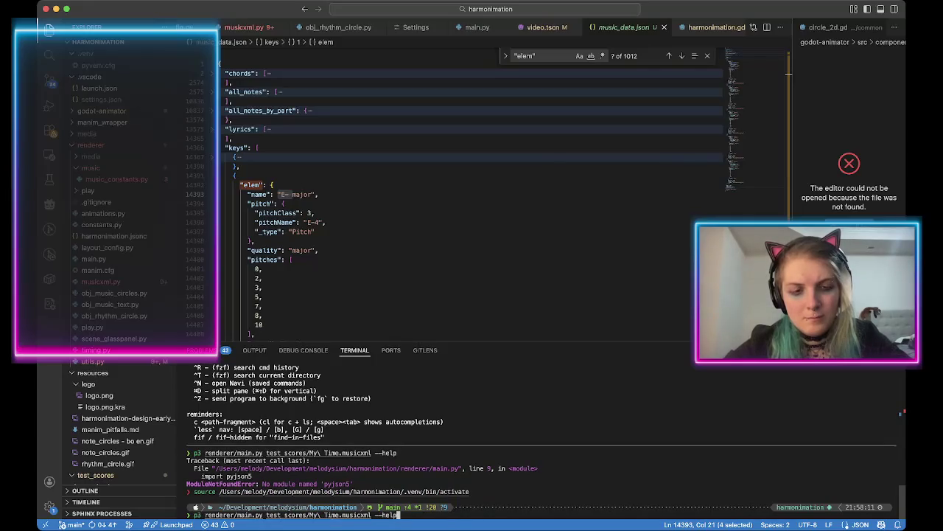
key(Return)
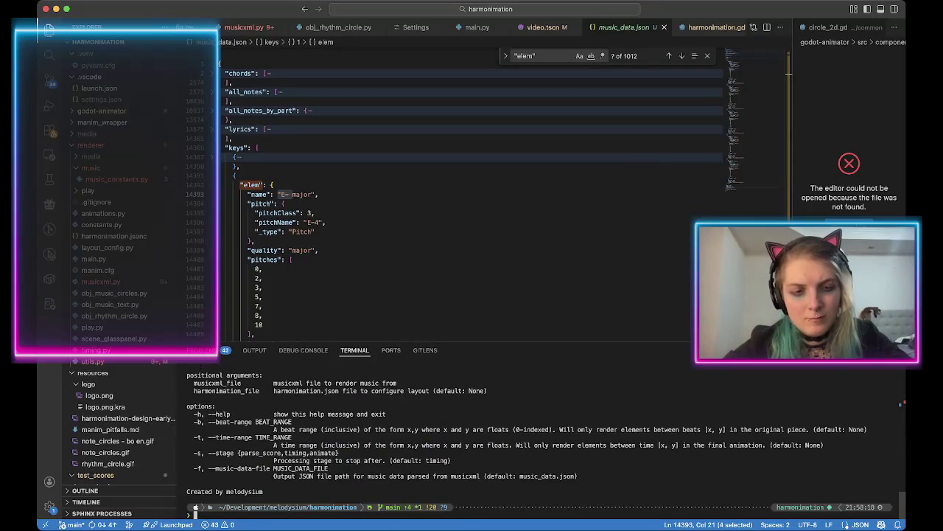
Drop --help and run the renderer on My Time.musicxml to print the timed chord list.
scroll(194, 510, up, 2)
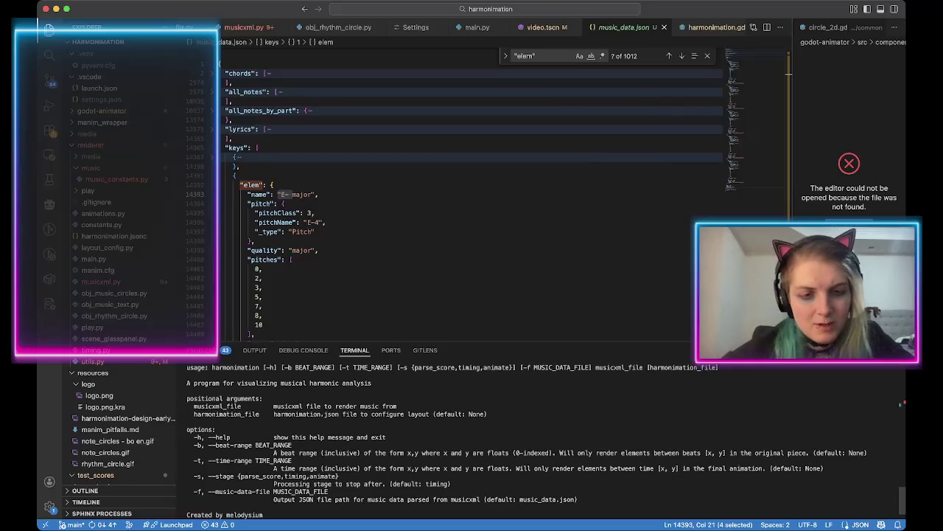
scroll(541, 442, down, 2)
key(Left)
key(Left)
key(Left)
key(ctrl+k)
key(Return)
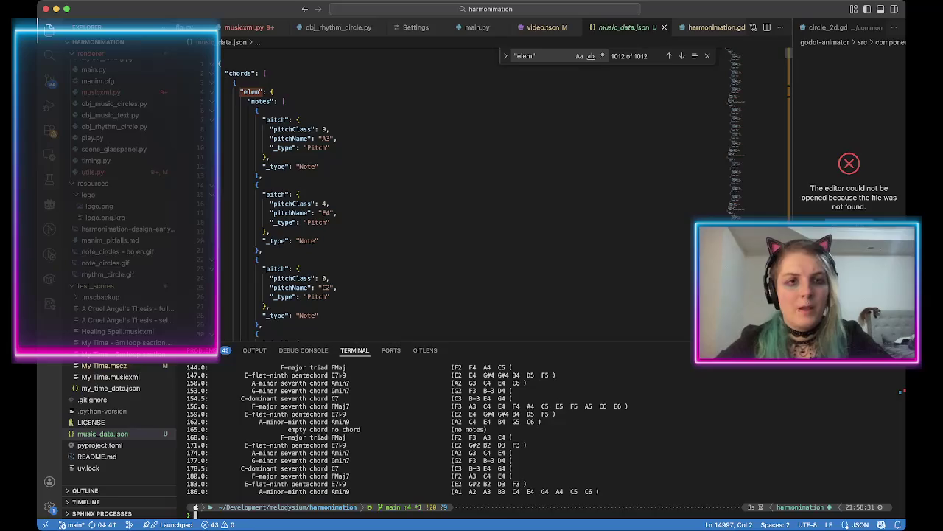
Collapse the chords, all_notes, all_notes_by_part, lyrics and first key entries, then select the key's flat sign.
key(super+alt+bracketleft)
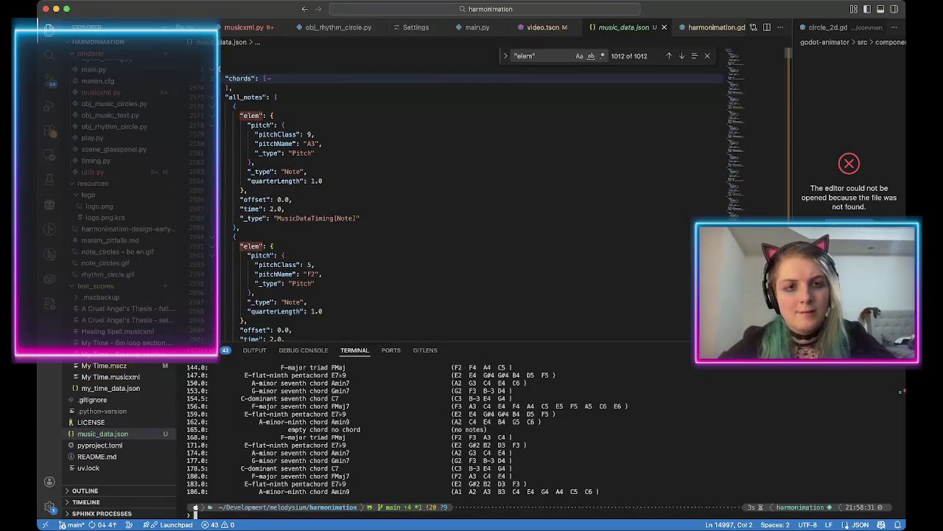
key(super+alt+bracketright)
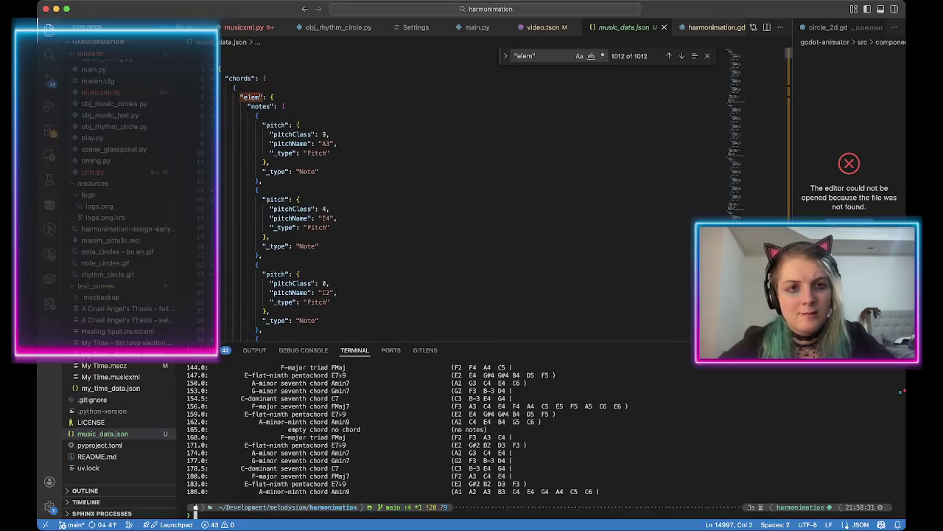
click(216, 106)
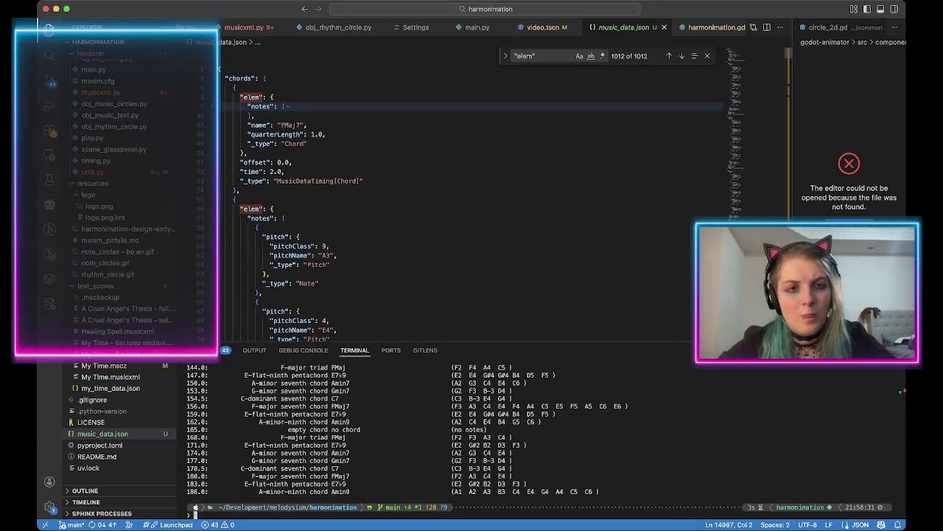
click(216, 78)
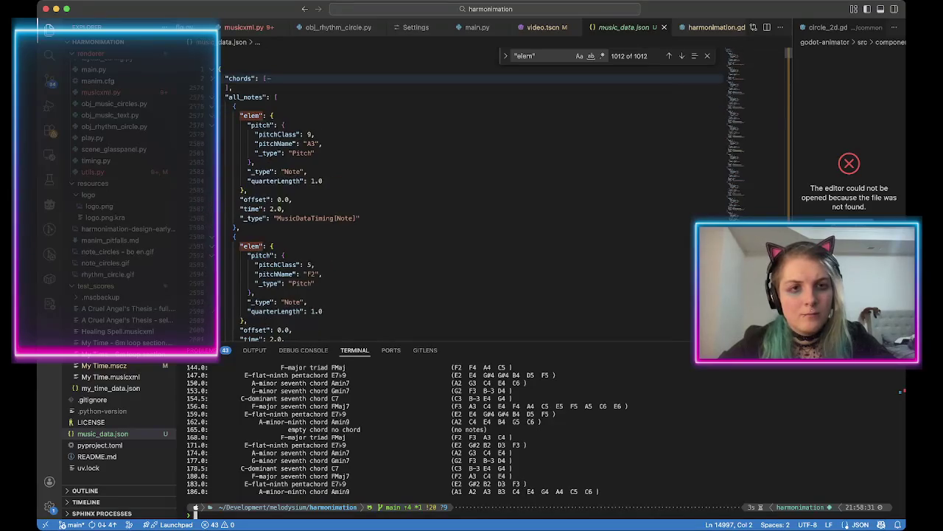
click(215, 97)
click(216, 115)
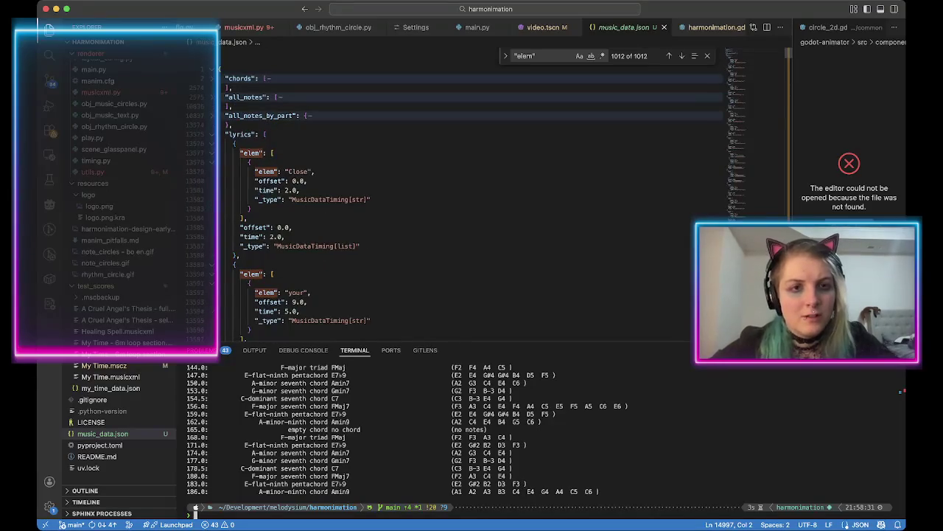
click(216, 133)
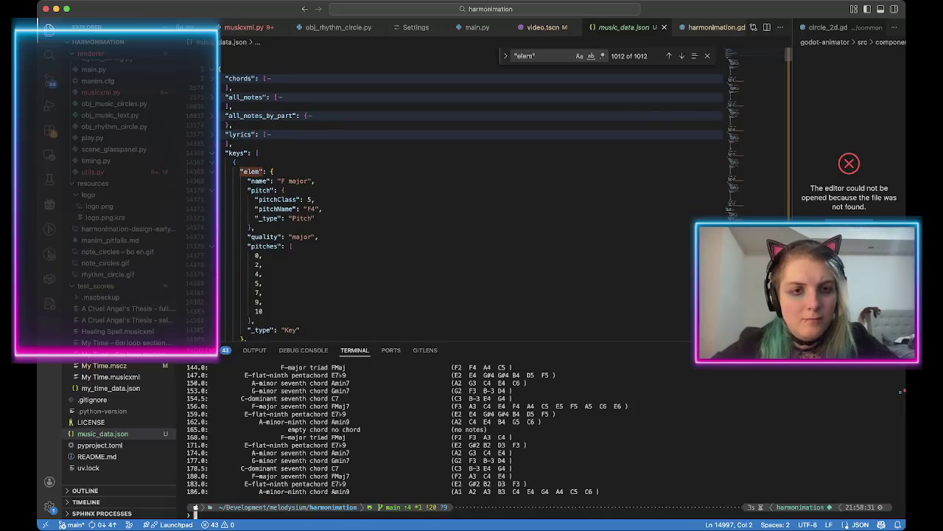
click(216, 162)
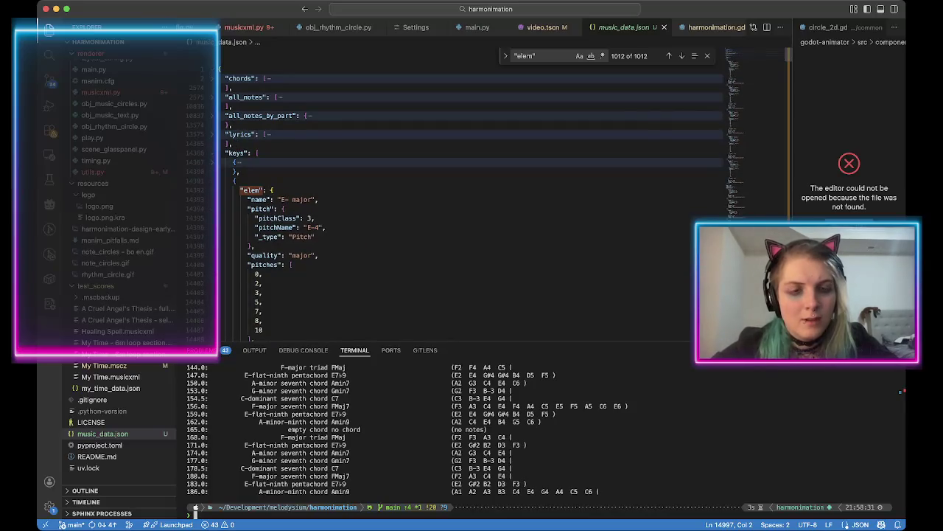
drag(280, 199, 286, 199)
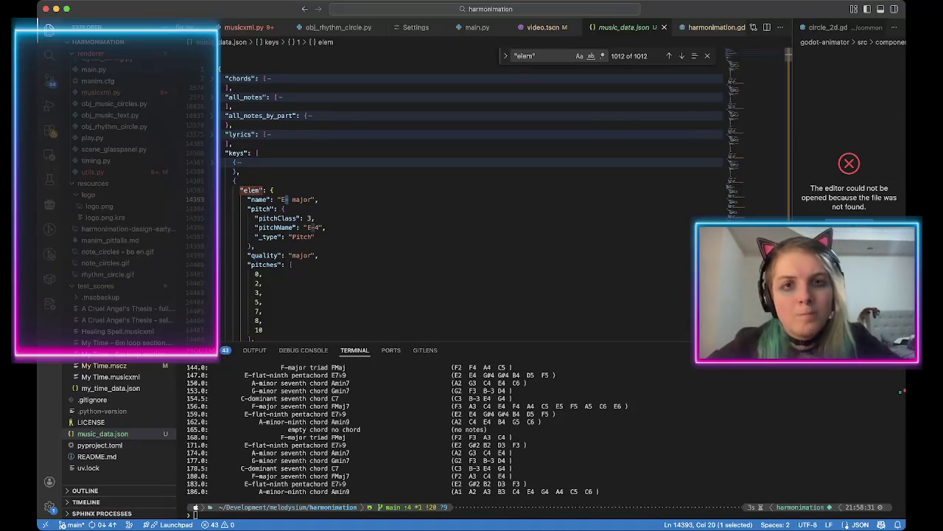
Inspect the display_chord_short_custom chord-naming code in musicxml.py, then return to music_data.json.
key(ctrl+Tab)
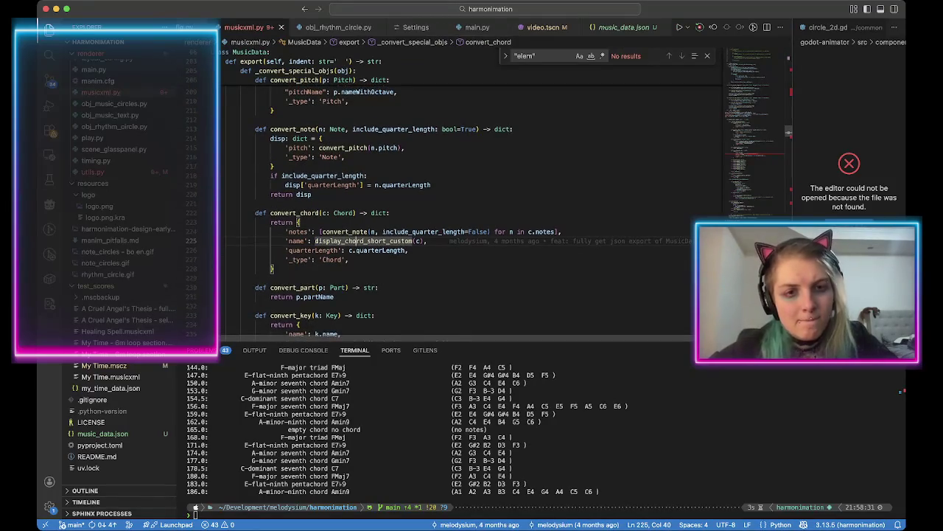
key(ctrl+k)
key(ctrl+i)
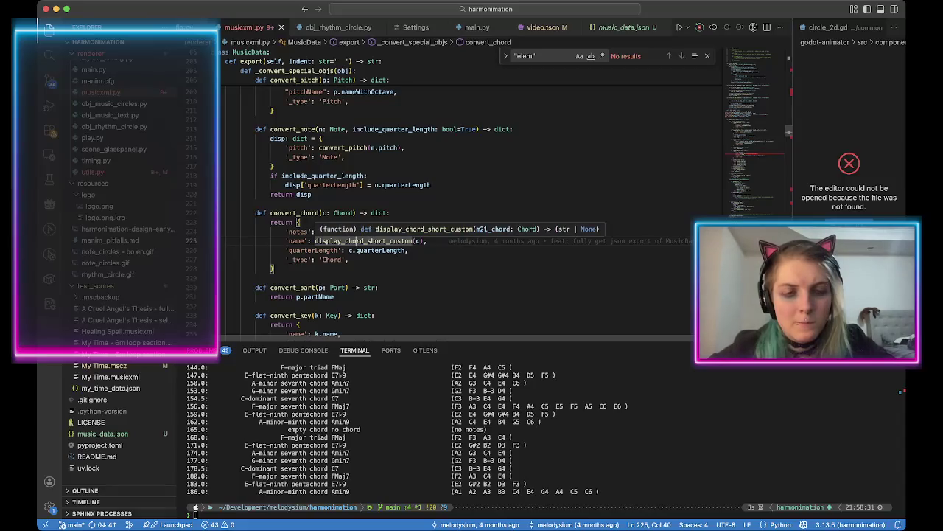
scroll(485, 200, up, 4)
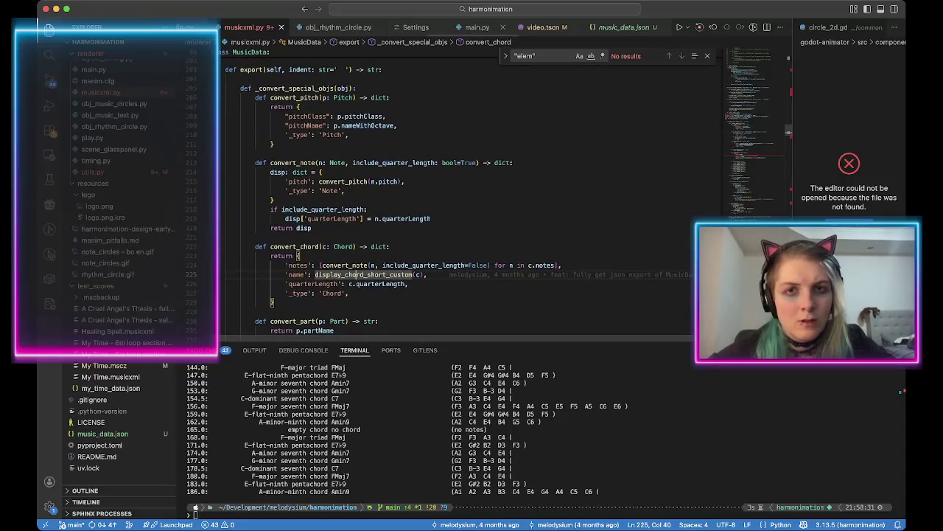
key(ctrl+Tab)
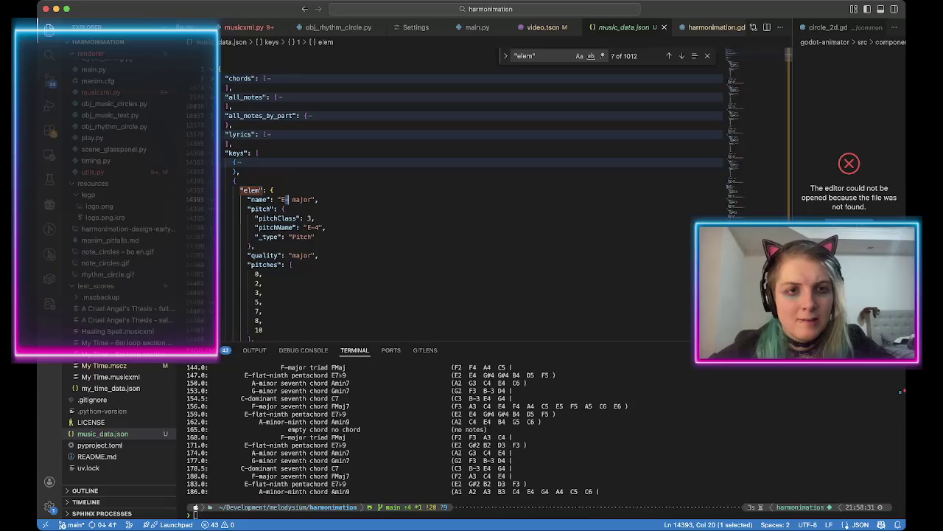
Unfold the chords section and collapse the first chord entry.
click(218, 78)
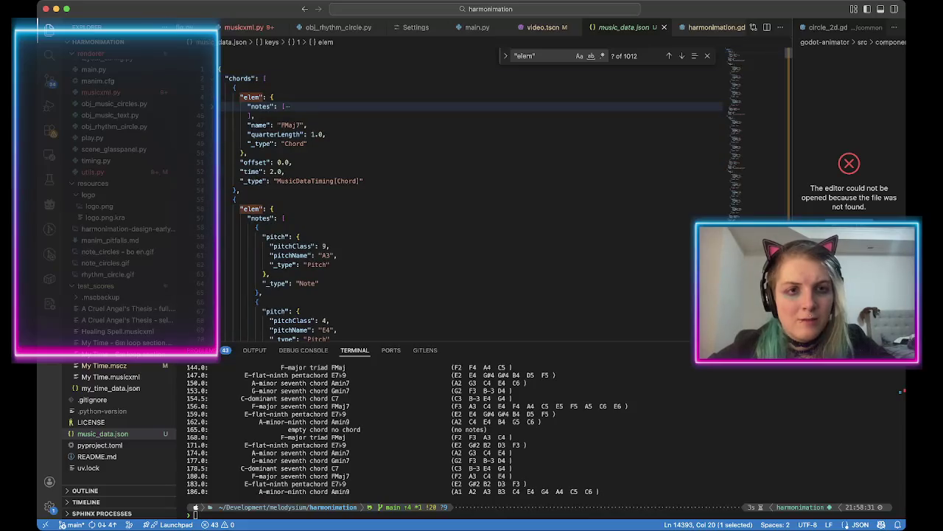
click(213, 106)
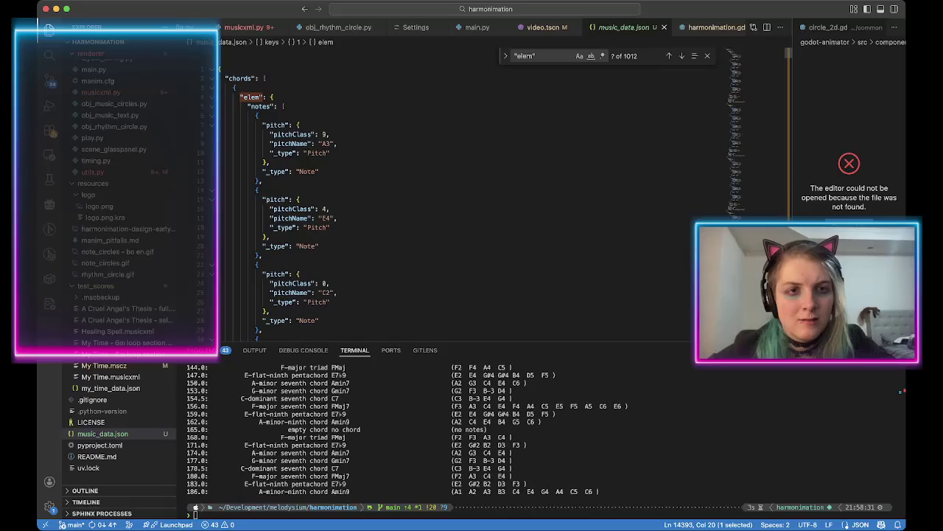
click(212, 106)
click(213, 97)
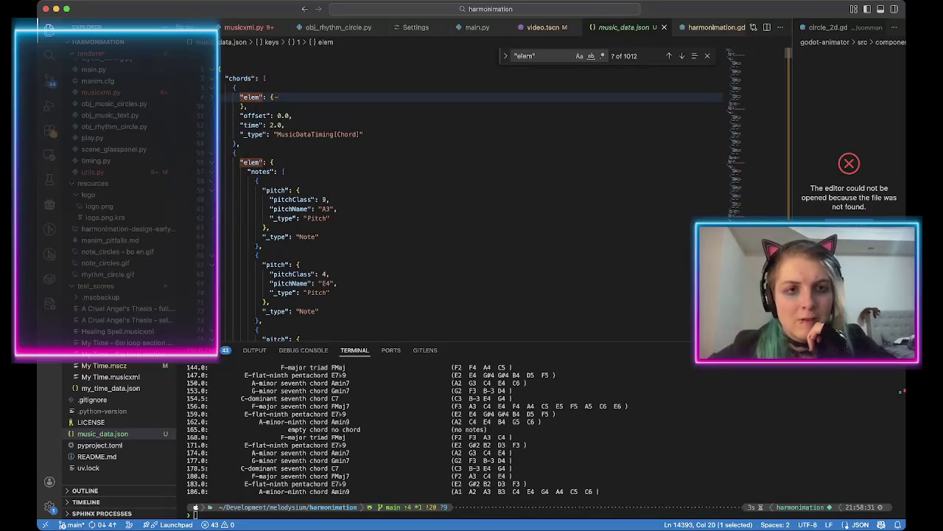
click(212, 96)
click(213, 87)
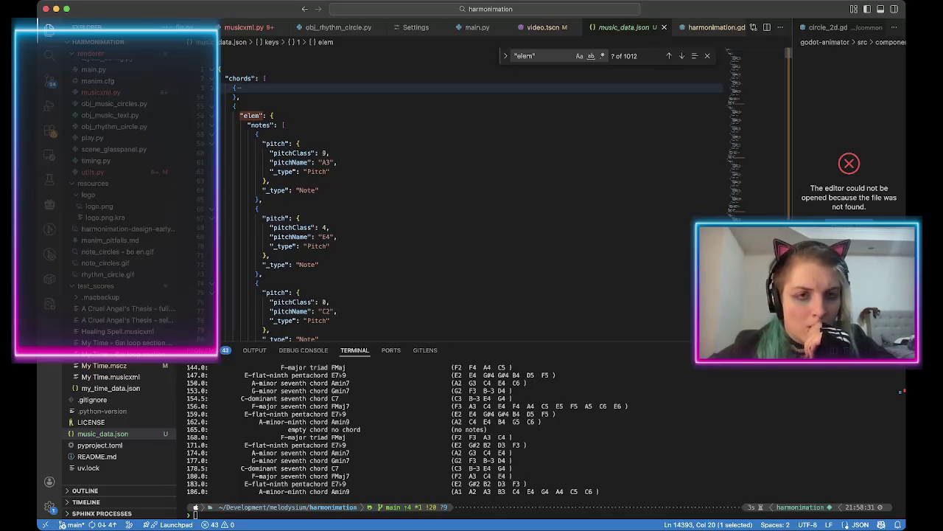
Collapse the second and third chords and reopen the fourth to read its B♭7 name.
click(213, 125)
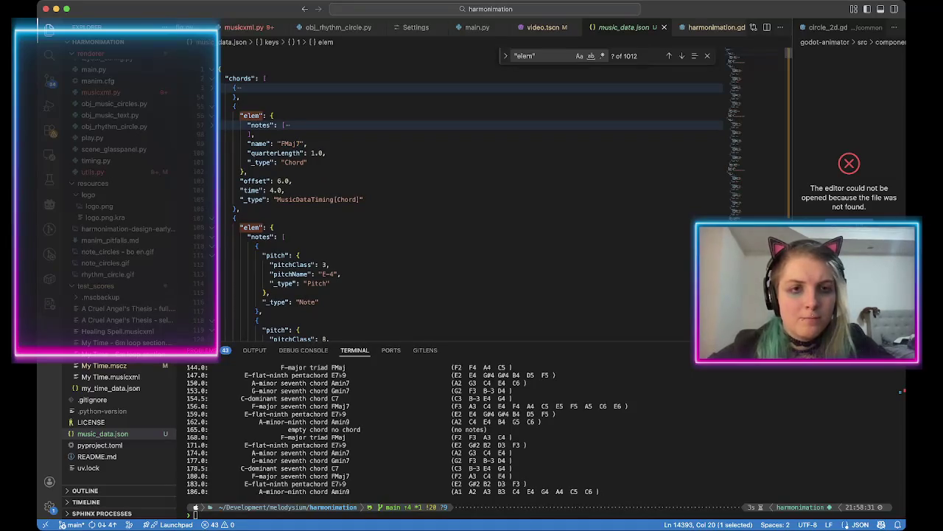
click(213, 106)
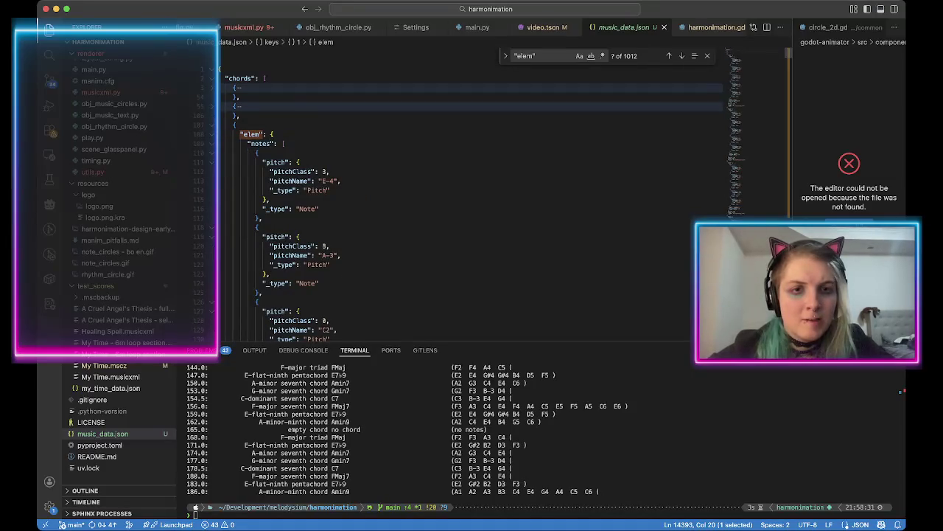
click(213, 143)
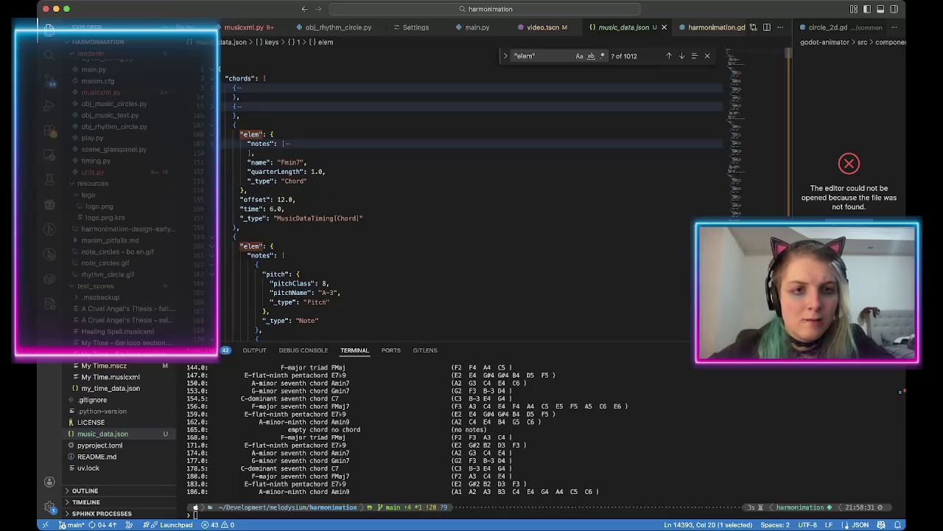
click(213, 134)
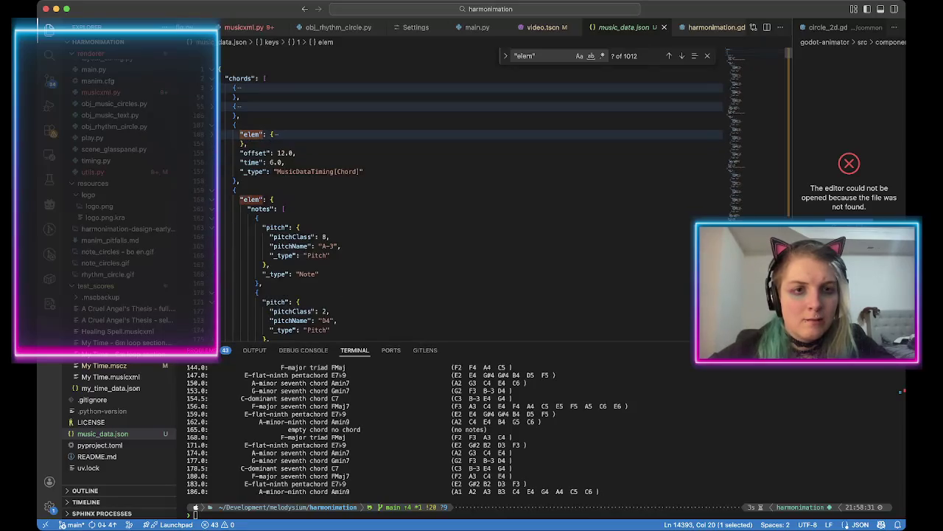
click(213, 124)
click(212, 143)
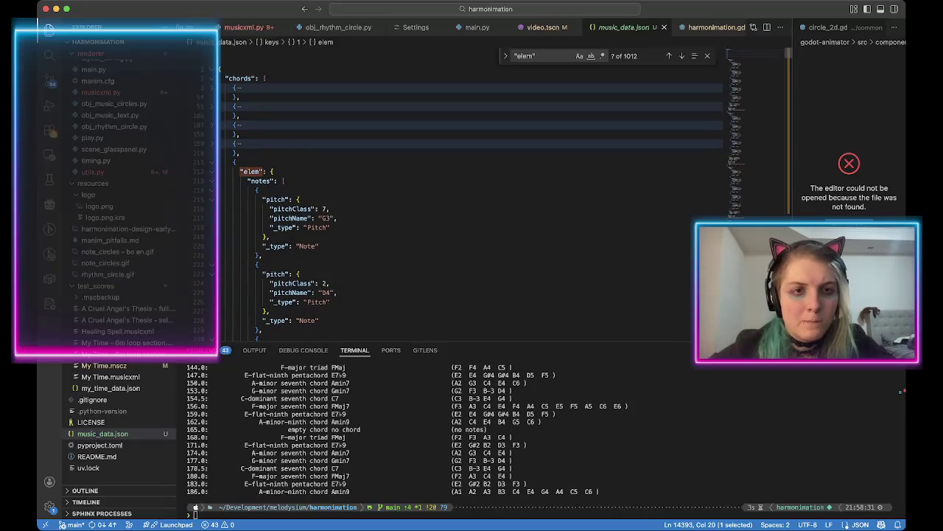
click(213, 143)
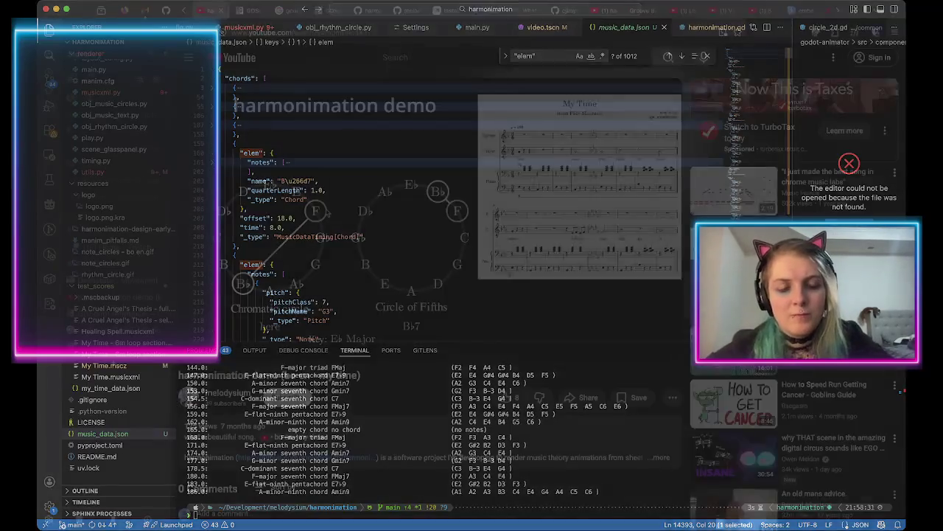
Open my_time_data.json from Godot's assets folder in the Script editor, then return to Visual Studio Code.
key(super+Tab)
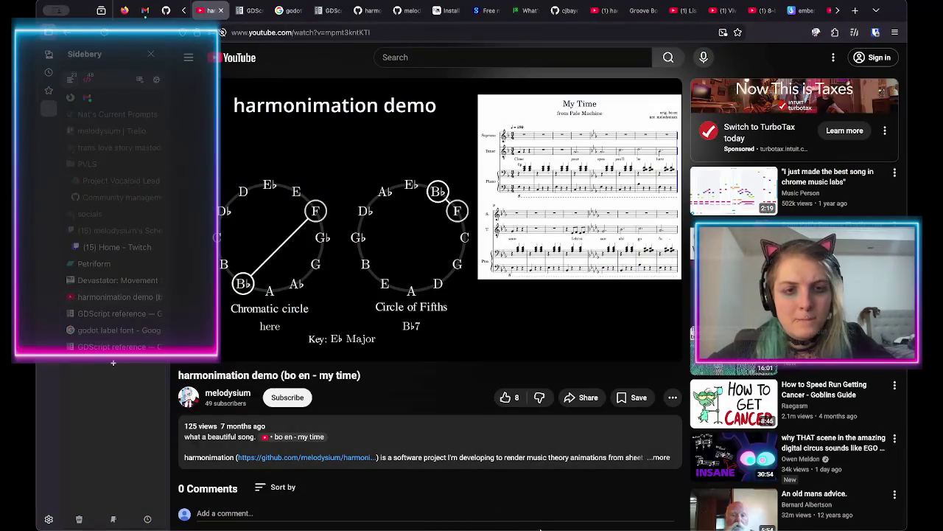
key(super+Tab)
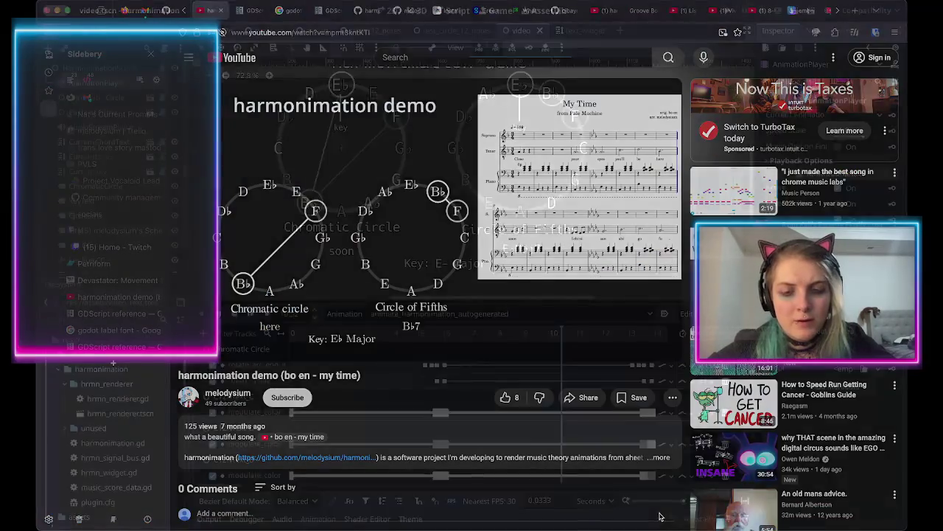
mouse_move(523, 332)
mouse_down()
mouse_move(372, 333)
mouse_move(540, 332)
mouse_up()
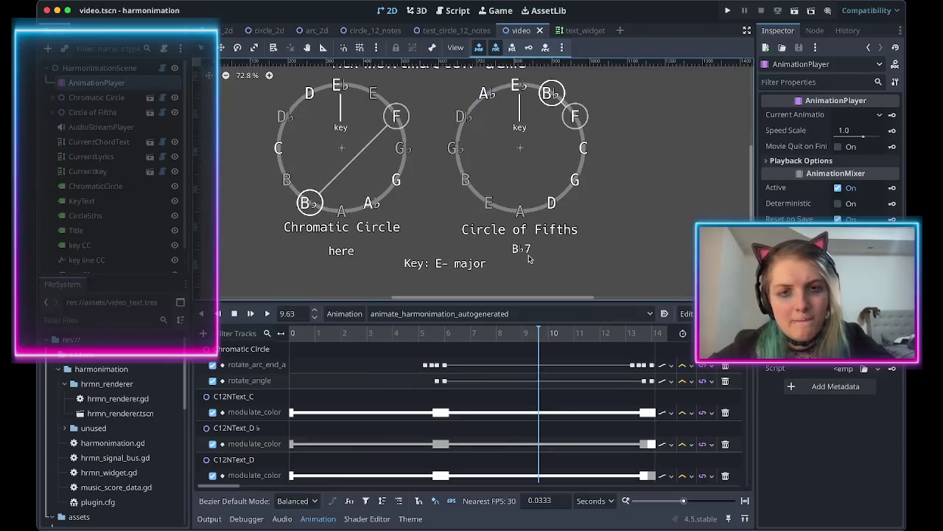
scroll(120, 442, down, 5)
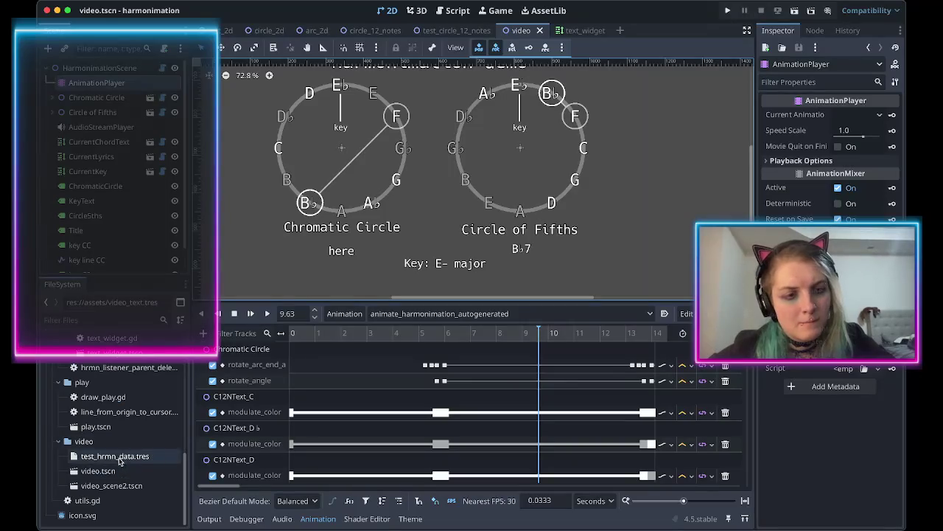
scroll(119, 421, up, 3)
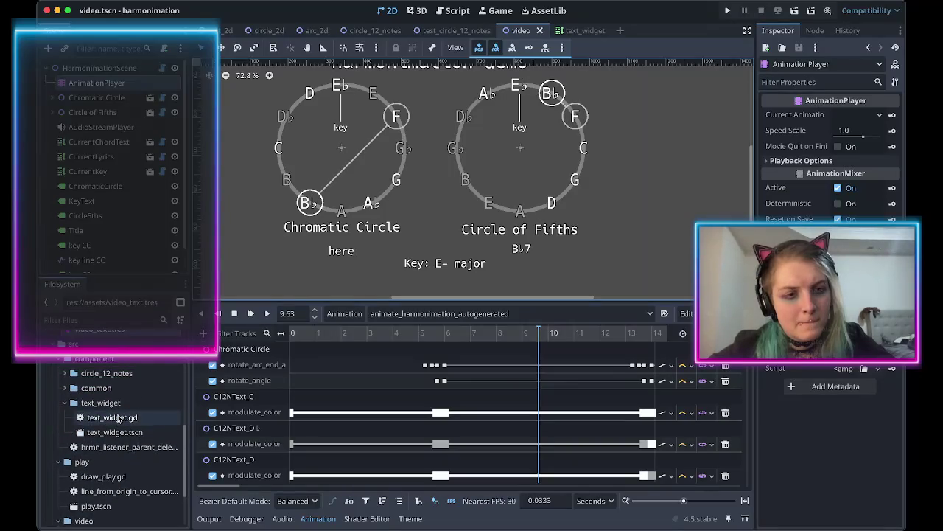
scroll(118, 418, up, 3)
click(113, 380)
click(114, 392)
double_click(116, 394)
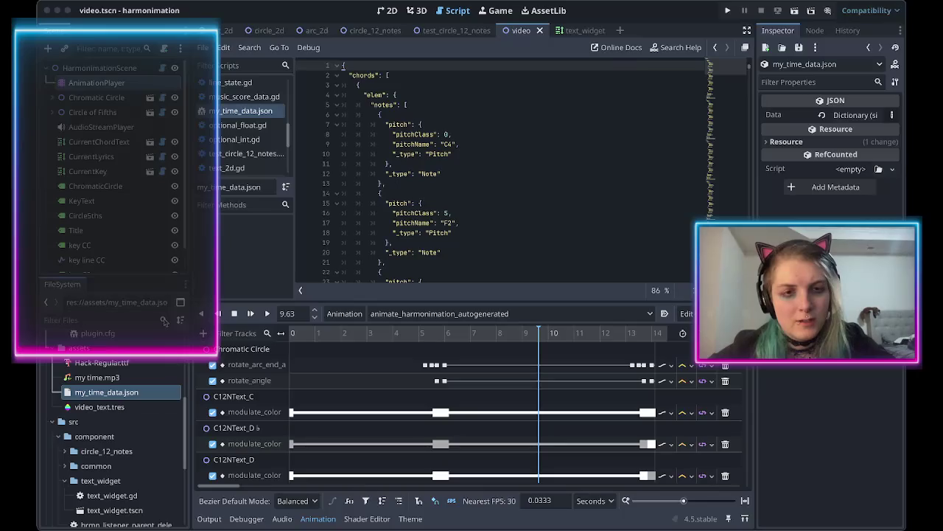
key(super+Tab)
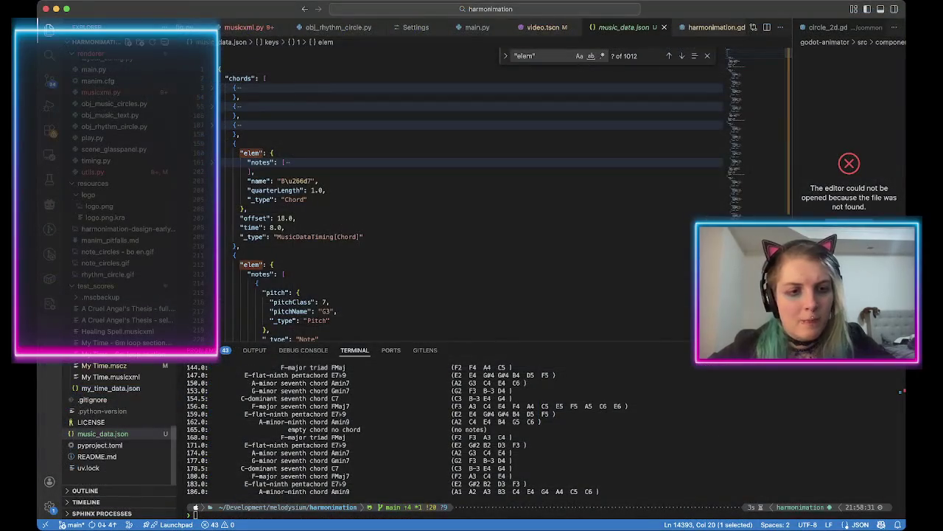
Open godot-animator/assets/my_time_data.json and collapse its first four chord entries.
scroll(118, 295, up, 4)
scroll(111, 295, up, 15)
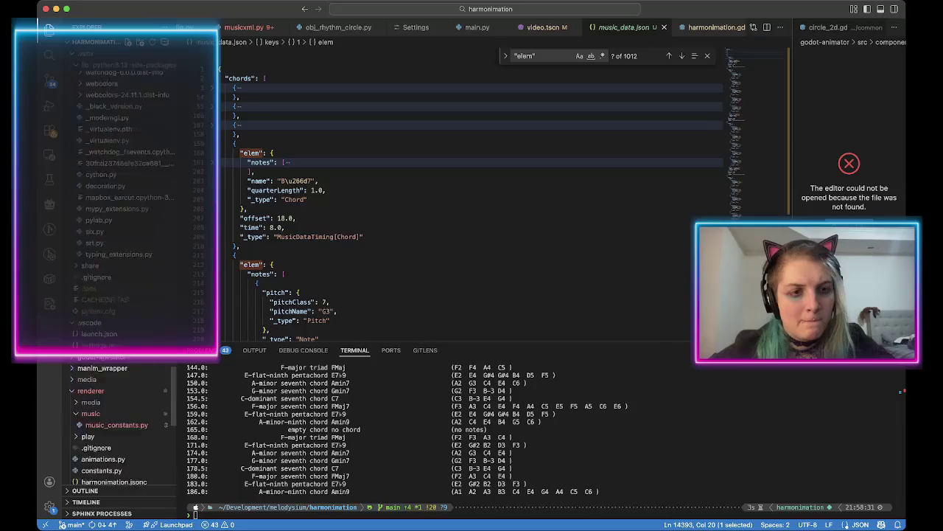
scroll(110, 294, down, 15)
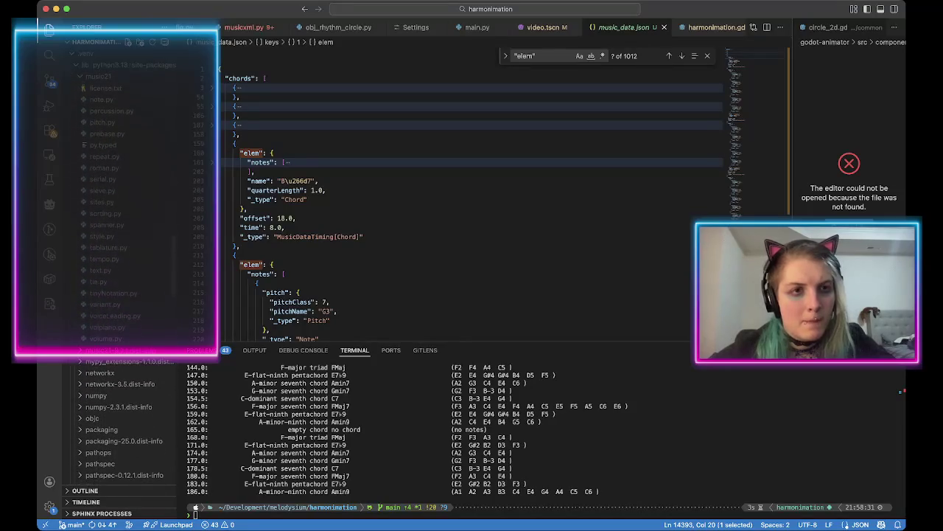
scroll(121, 295, down, 10)
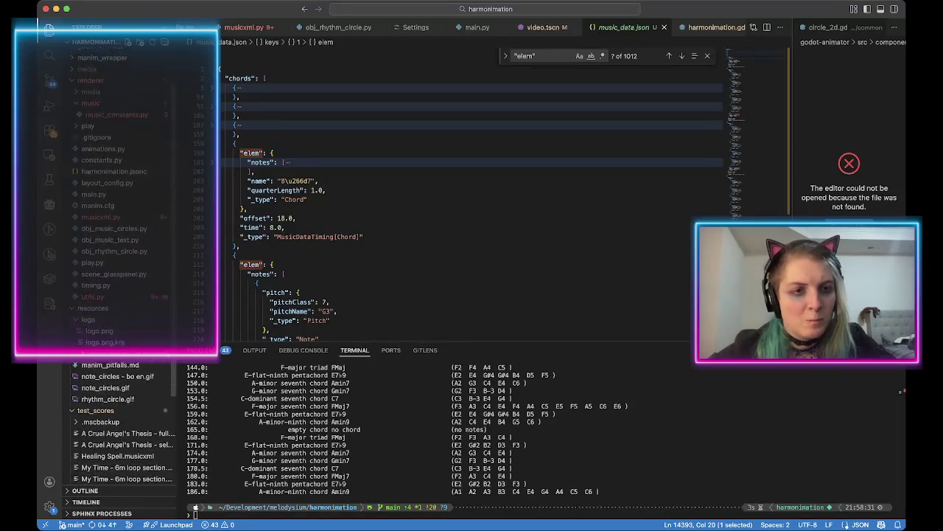
scroll(110, 295, up, 8)
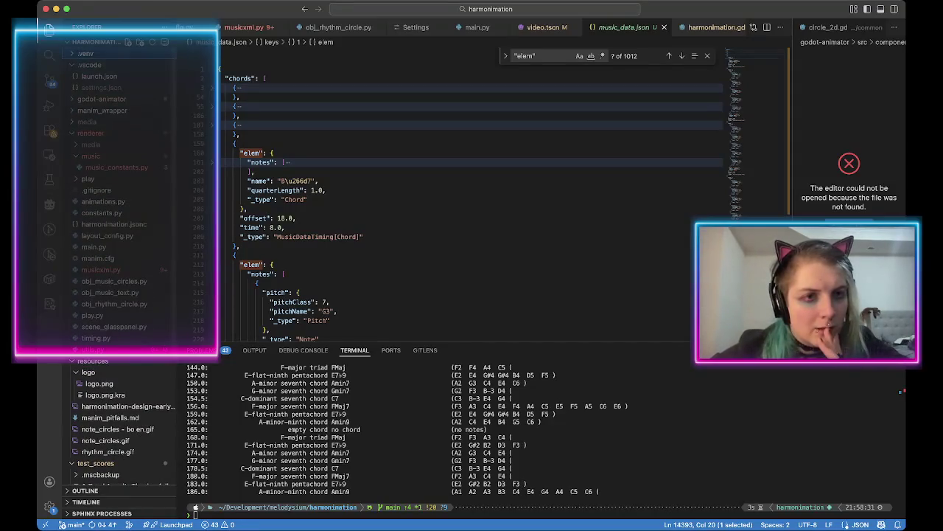
click(101, 98)
click(91, 133)
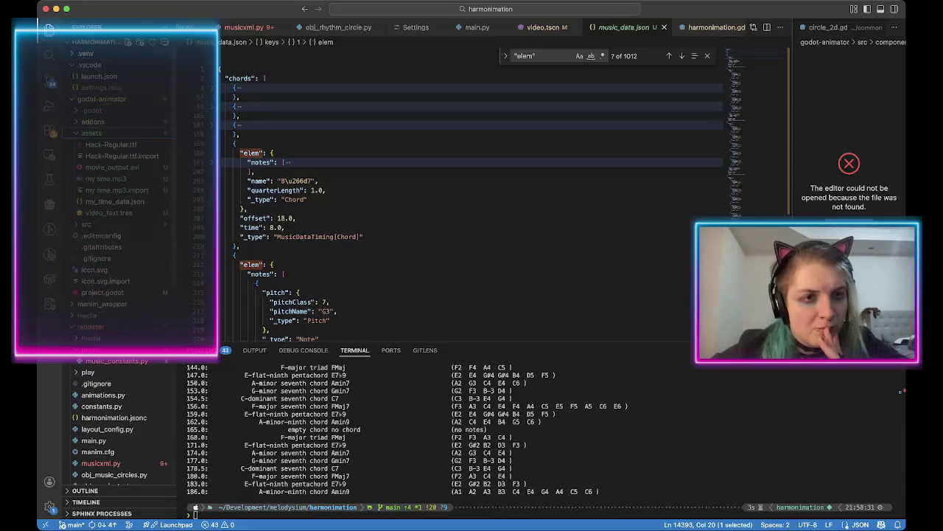
click(115, 201)
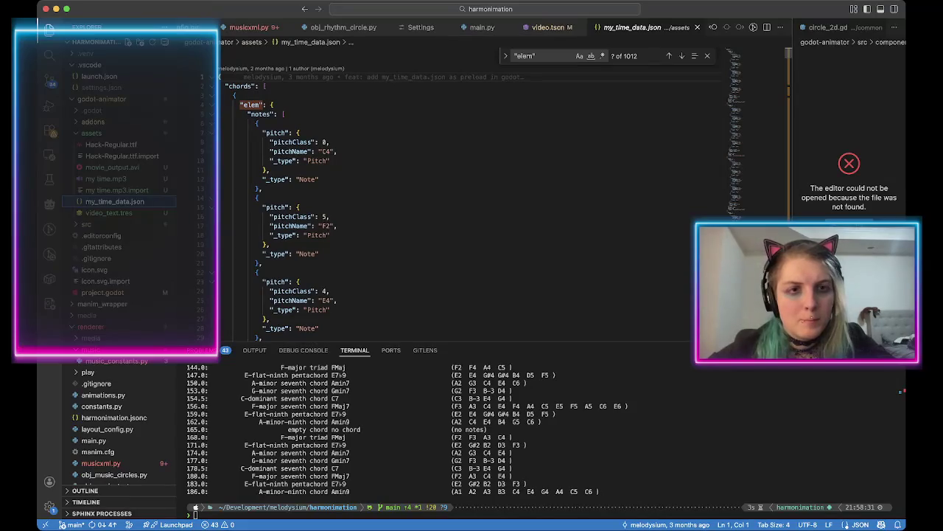
click(219, 114)
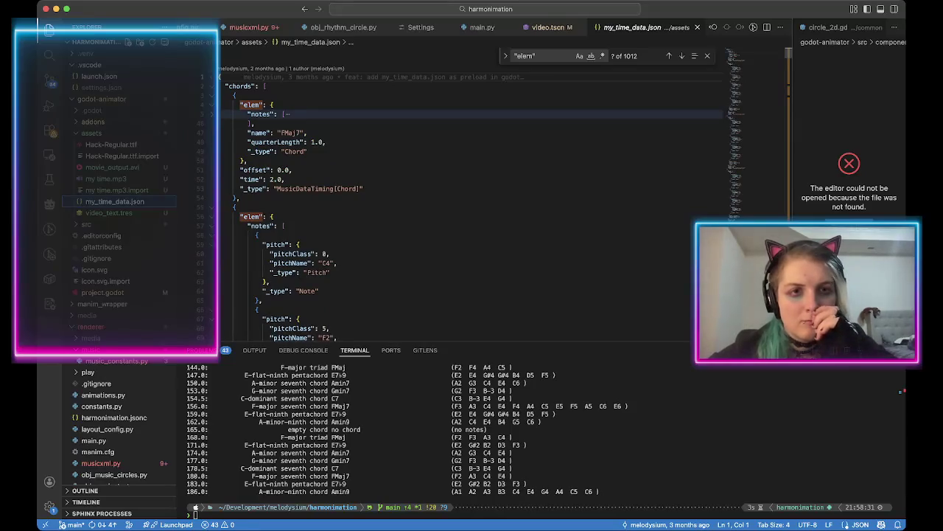
click(219, 95)
click(219, 113)
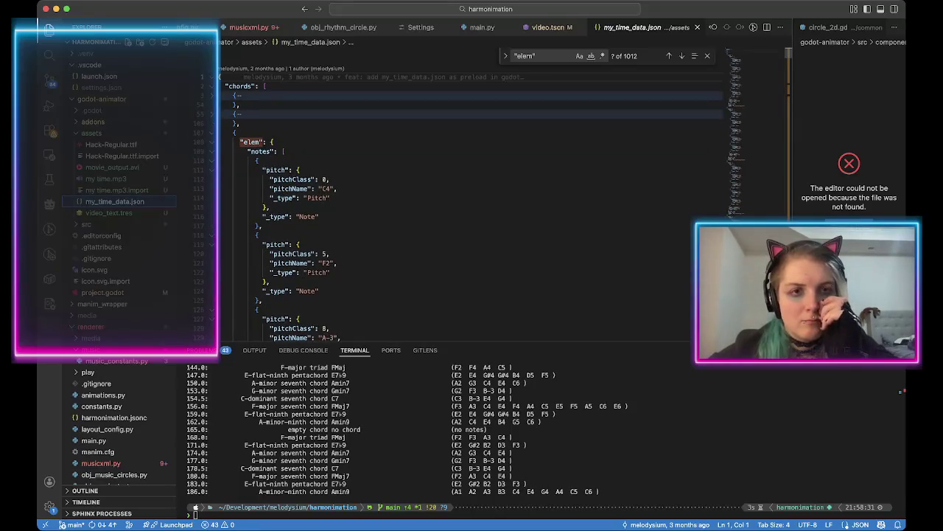
click(219, 132)
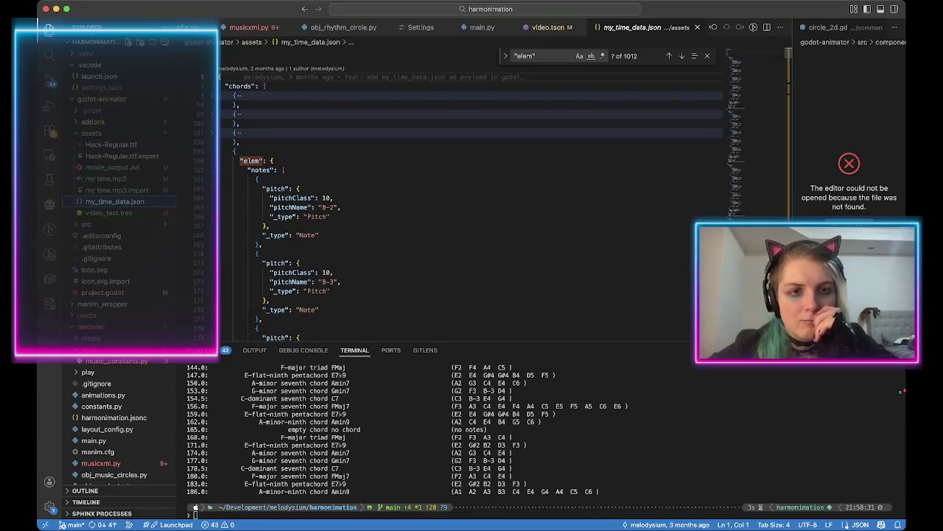
click(219, 169)
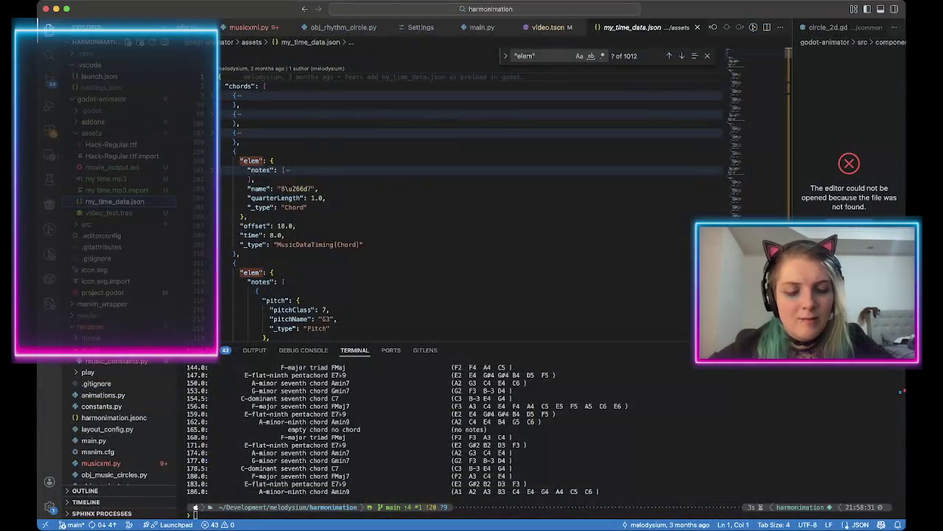
Go to the display_chord_short_custom definition and show documentation for chord_root.name.
key(ctrl+minus)
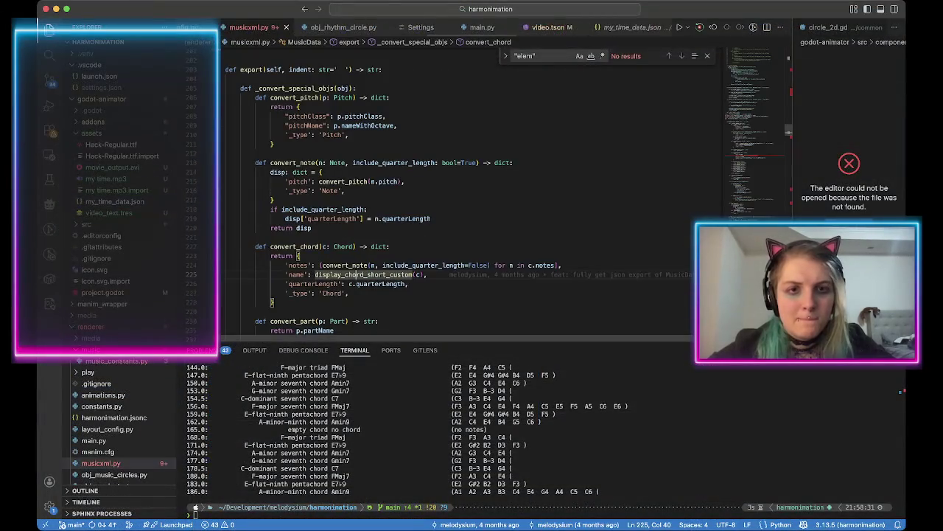
scroll(361, 258, down, 1)
super+click(362, 259)
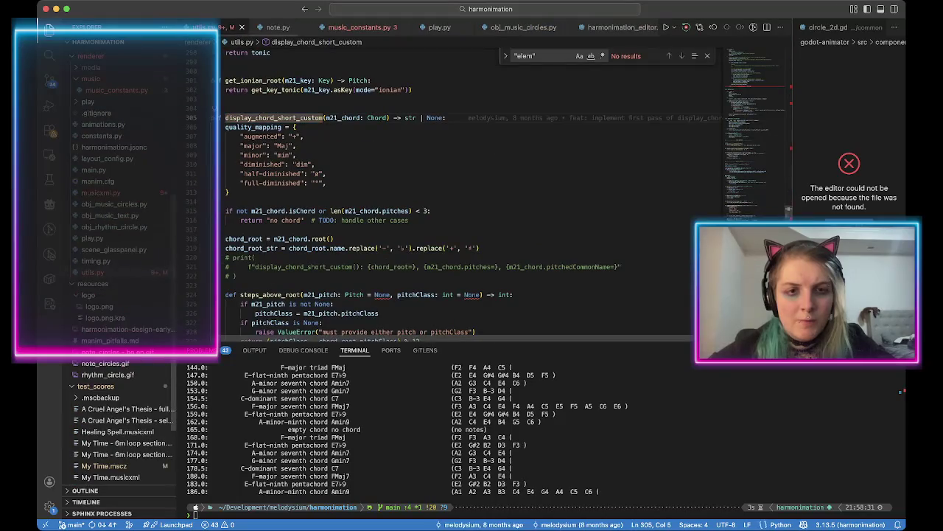
scroll(361, 258, down, 5)
double_click(338, 173)
mouse_move(337, 173)
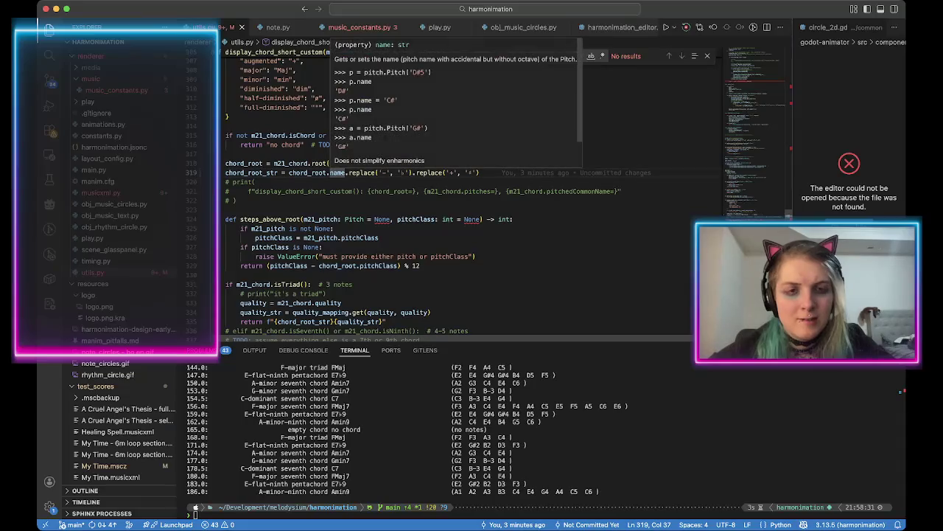
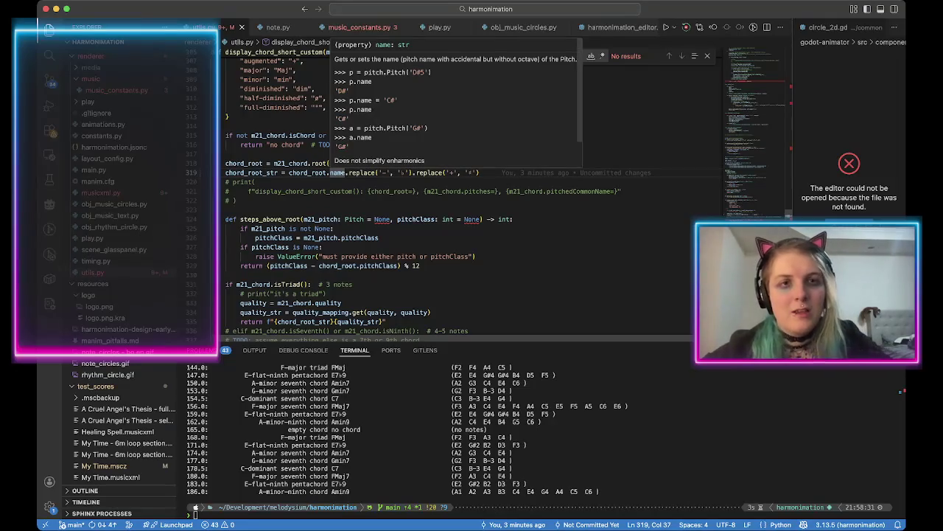
Move to the convert_key function and place the caret right after k.name.
key(Escape)
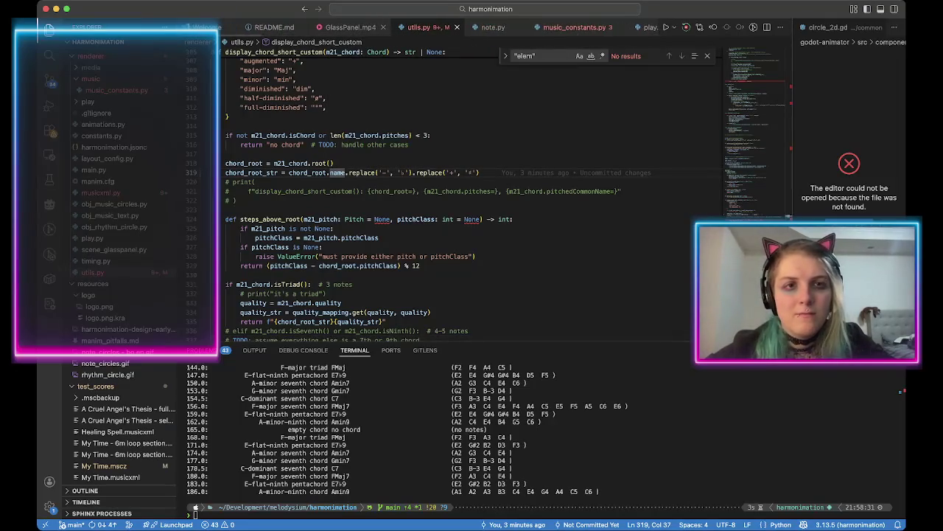
key(ctrl+minus)
key(ctrl+minus)
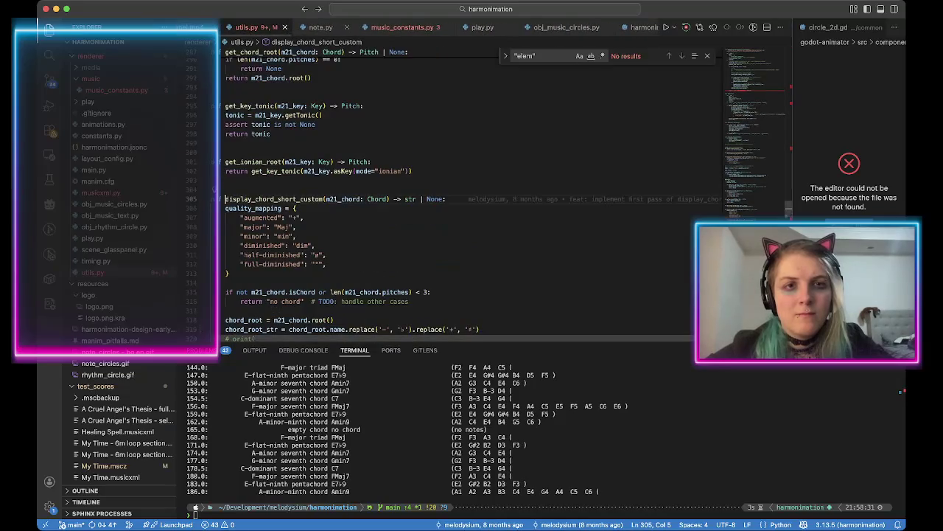
key(ctrl+minus)
key(ctrl+minus)
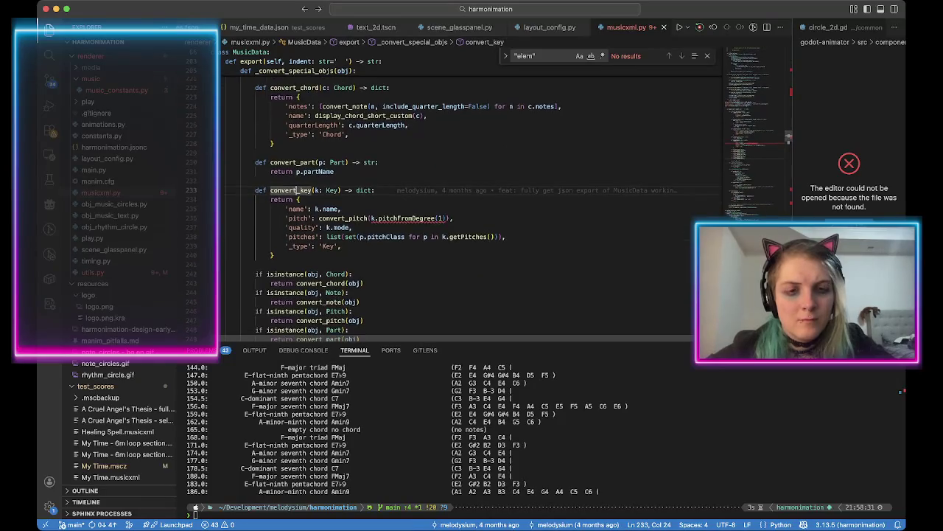
click(301, 208)
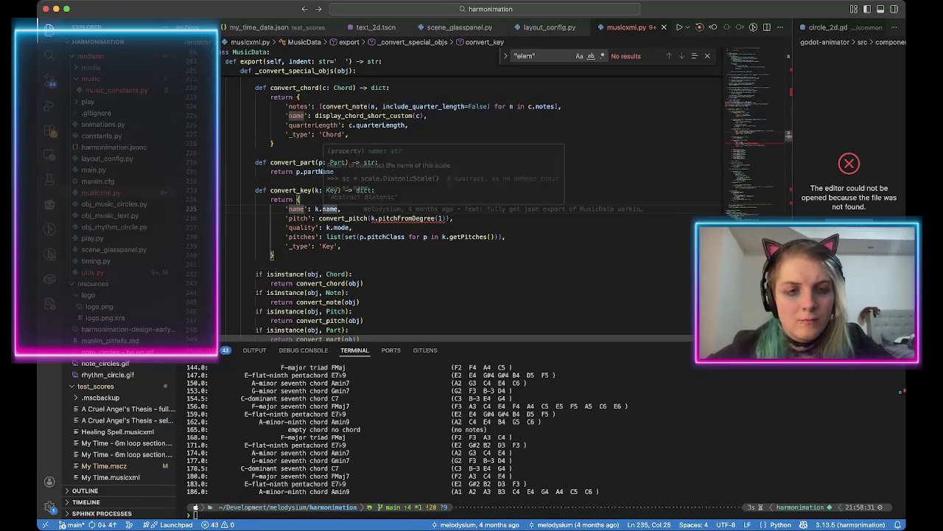
click(337, 209)
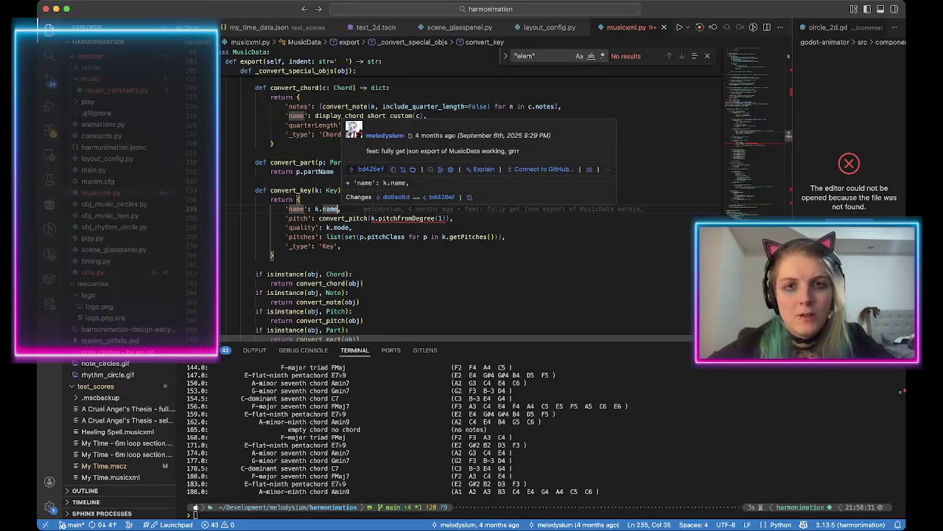
scroll(442, 27, left, 5)
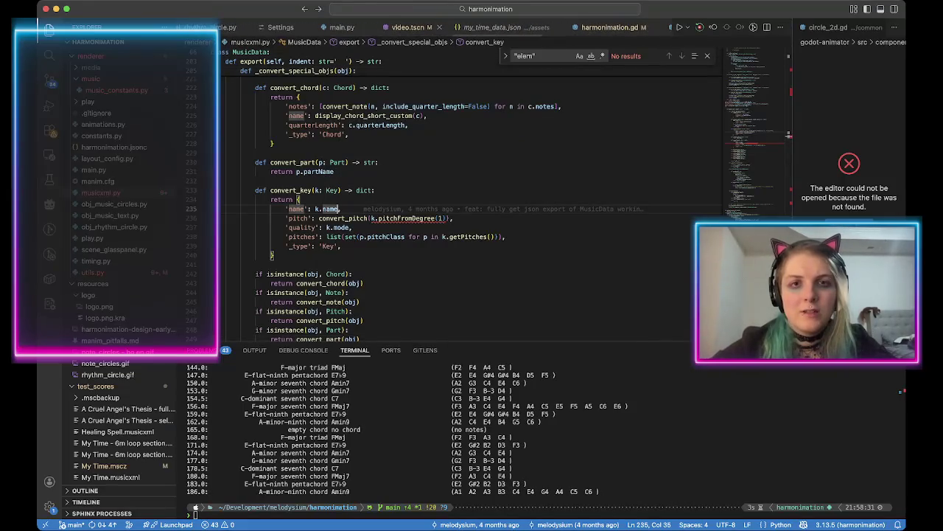
Select the flat/sharp .replace chain on line 319 of utils.py and search all files for .replace.
click(408, 27)
scroll(442, 27, left, 5)
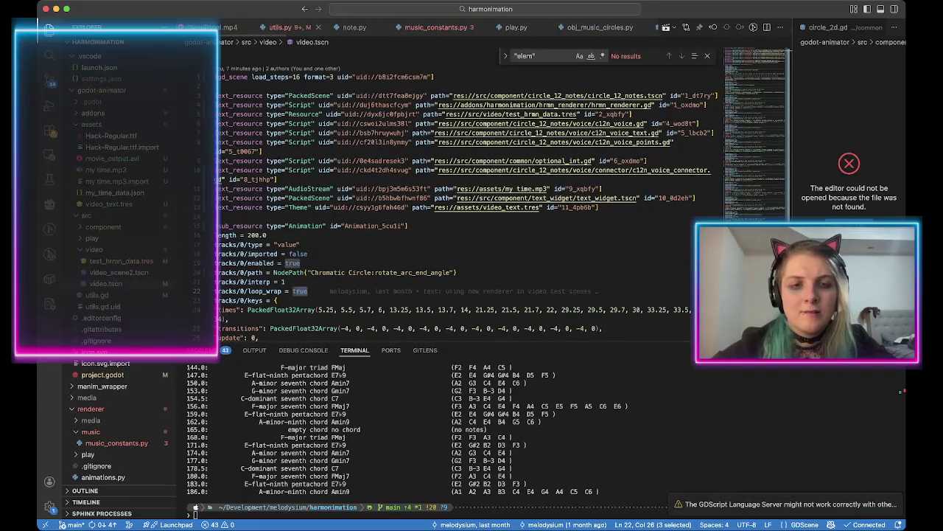
click(280, 27)
scroll(442, 184, down, 10)
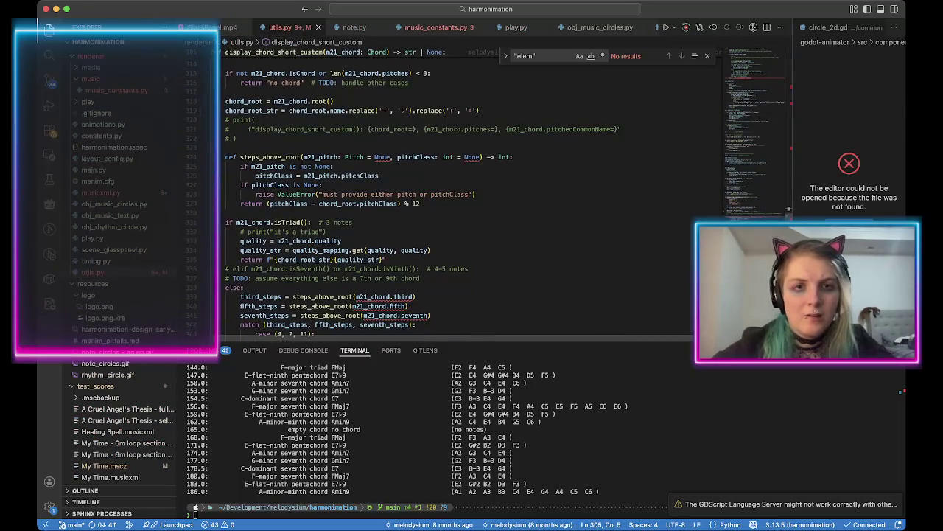
drag(330, 110, 479, 111)
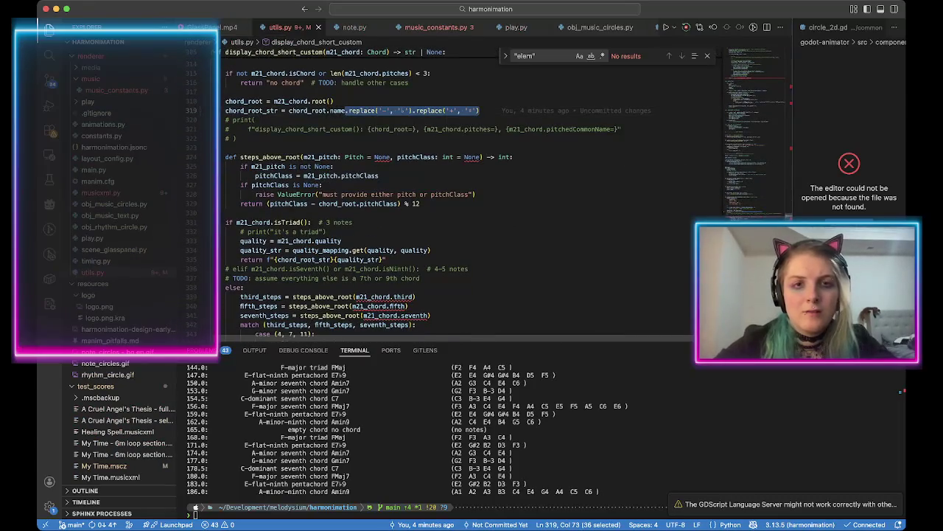
key(super+shift+f)
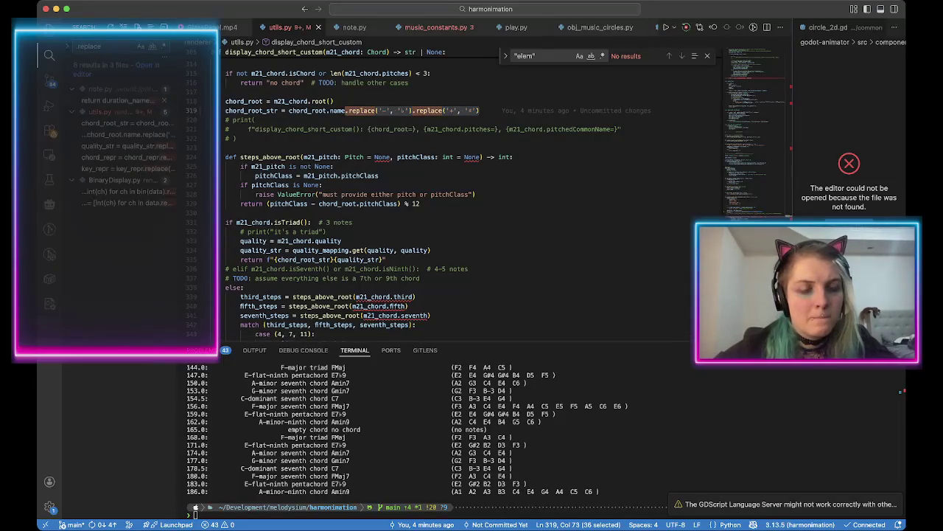
click(116, 100)
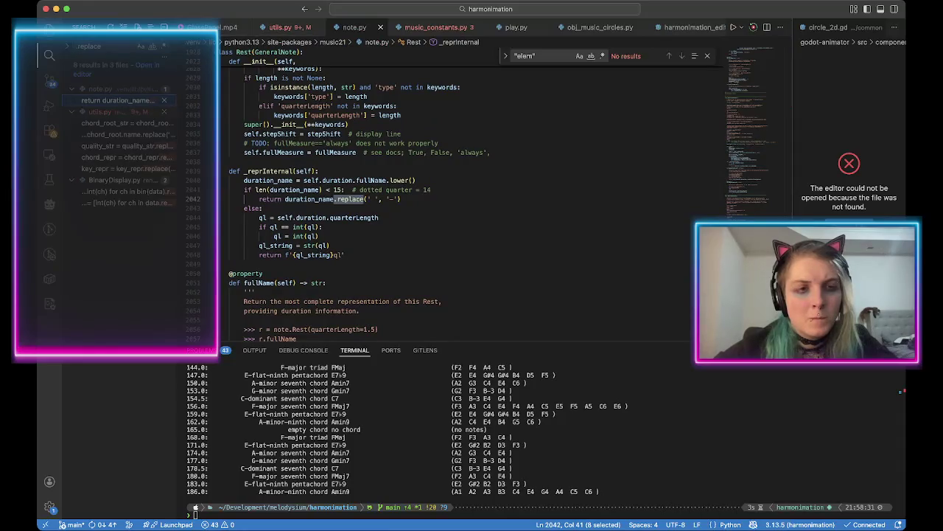
click(118, 123)
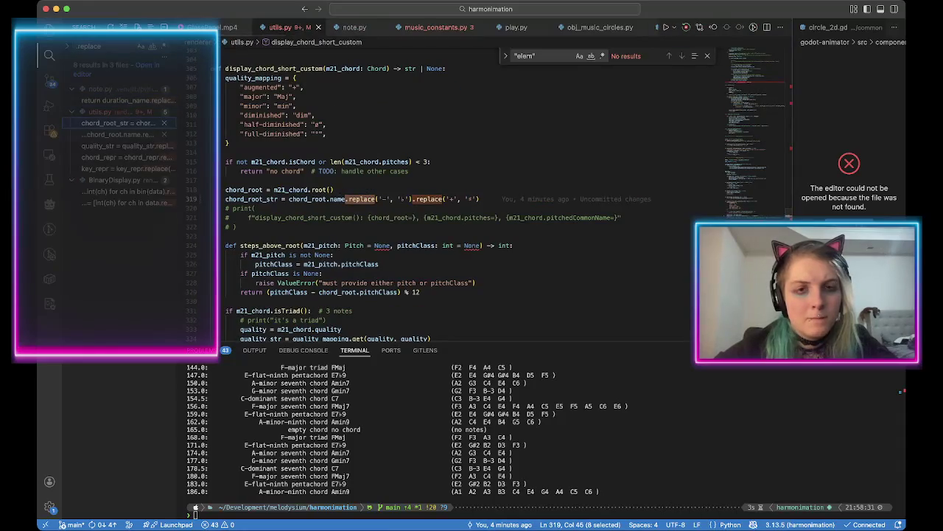
click(118, 134)
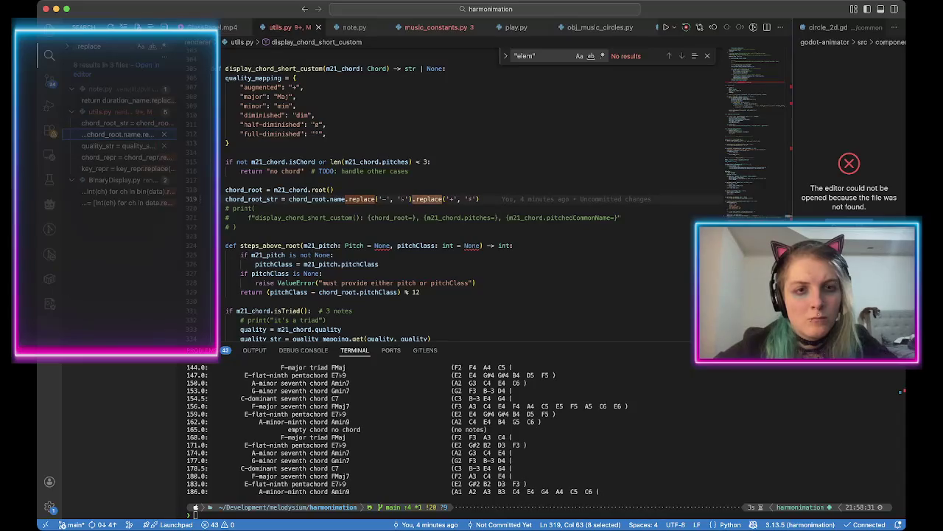
click(118, 146)
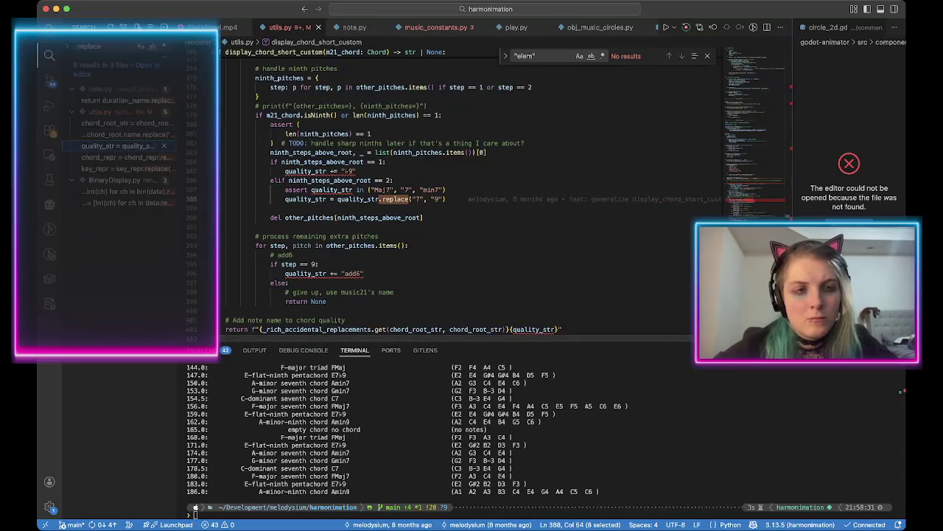
click(118, 157)
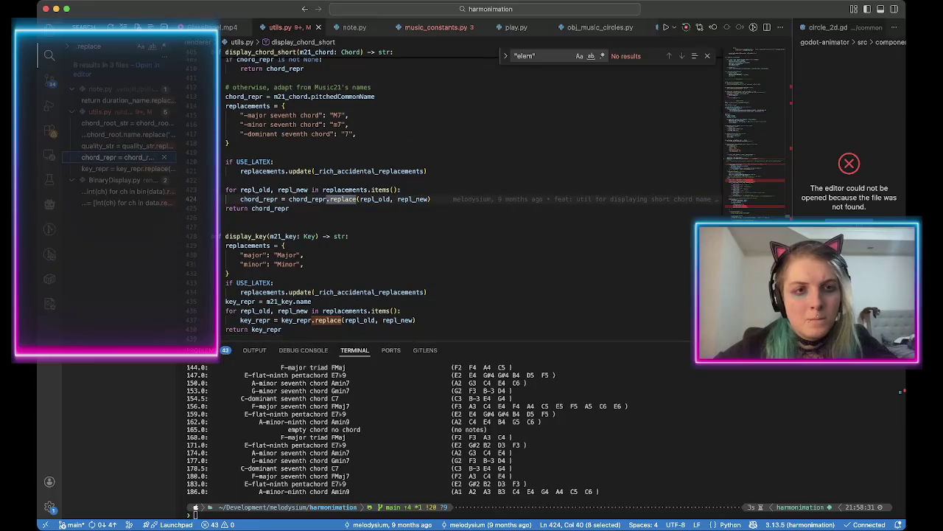
click(118, 168)
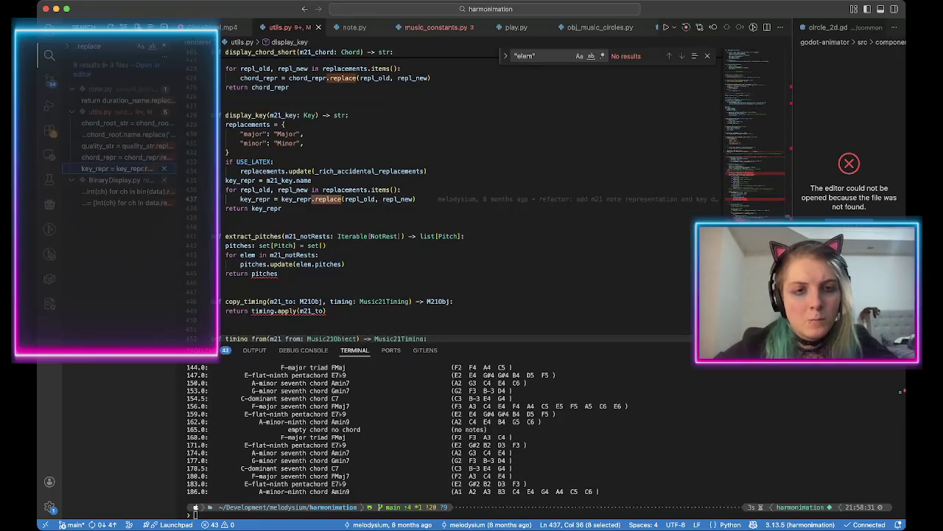
click(117, 191)
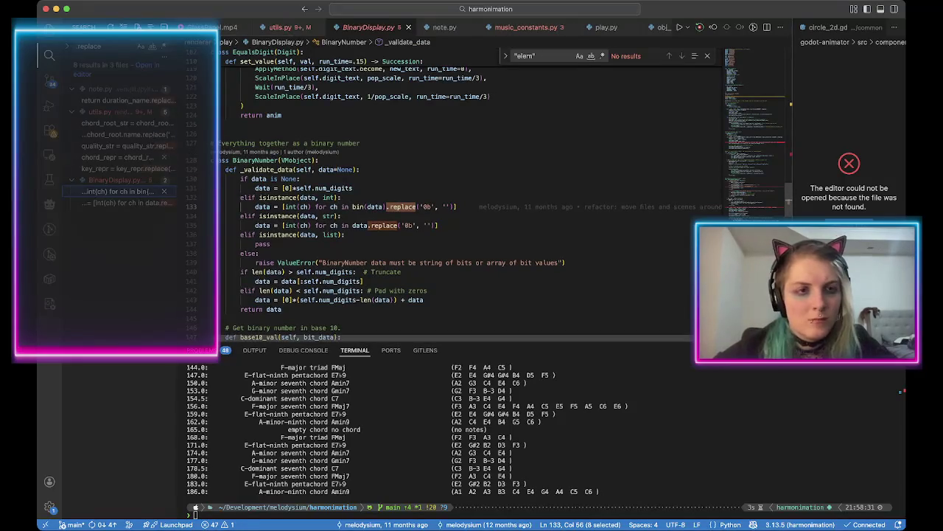
click(118, 145)
click(125, 123)
click(125, 100)
click(126, 134)
Paste .replace('-', '♭').replace('+', '#') after k.name on line 235 and save musicxml.py.
key(ctrl+minus)
key(ctrl+minus)
key(ctrl+minus)
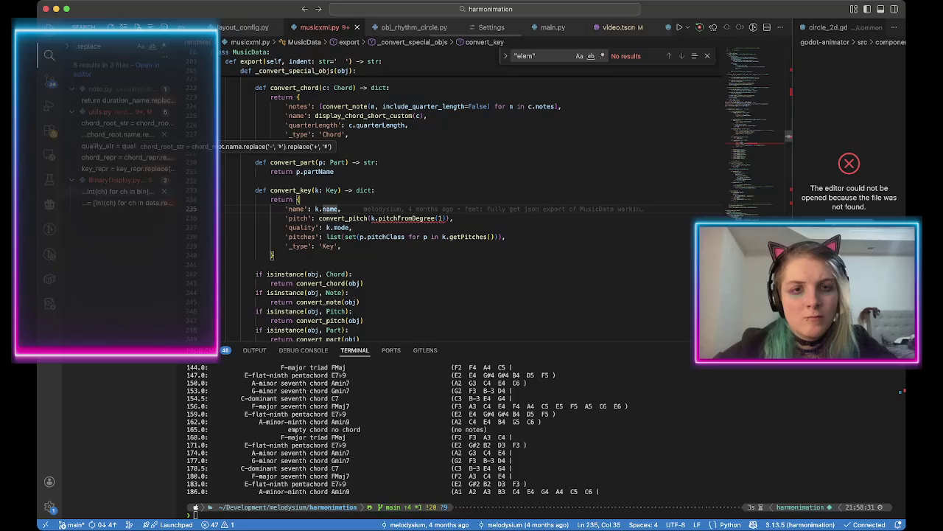
key(super+v)
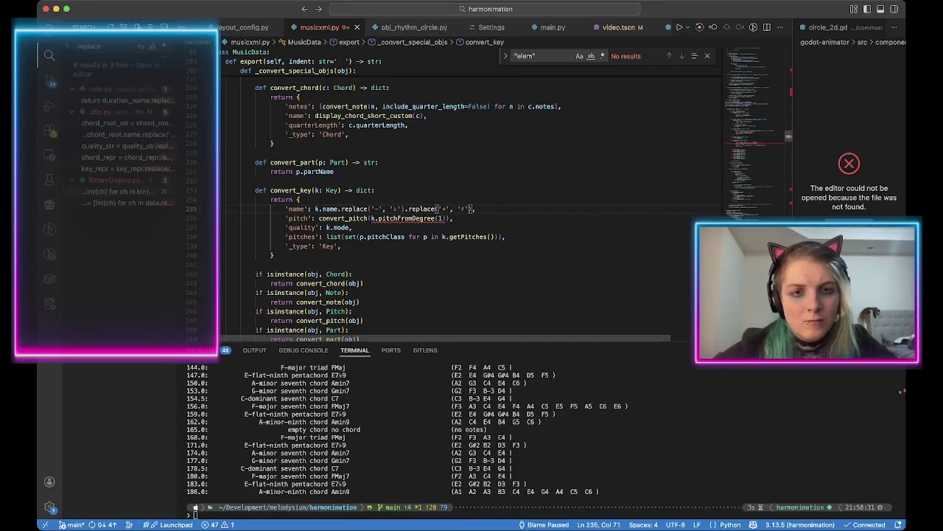
key(ctrl+s)
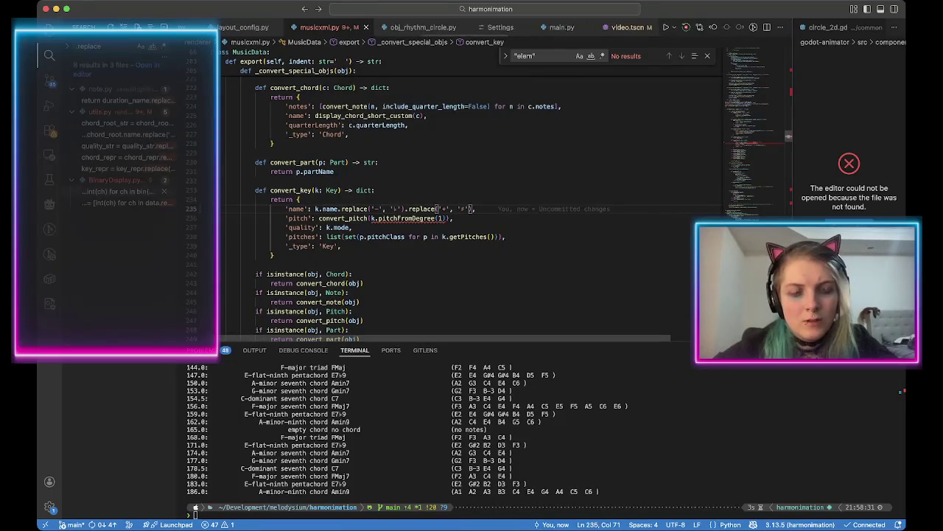
Rerun the renderer on My Time.musicxml in the terminal and review its output.
click(195, 507)
key(Up)
key(Return)
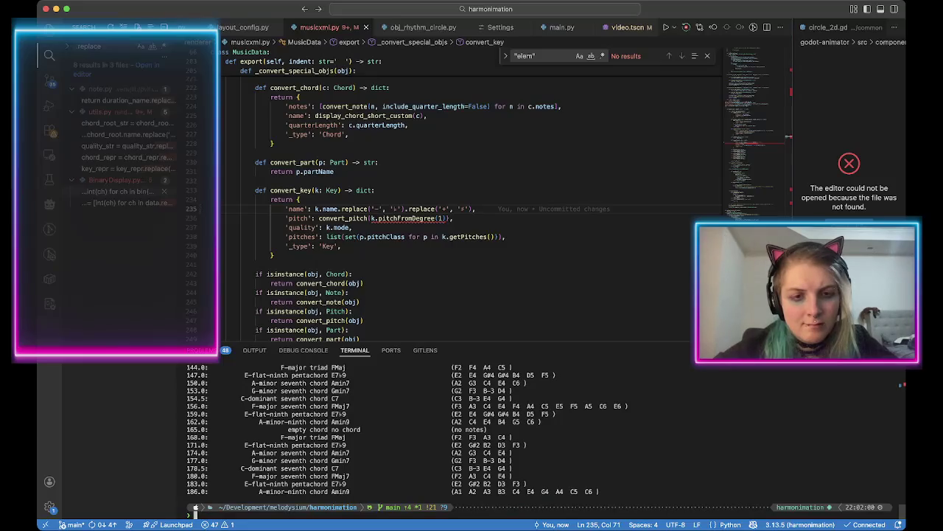
scroll(195, 509, up, 5)
scroll(196, 508, up, 2)
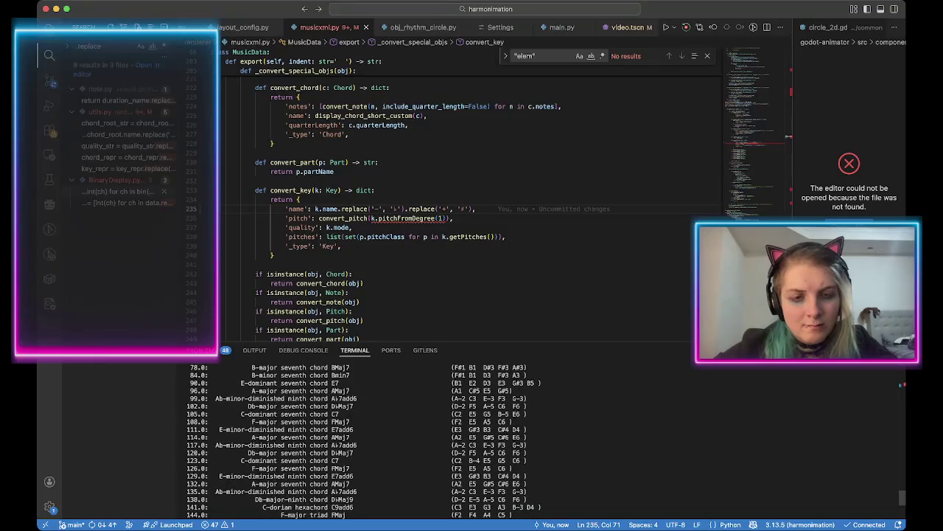
scroll(195, 509, up, 3)
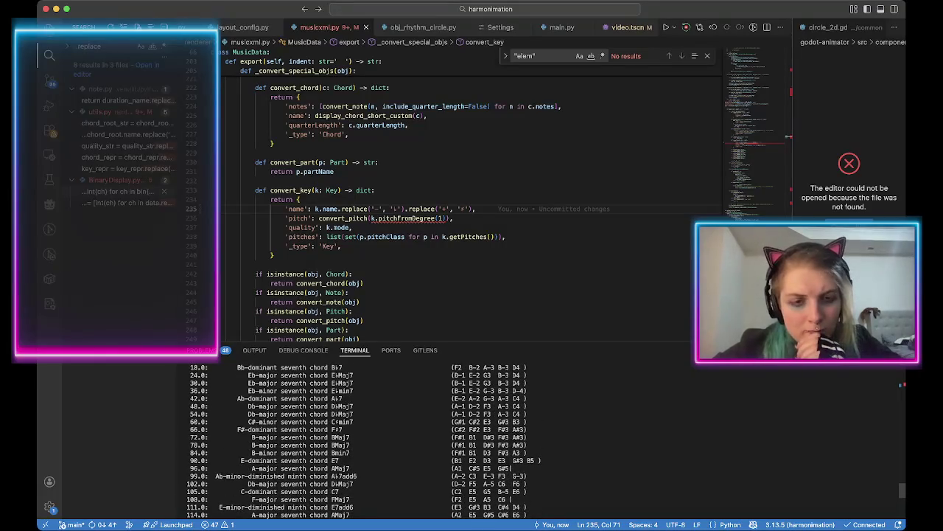
scroll(195, 509, up, 2)
scroll(195, 509, up, 2)
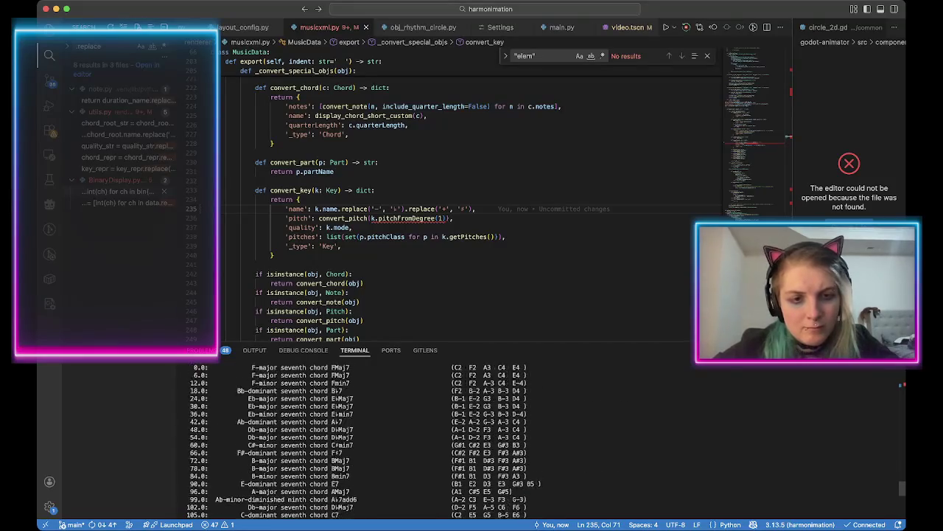
key(super+Tab)
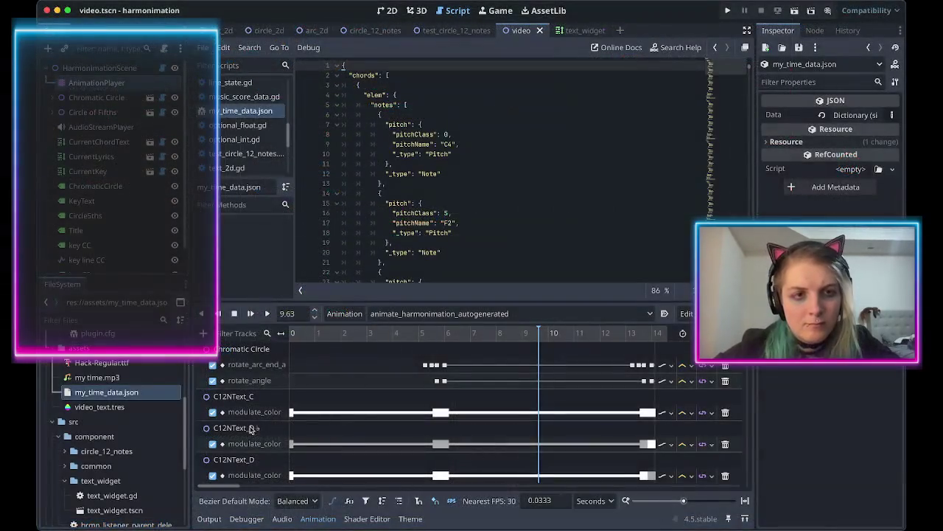
Collapse chords, all_notes, all_notes_by_part and lyrics in my_time_data.json, then select the 'E- major' key name.
scroll(356, 234, down, 1)
scroll(356, 234, up, 1)
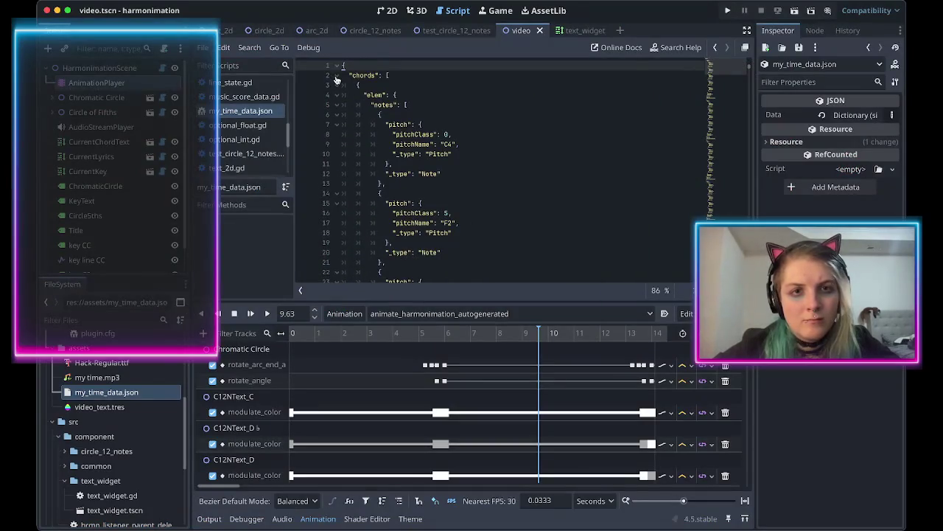
click(336, 76)
click(338, 95)
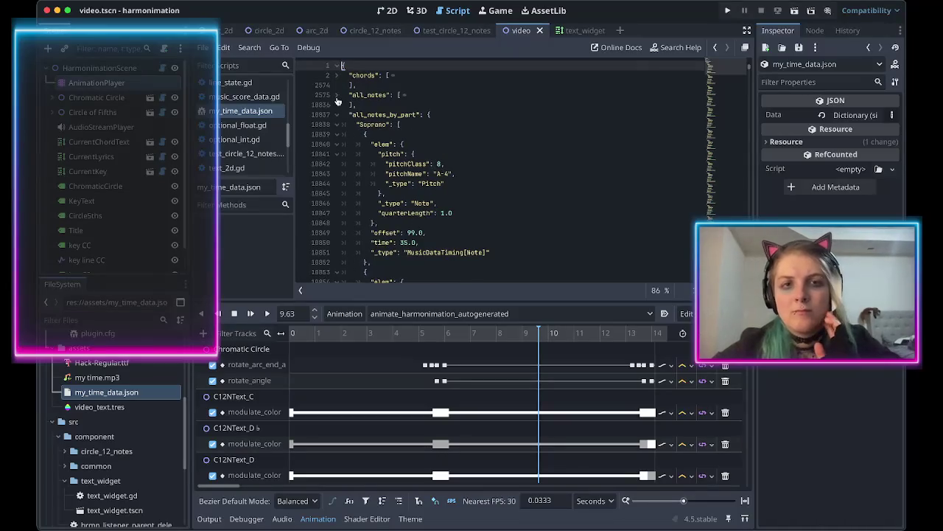
click(339, 115)
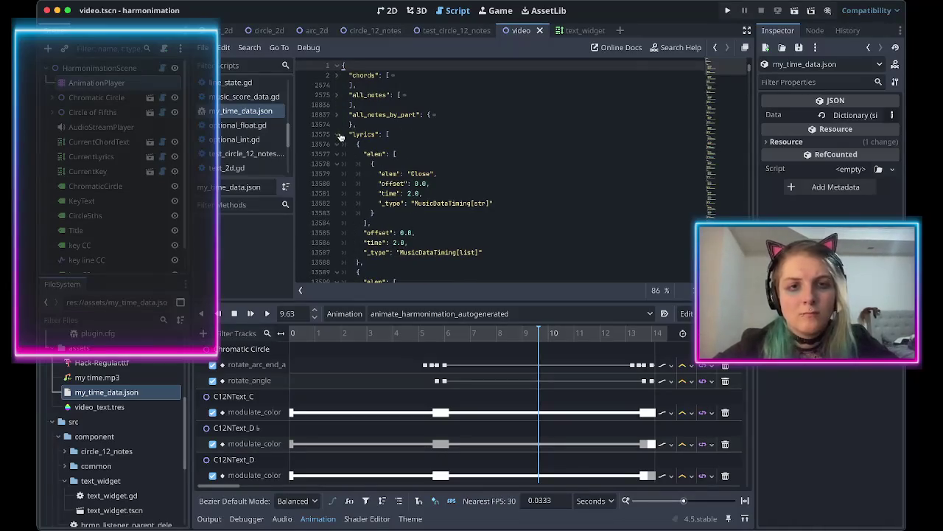
click(338, 134)
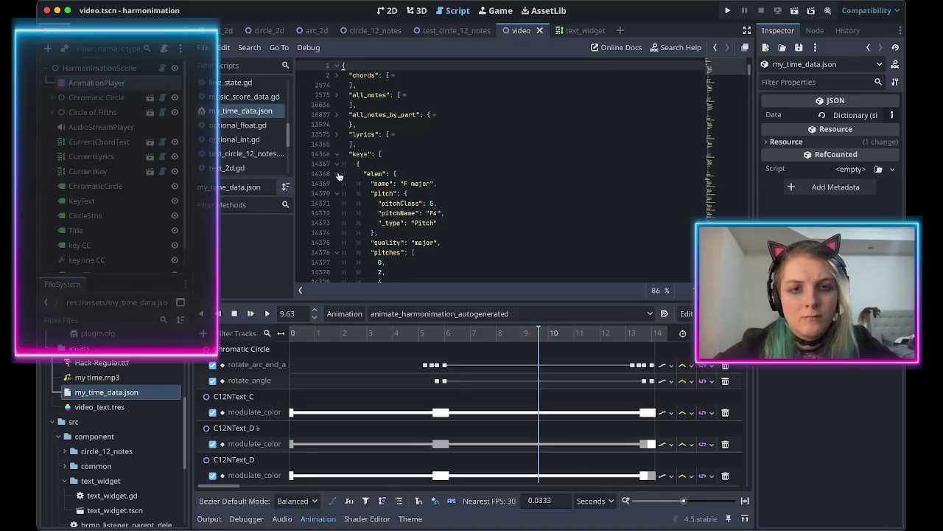
click(336, 164)
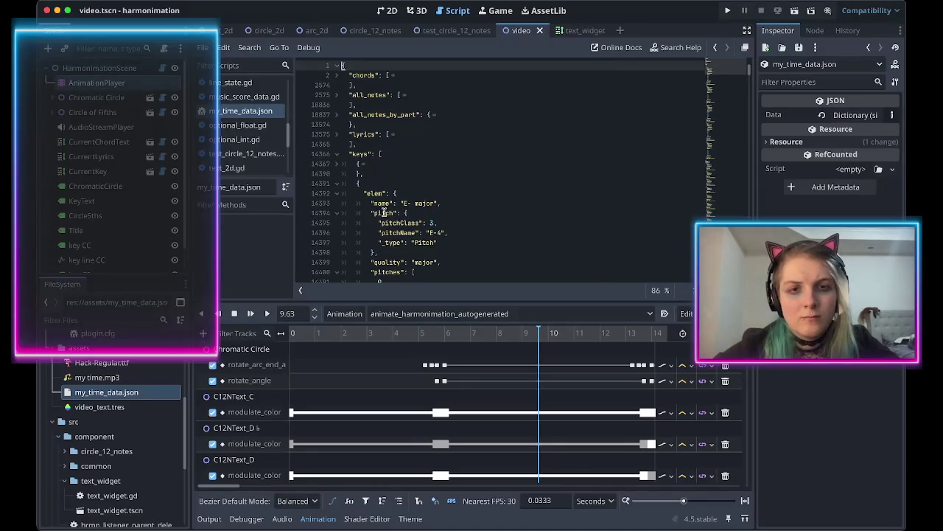
drag(402, 204, 440, 203)
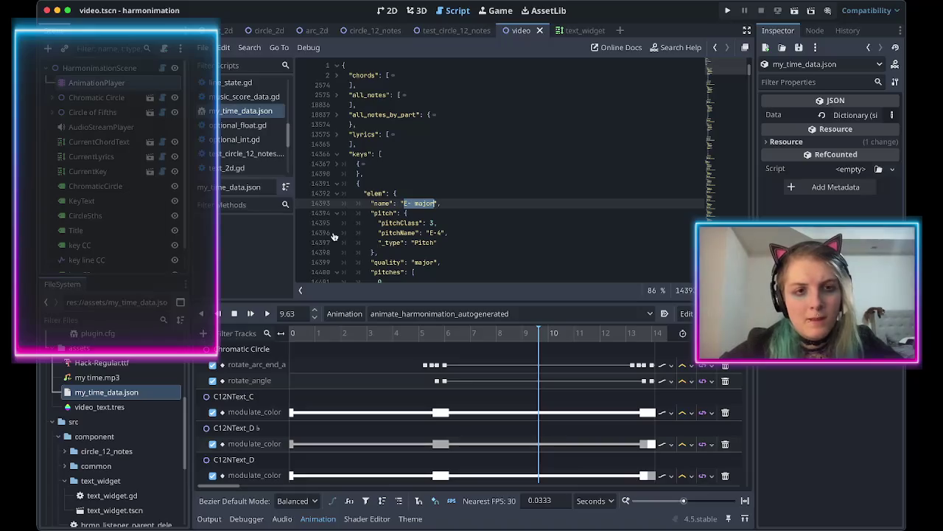
key(super+Tab)
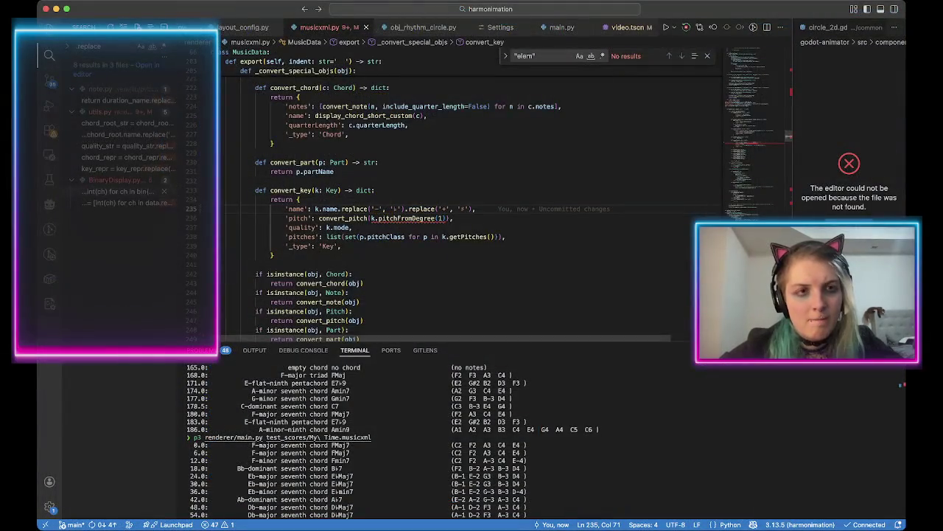
Stop the terminal run and open music_data.json from the Explorer.
key(ctrl+c)
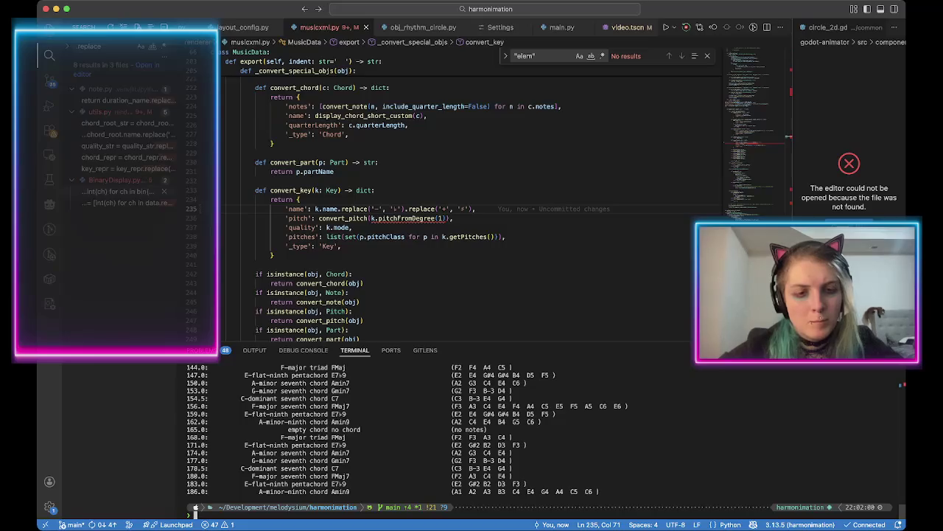
key(super+shift+e)
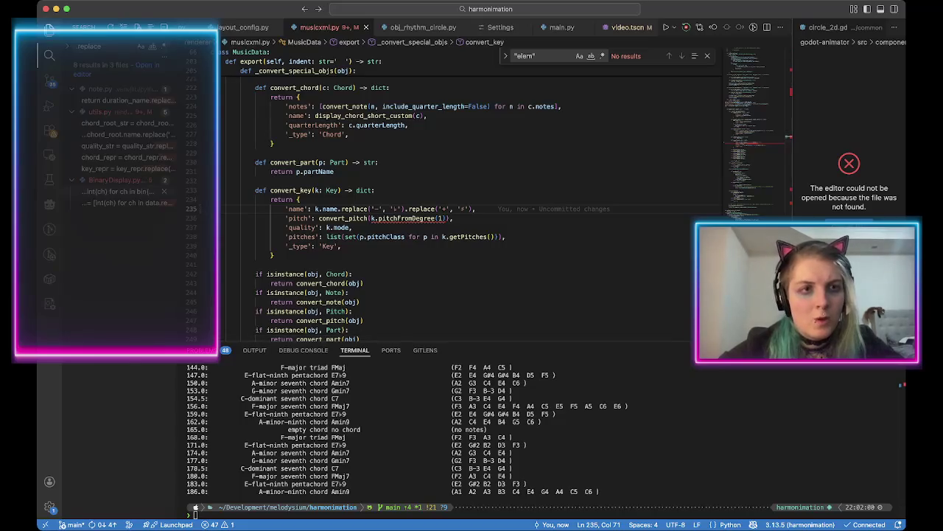
scroll(111, 295, down, 3)
click(99, 445)
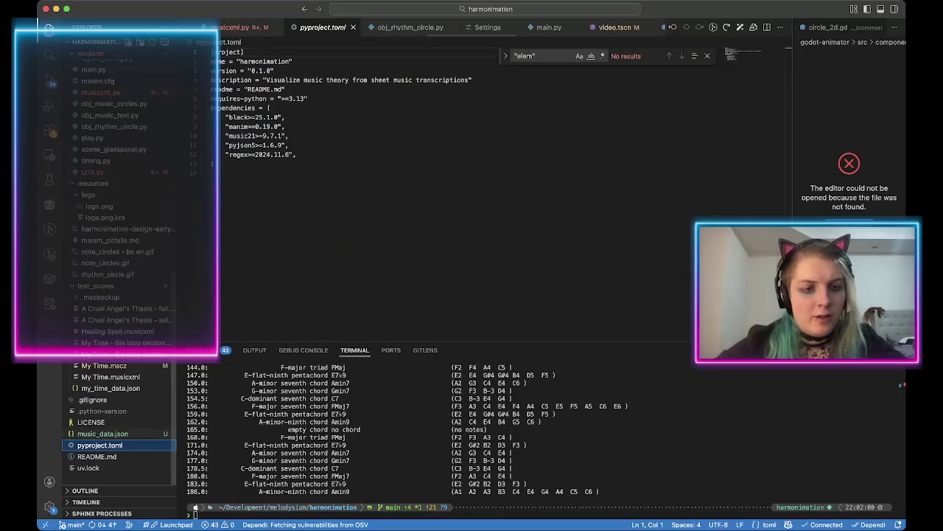
click(102, 433)
Rerun the renderer on the My Time score to regenerate music_data.json.
click(196, 507)
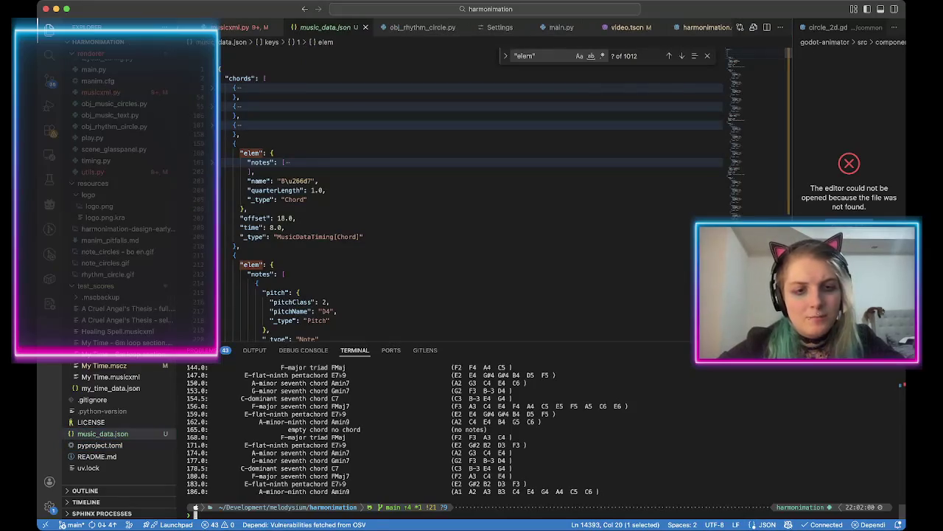
key(Up)
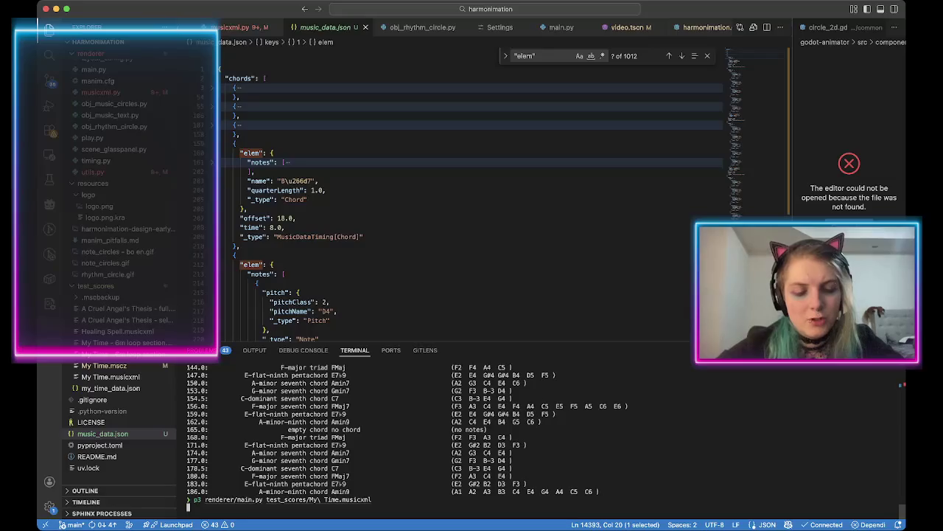
key(Return)
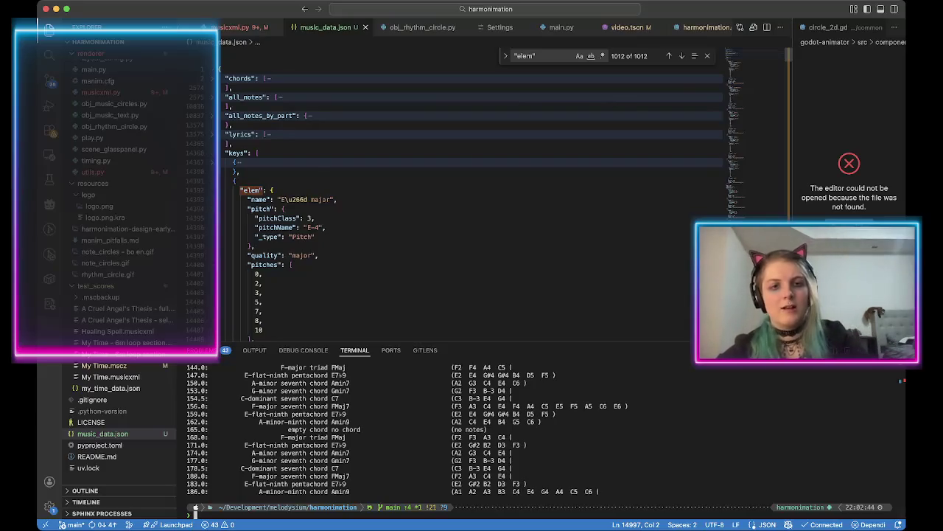
key(super+Tab)
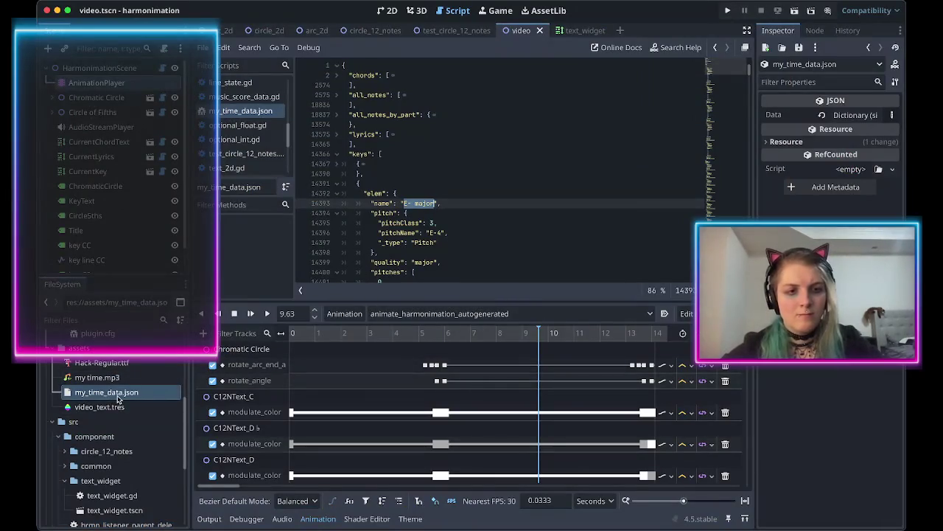
Select src/video/video.tscn in the FileSystem dock and show it in the 2D view.
scroll(118, 396, down, 5)
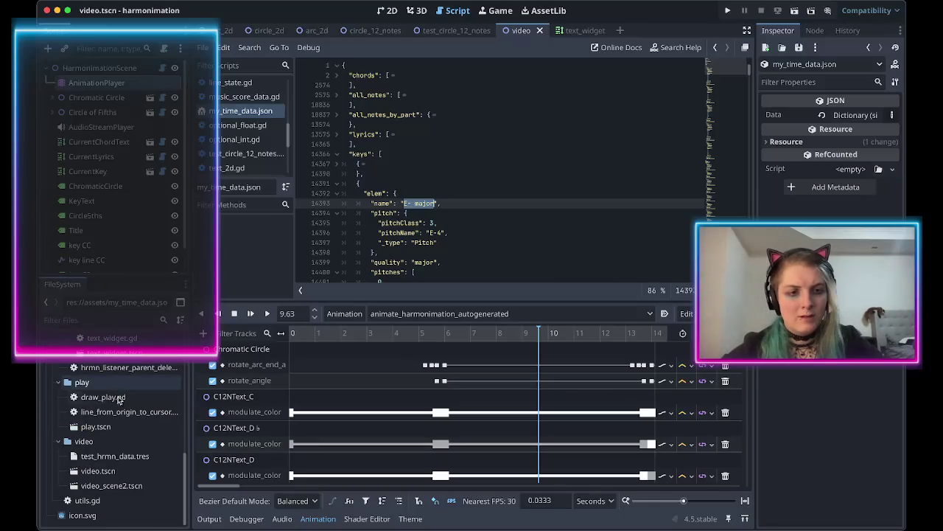
click(111, 457)
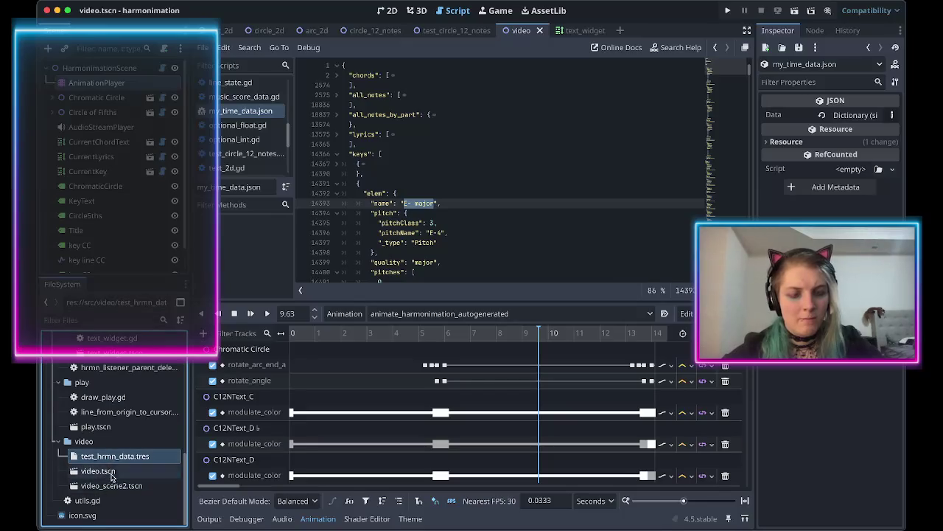
click(108, 472)
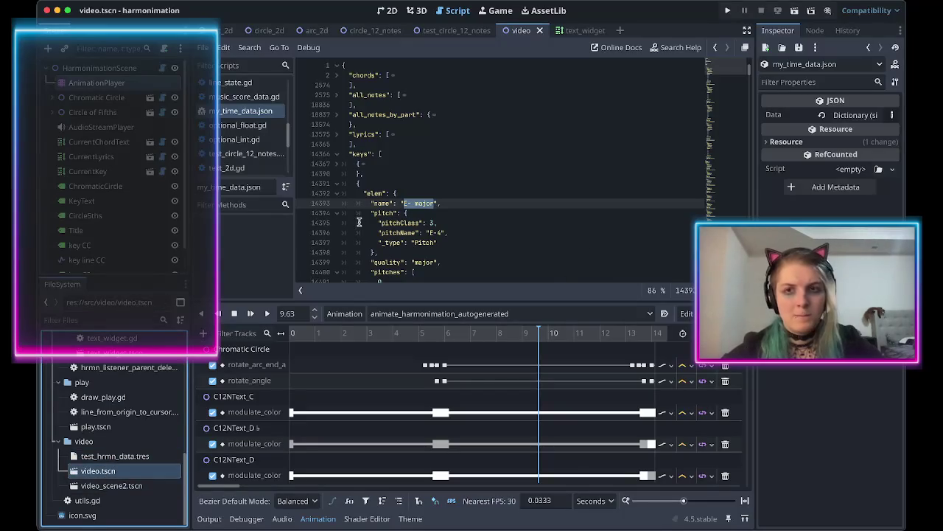
click(388, 10)
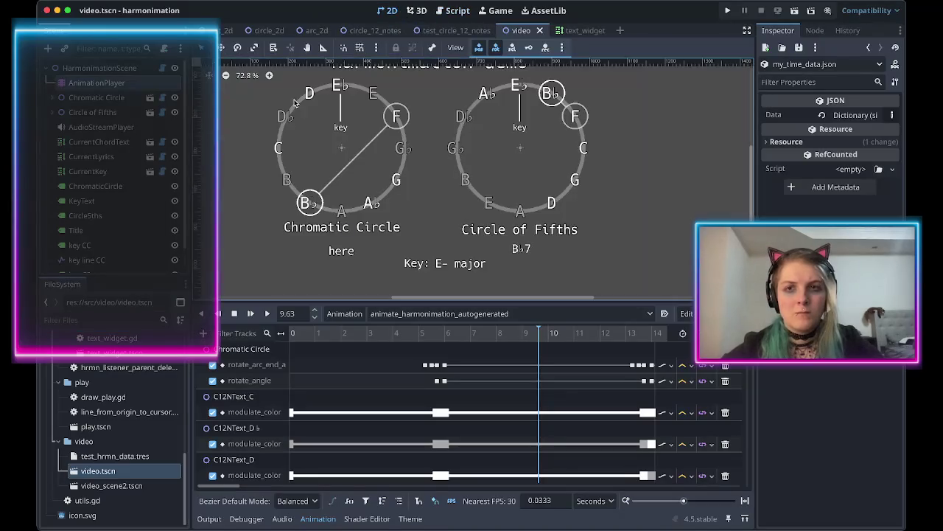
Set HarmonimationScene's Input Music Data to My Time.musicxml and check the Output log.
click(117, 68)
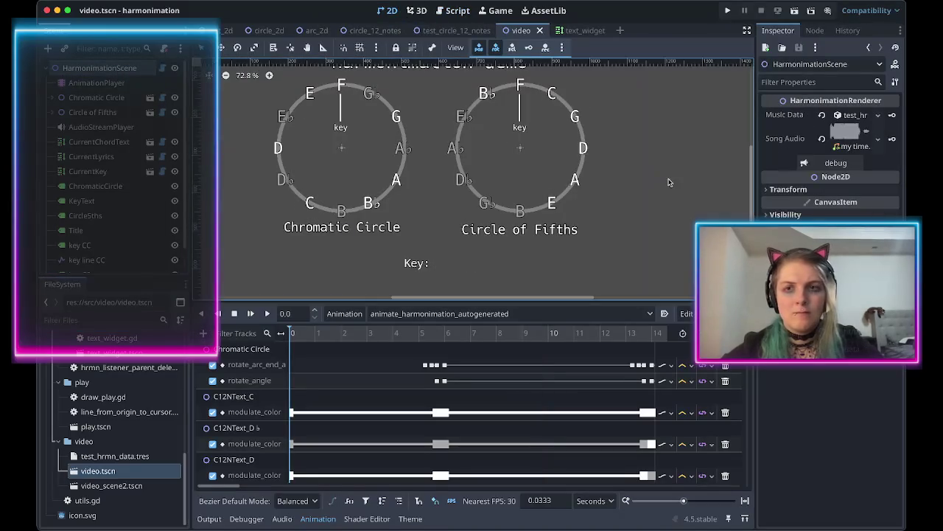
click(852, 116)
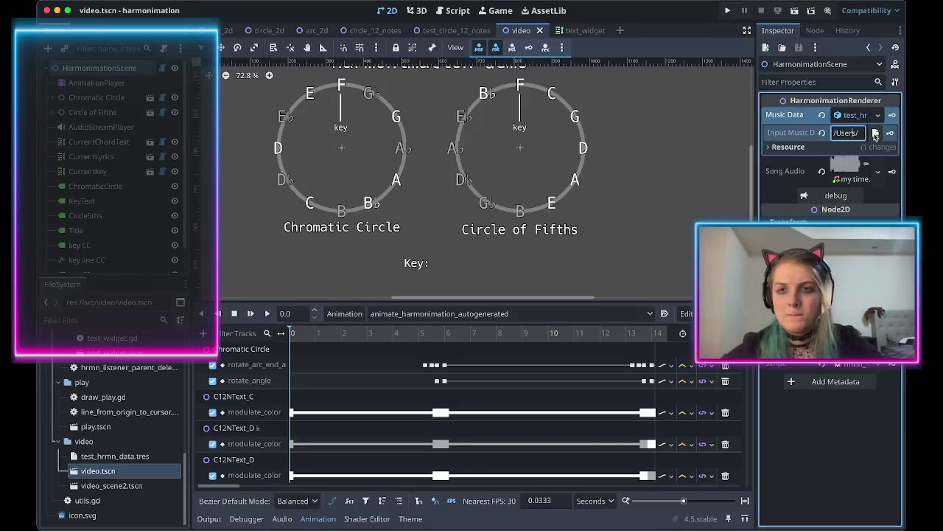
click(875, 132)
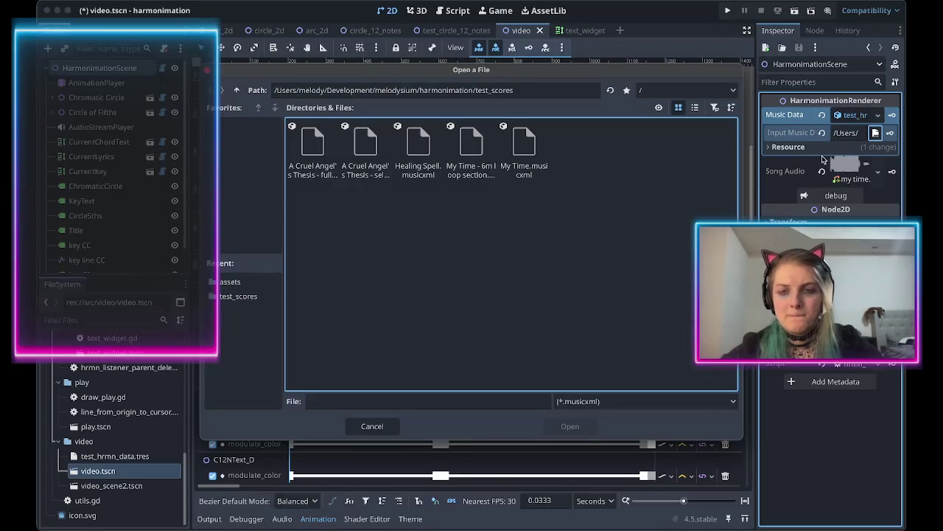
key(Escape)
key(ctrl+z)
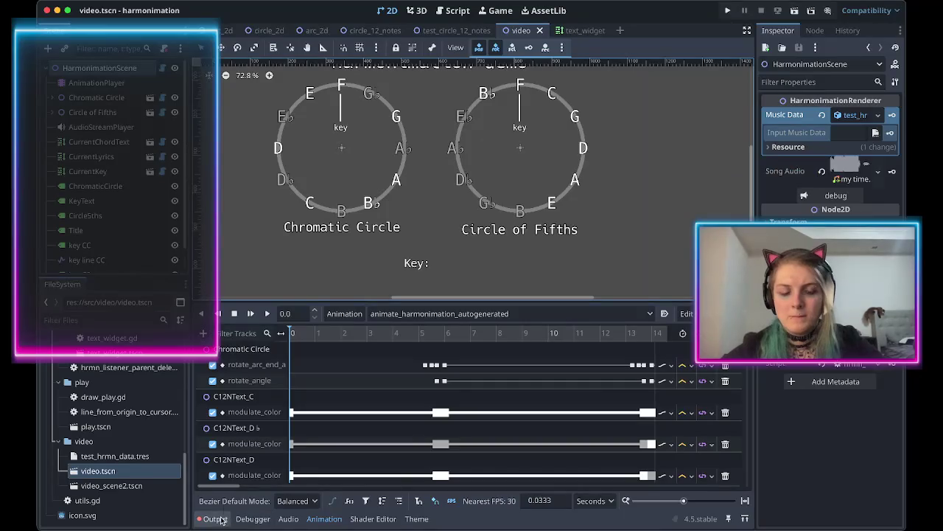
click(876, 134)
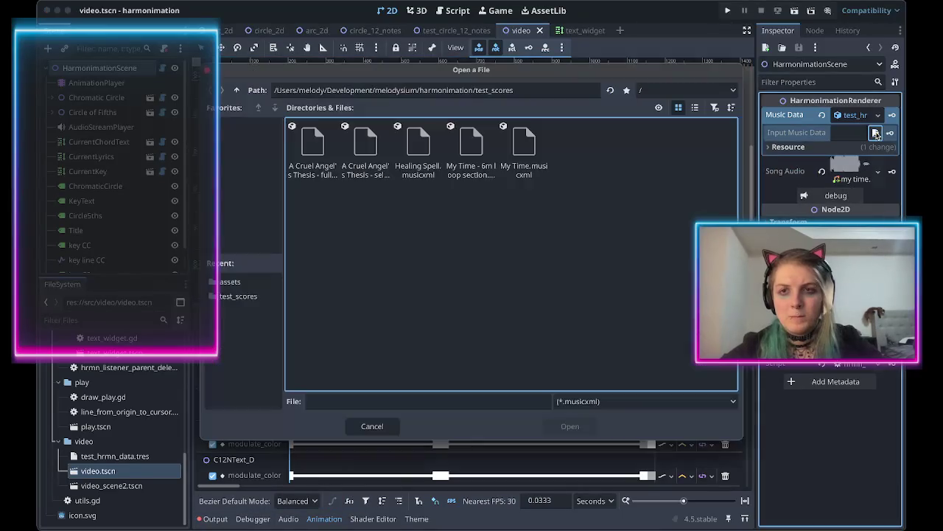
click(524, 151)
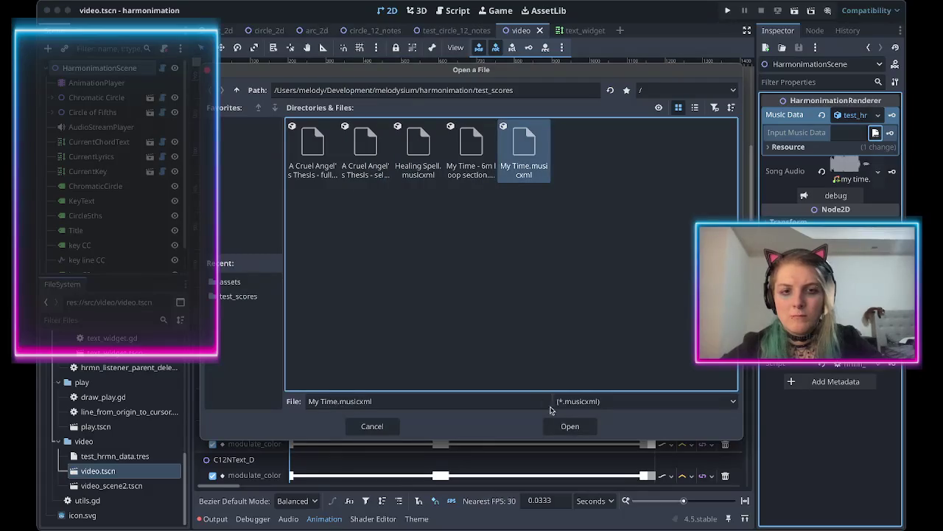
click(563, 428)
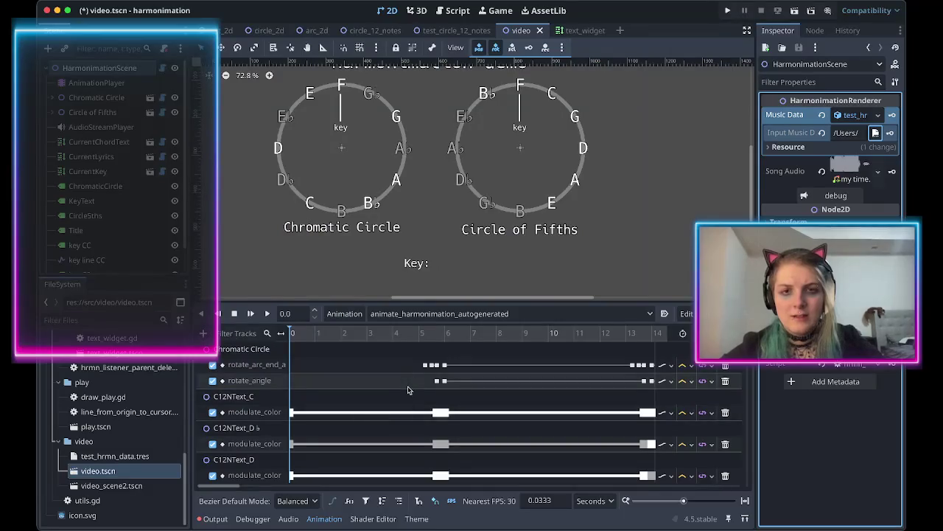
click(215, 518)
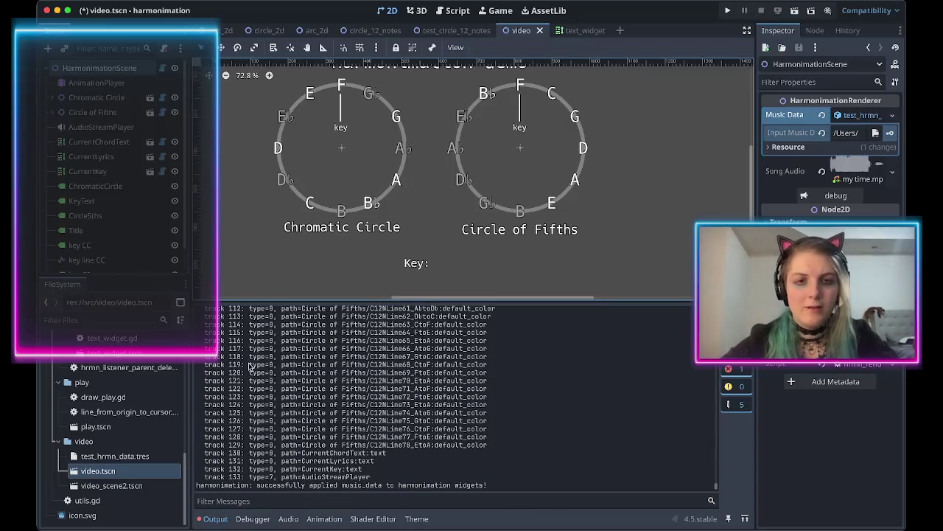
Select AnimationPlayer and scrub the timeline to preview chords, lyrics and key.
click(96, 82)
drag(324, 335, 527, 352)
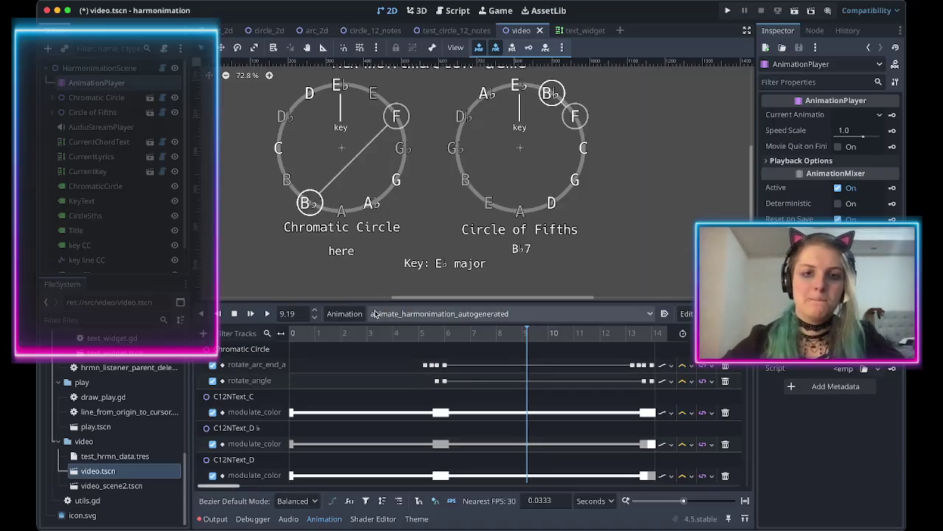
Disable the Audio Clips track and play the animation from 1.6 seconds.
drag(306, 336, 403, 336)
scroll(328, 387, down, 5)
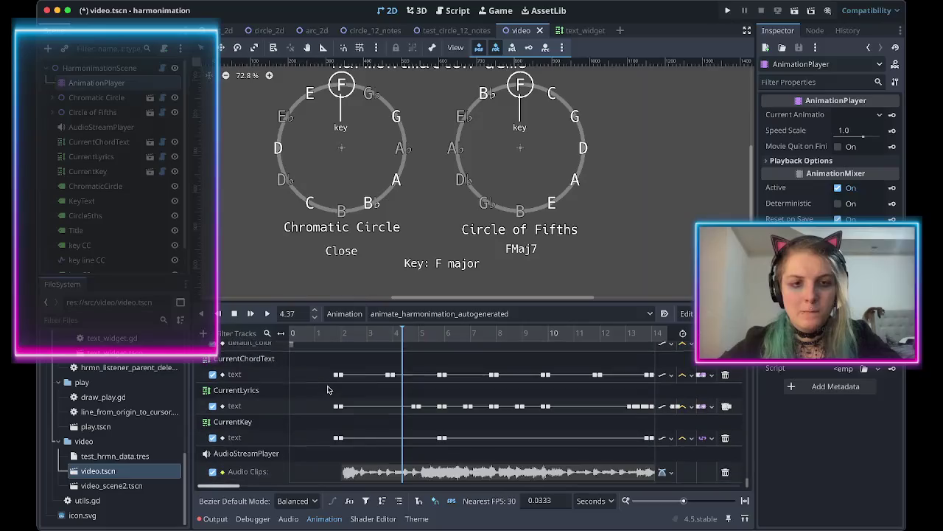
click(213, 472)
click(331, 336)
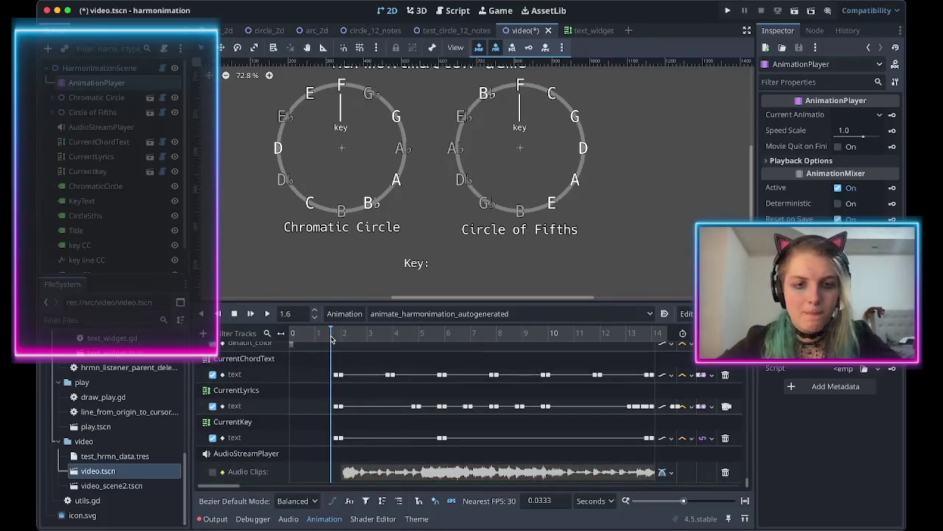
key(d)
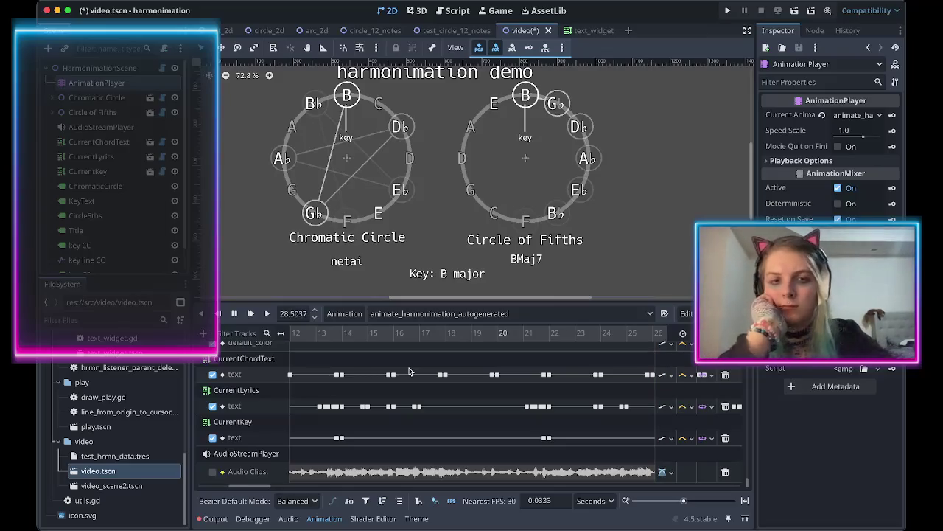
Play the animation from 20.75 s, pausing at 22.55 s and finally at 55.45 s.
click(234, 313)
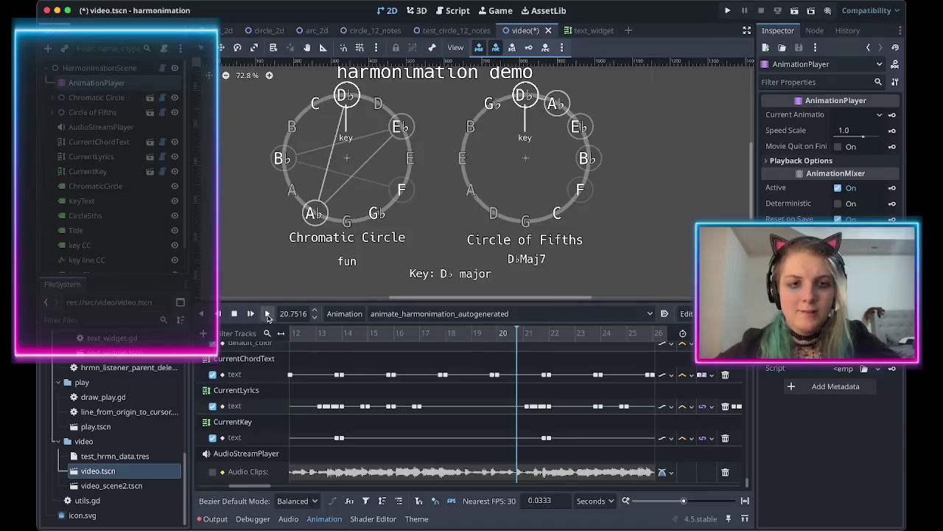
click(267, 313)
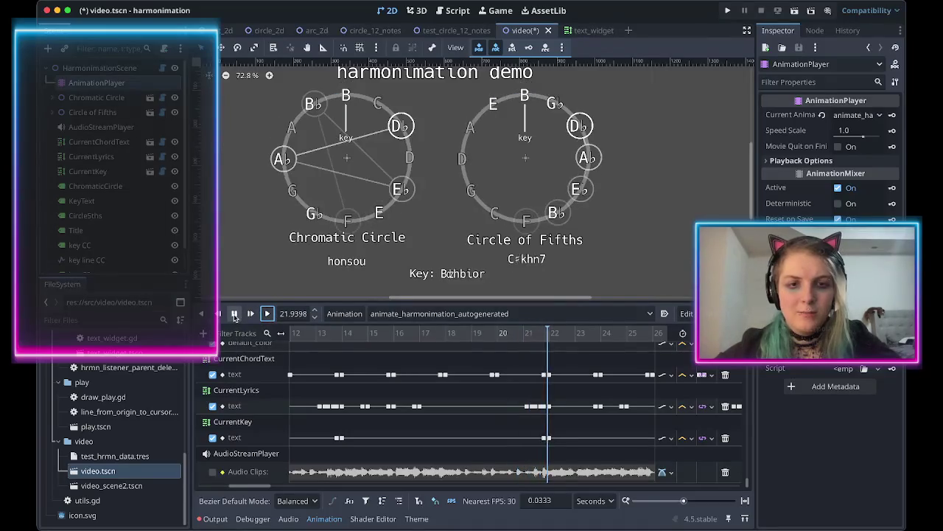
click(234, 314)
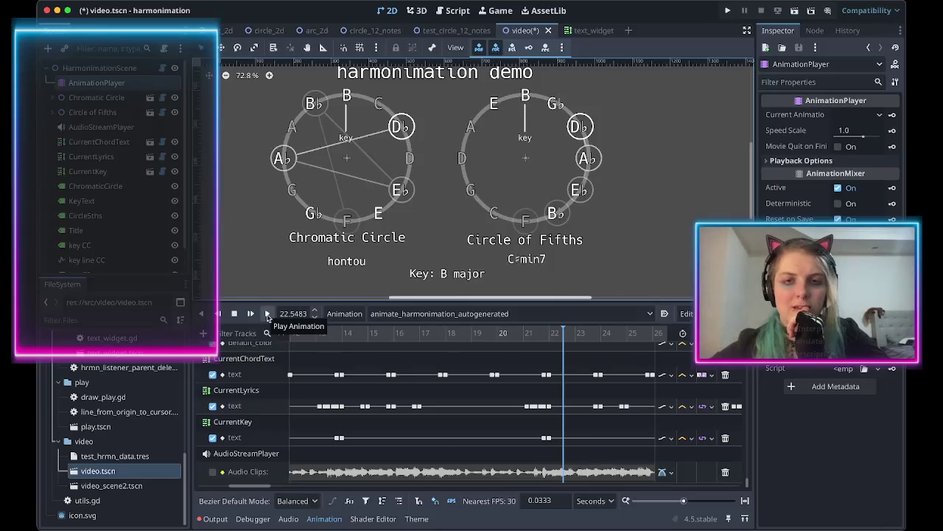
click(267, 314)
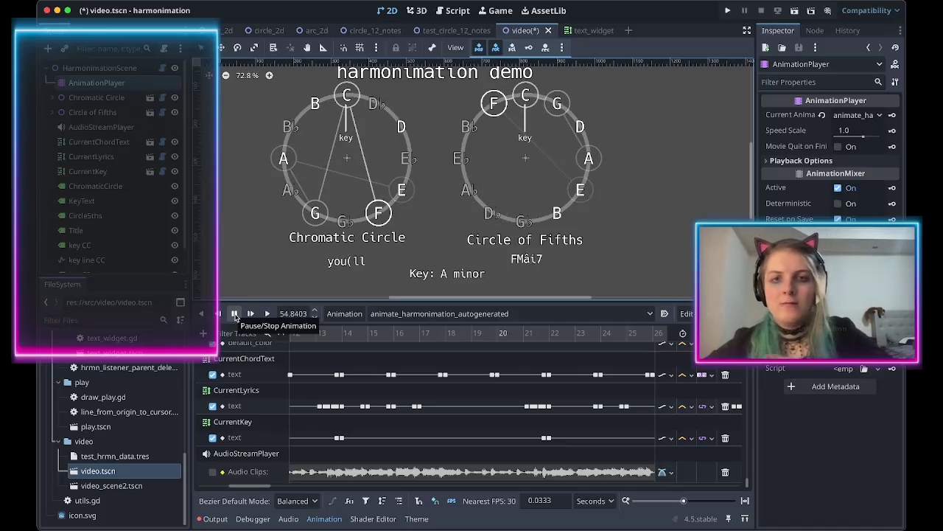
click(234, 313)
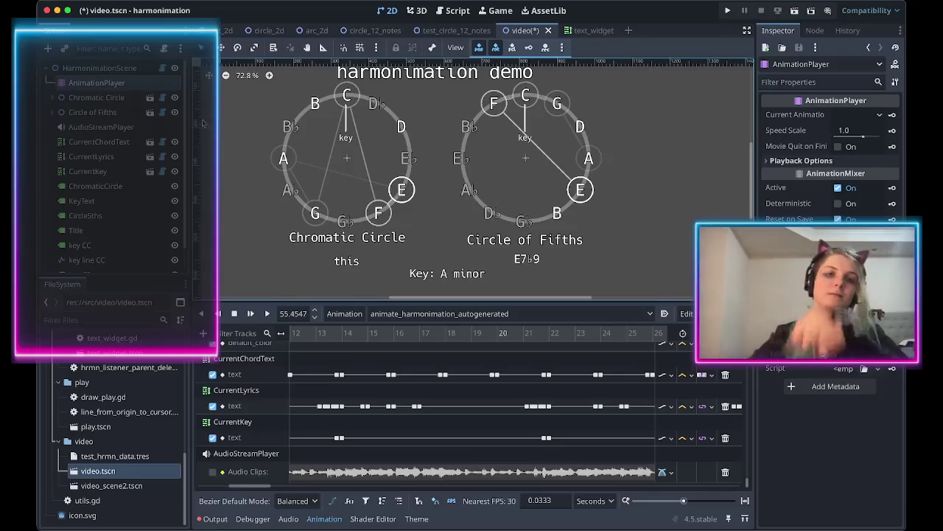
Open the Chromatic Circle's circle_12_notes.gd script and select the TODO comment on line 7.
click(162, 99)
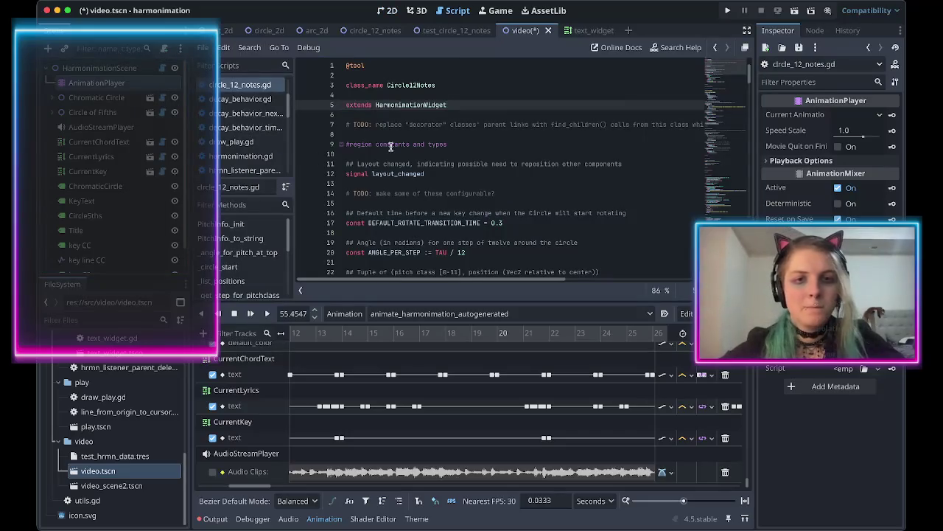
click(421, 132)
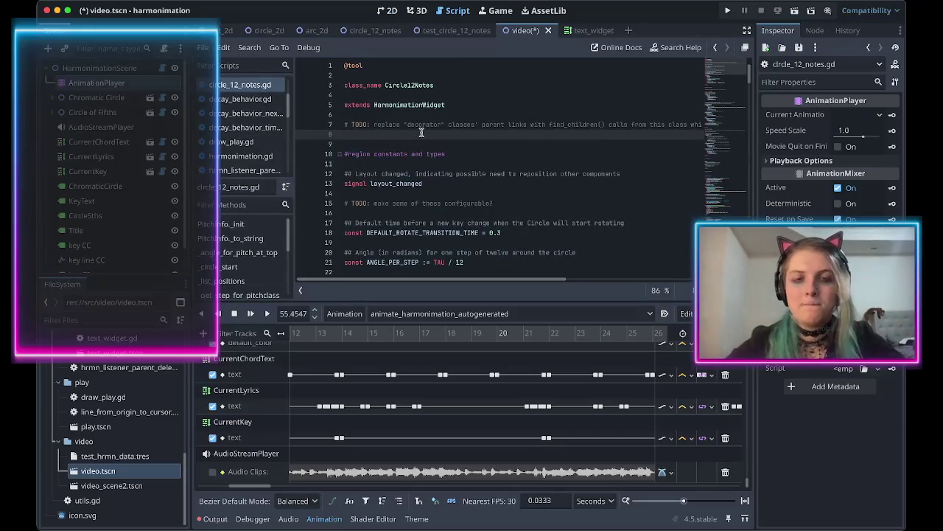
key(Tab)
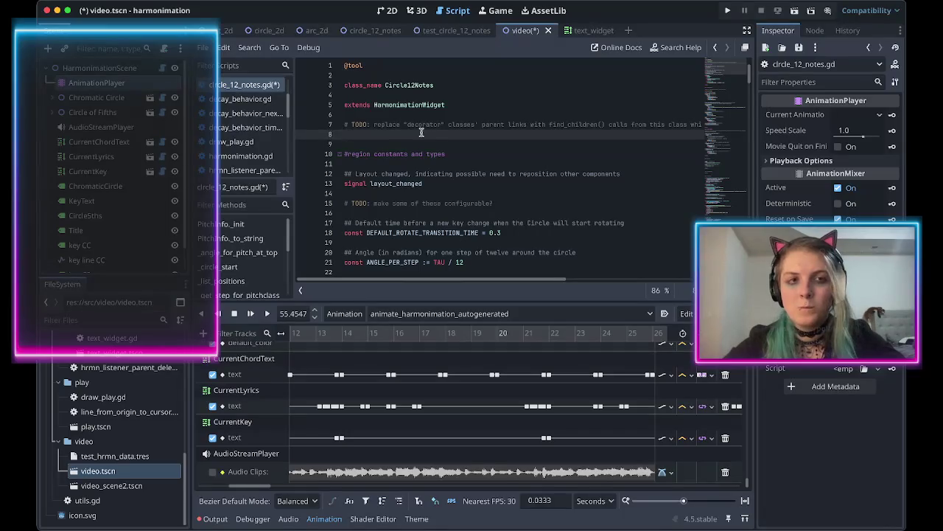
key(shift+Up)
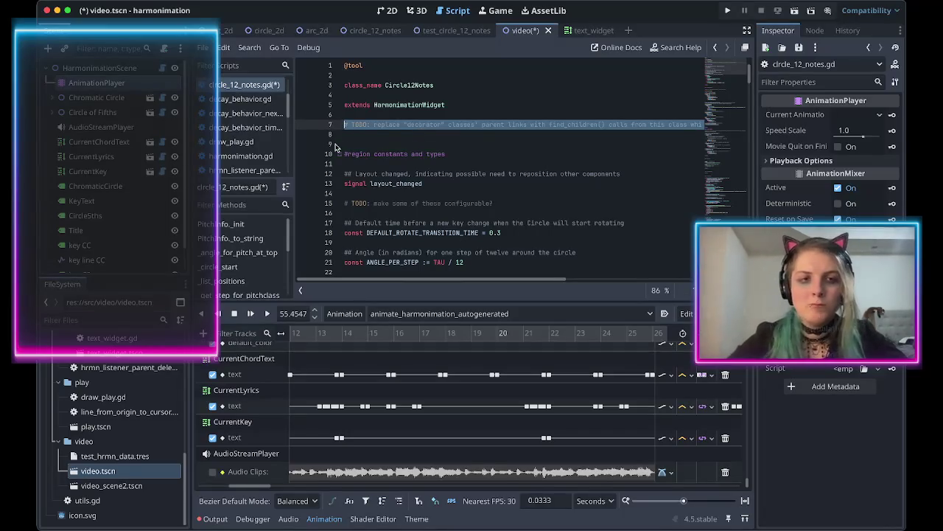
scroll(406, 218, down, 20)
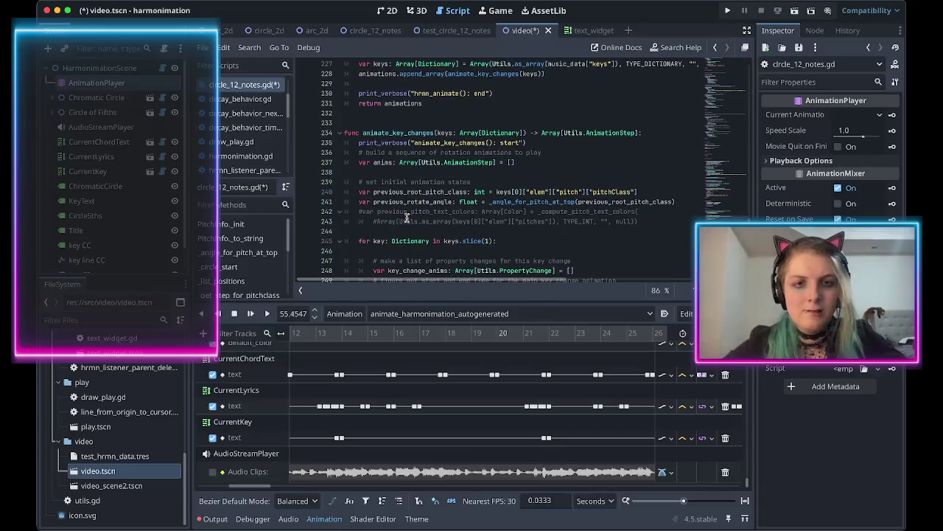
scroll(406, 219, down, 15)
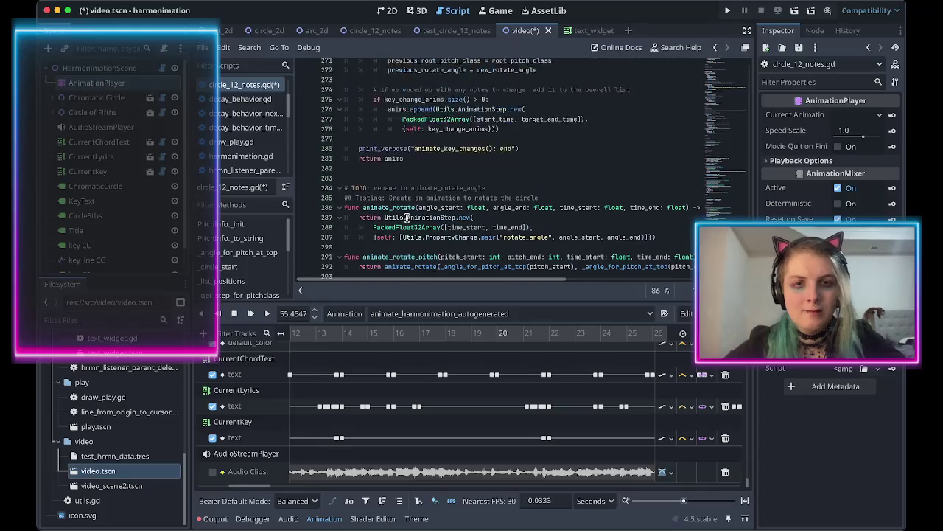
scroll(406, 219, up, 20)
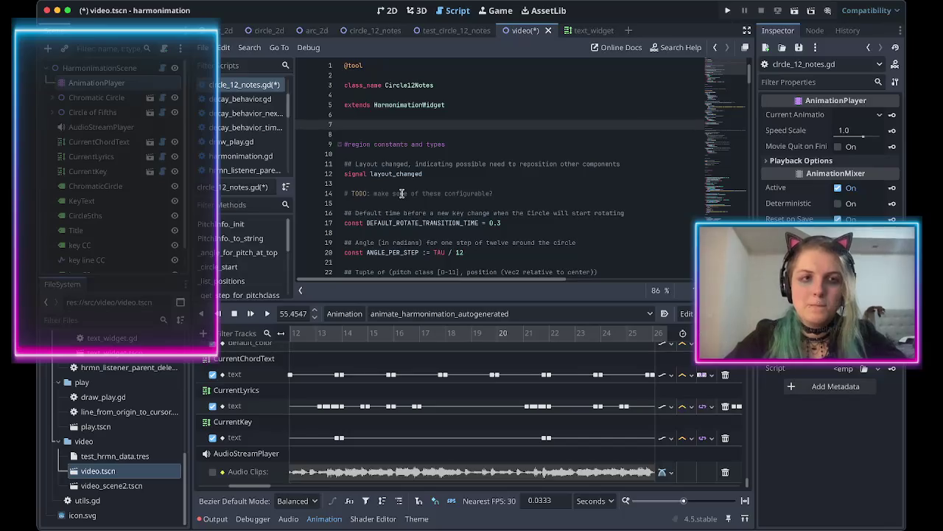
Rewrite it as a TODO about configuring flats or sharps for non-natural pitches and save.
text(# TODO: c)
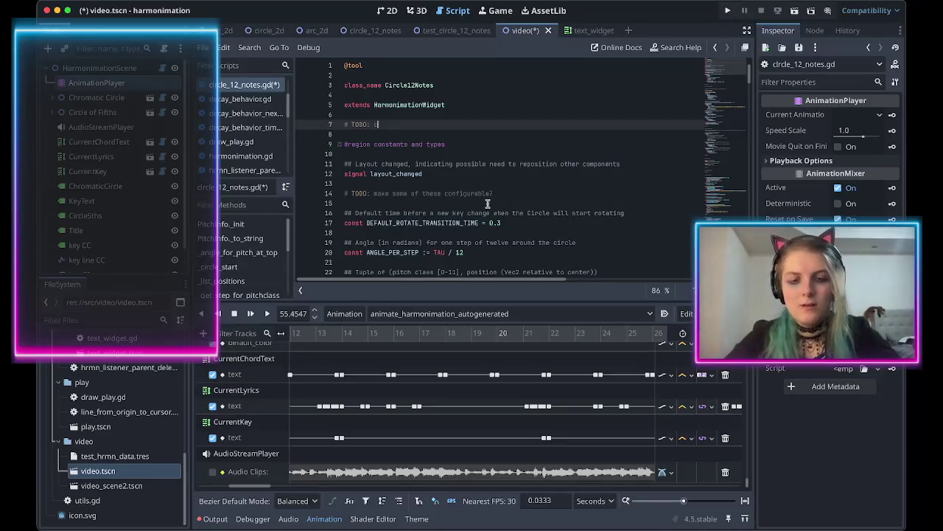
key(BackSpace)
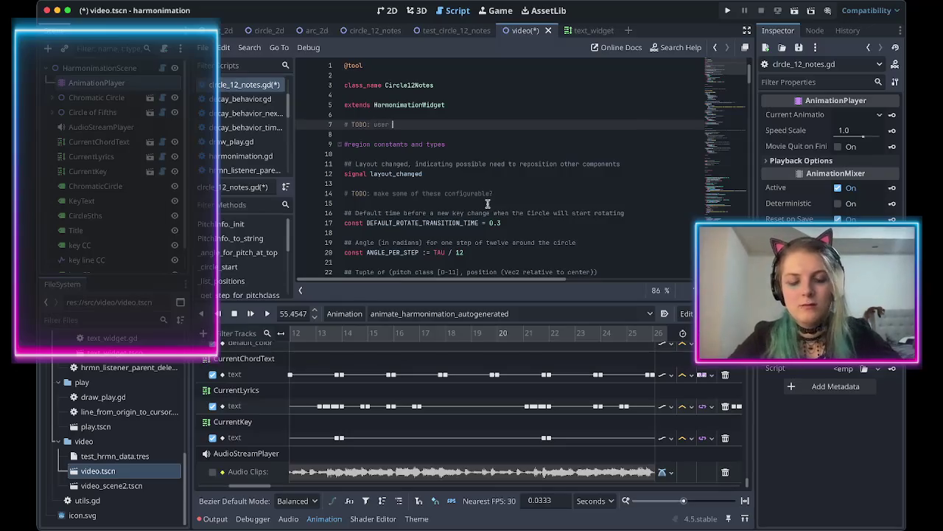
text(or animation configure which)
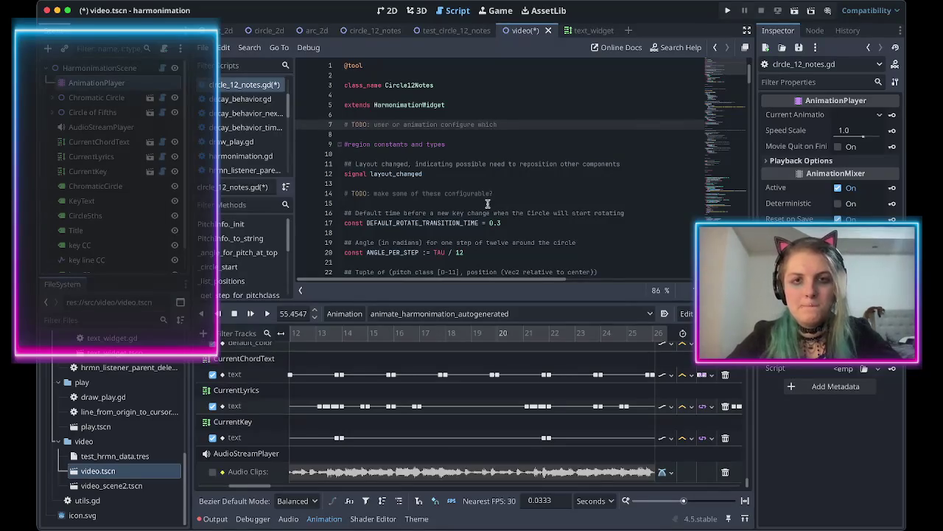
key(BackSpace)
key(BackSpace)
key(BackSpace)
text(ether to use all/some flats or sharps)
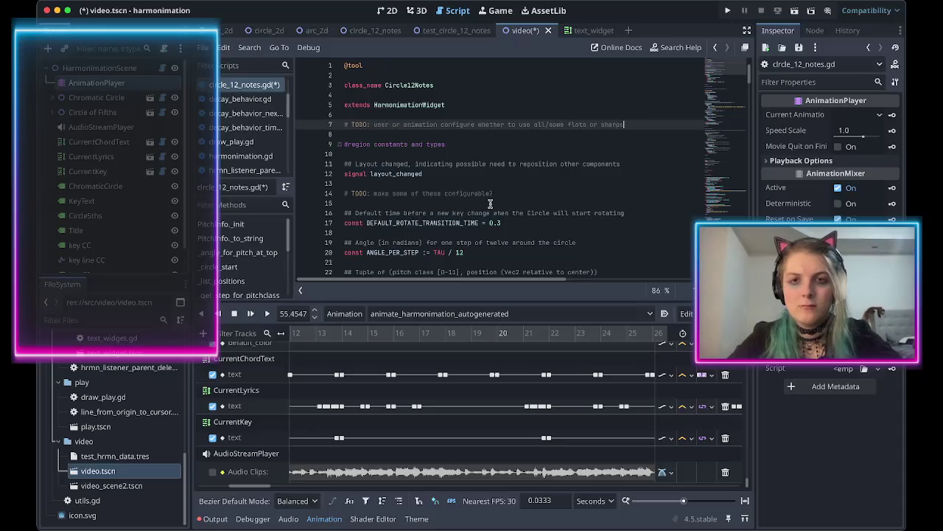
key(ctrl+s)
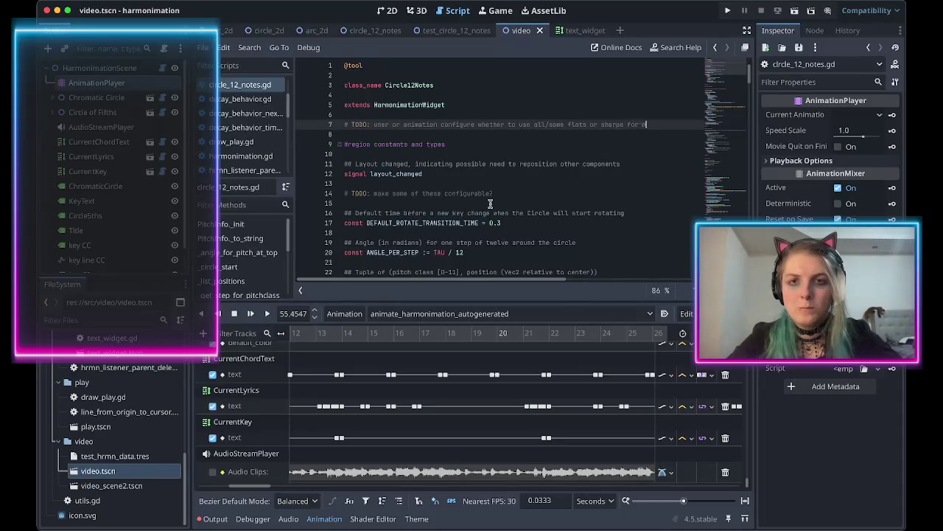
text(pitches)
key(ctrl+s)
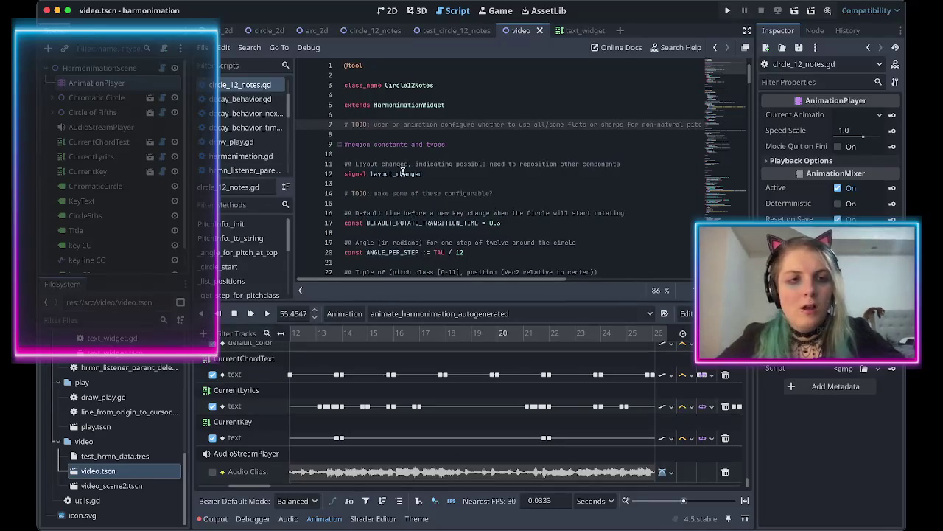
scroll(420, 367, left, 6)
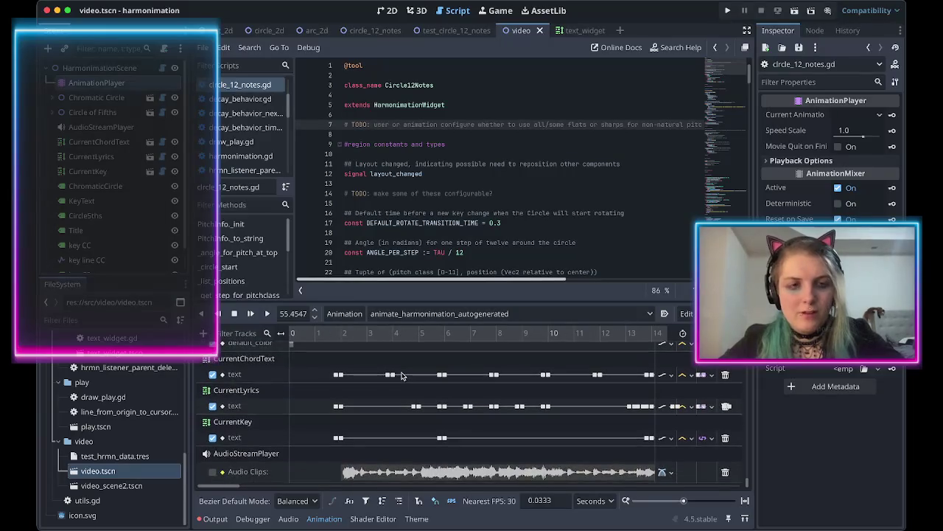
Show the 2D harmonimation scene, then bring up the text_widget.gd script.
click(384, 11)
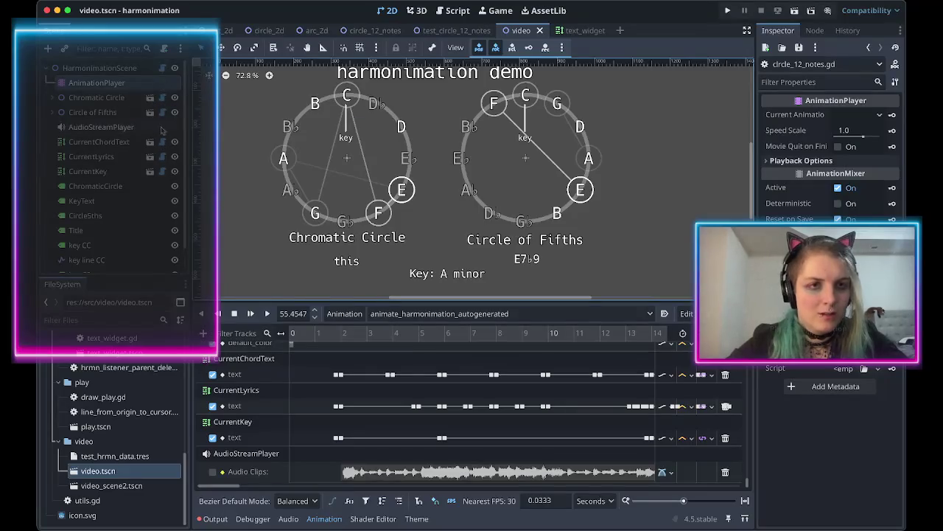
click(164, 157)
Insert ' +' after acc in the reduce lambda on line 69.
scroll(433, 198, down, 1)
scroll(434, 201, up, 10)
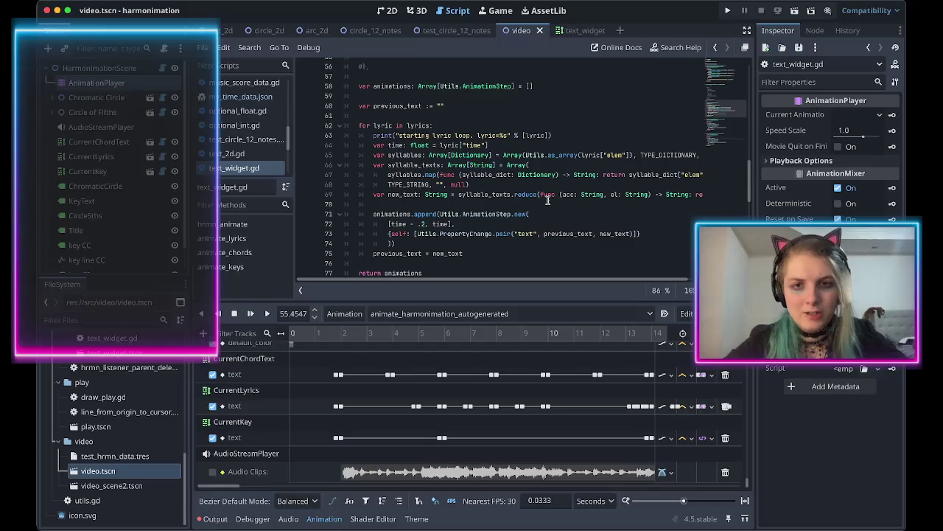
scroll(548, 199, right, 3)
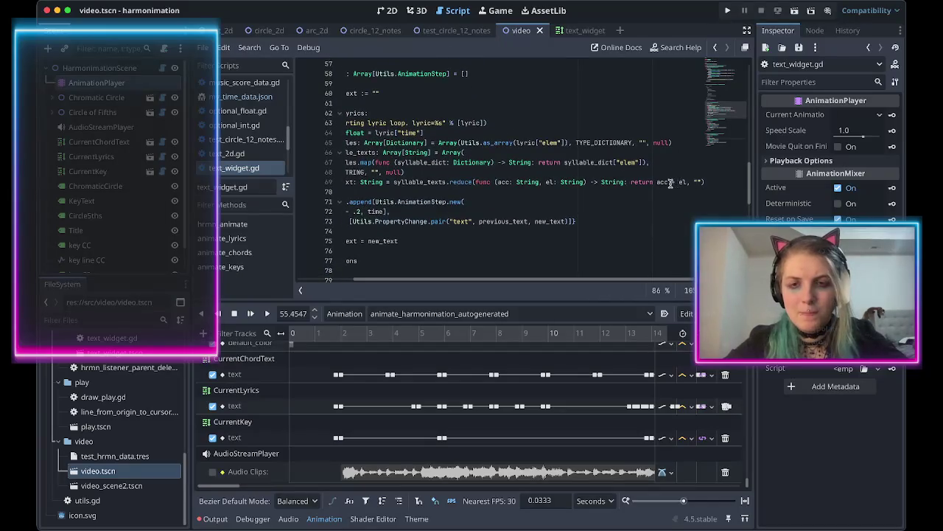
click(669, 182)
text(" " + e)
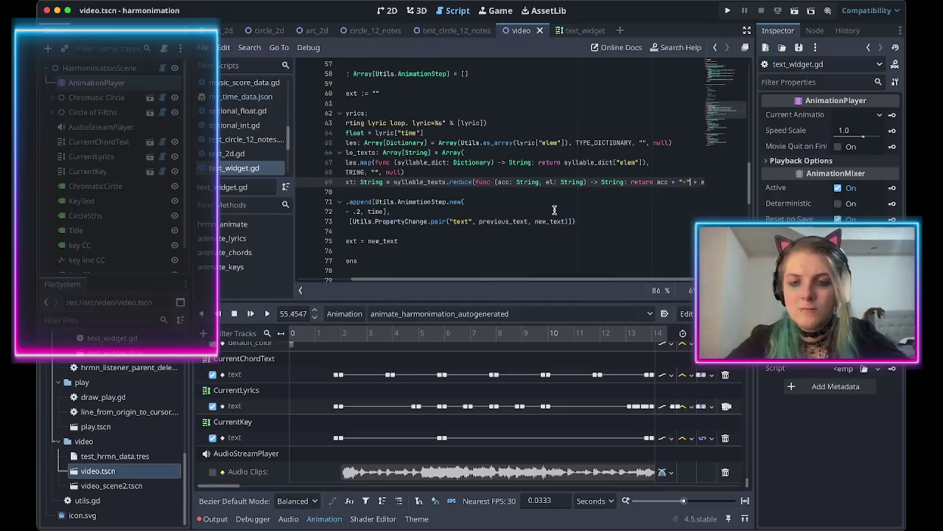
scroll(516, 251, left, 3)
Clear the output log and preview the 2D scene at about 3.1 seconds.
click(213, 519)
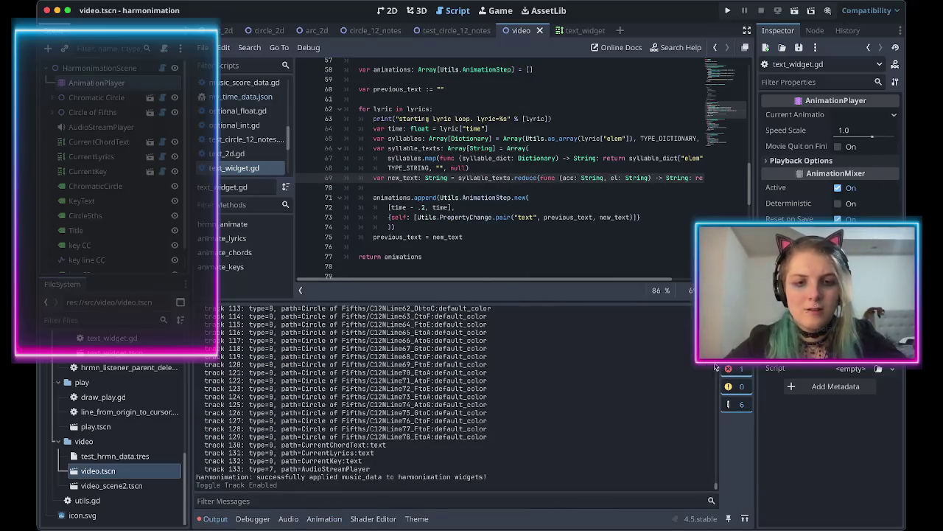
click(737, 310)
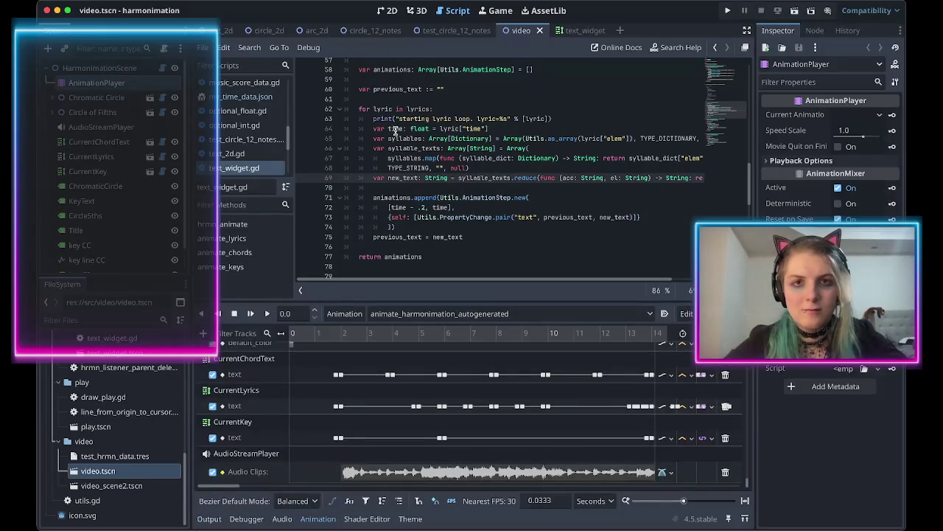
click(387, 10)
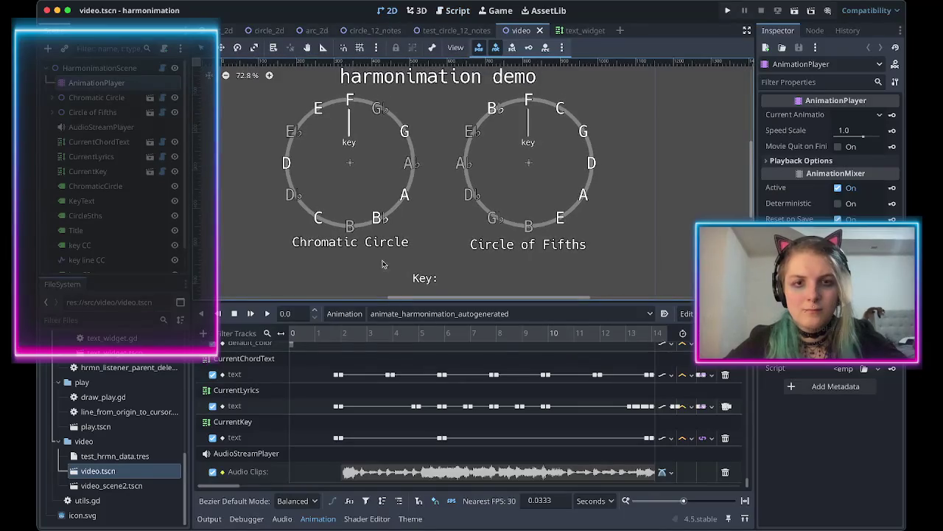
mouse_move(293, 339)
mouse_down()
mouse_move(647, 362)
mouse_move(626, 363)
mouse_move(639, 363)
mouse_up()
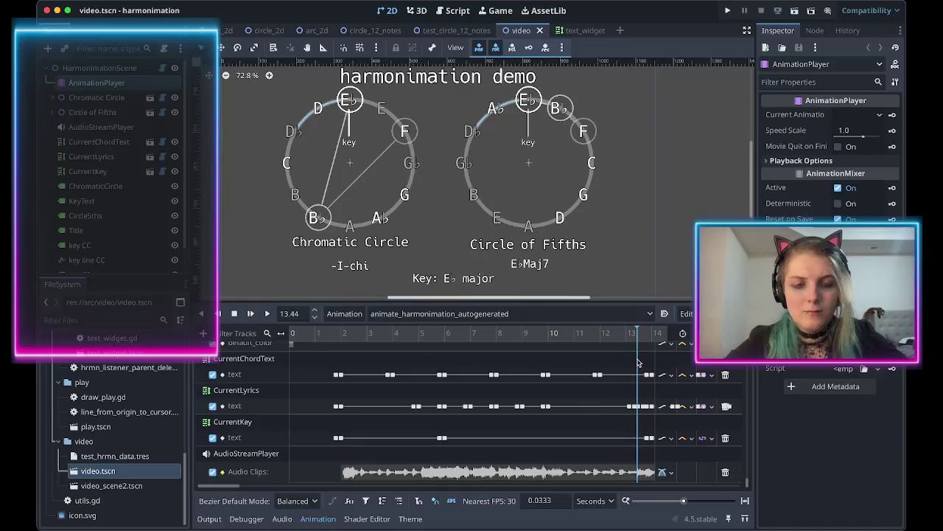
click(453, 10)
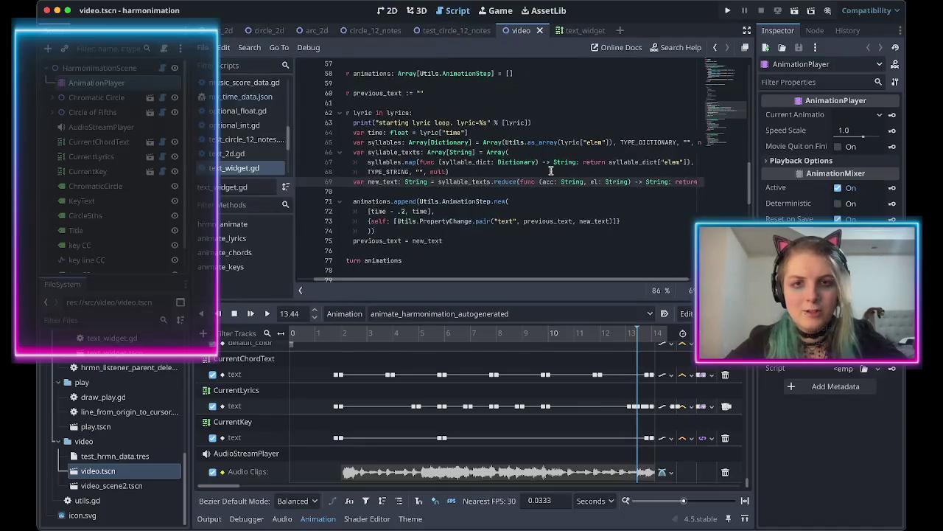
Add line 70 'new_text = new_text.lstrip("-")' and save text_widget.gd.
scroll(551, 171, left, 3)
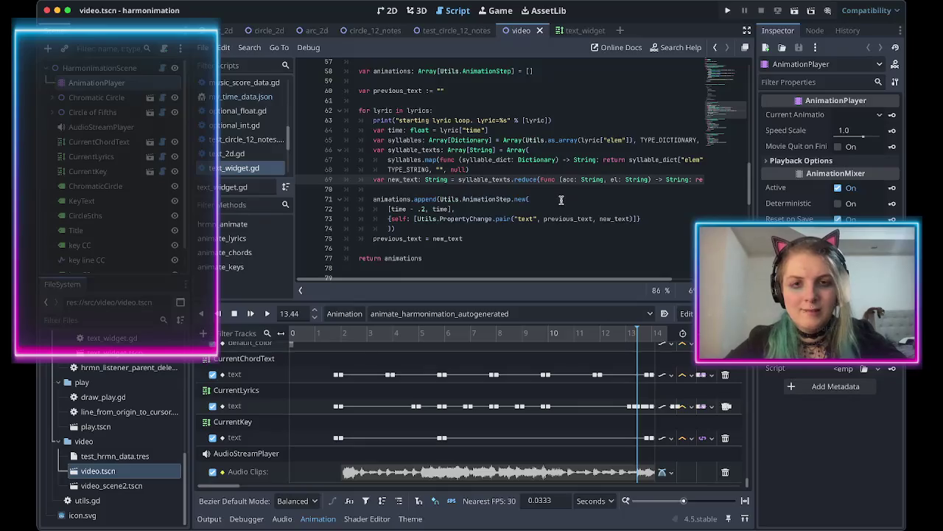
scroll(553, 199, right, 3)
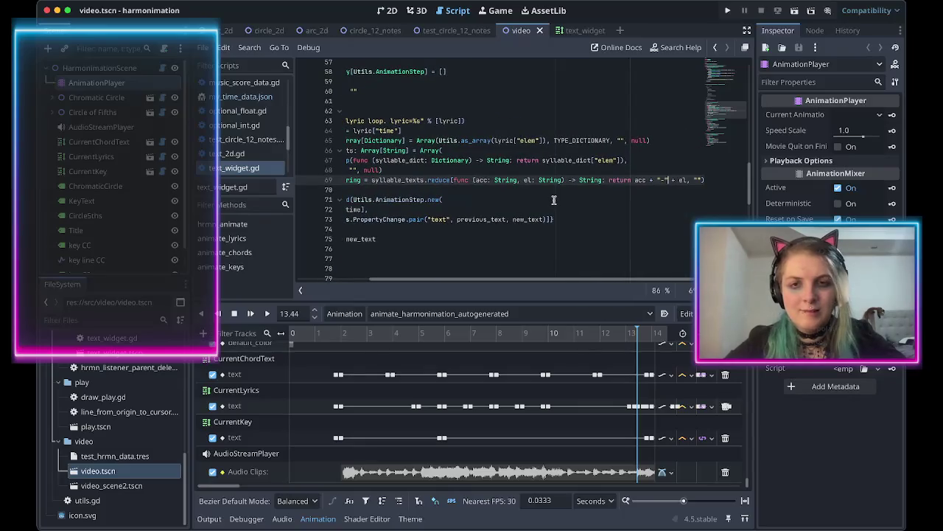
key(End)
text(.)
key(BackSpace)
scroll(566, 207, left, 3)
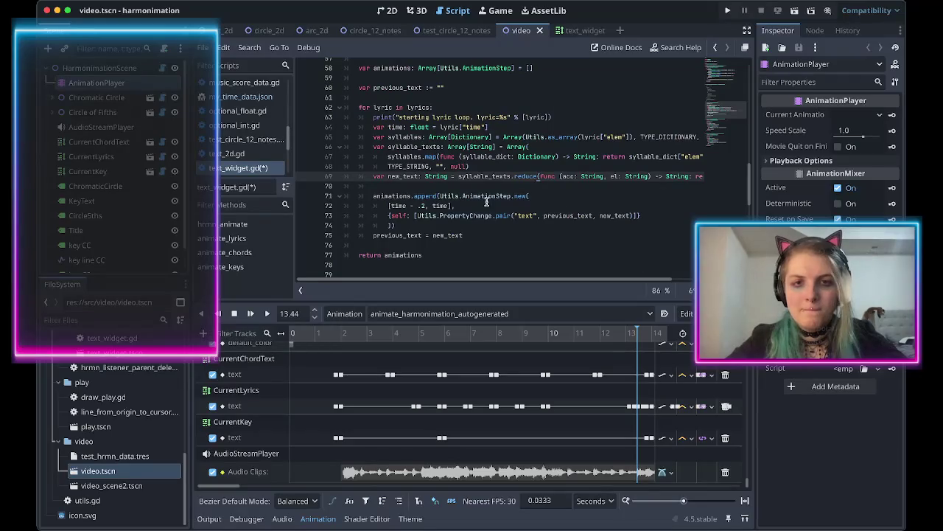
key(Return)
text(_text = new_)
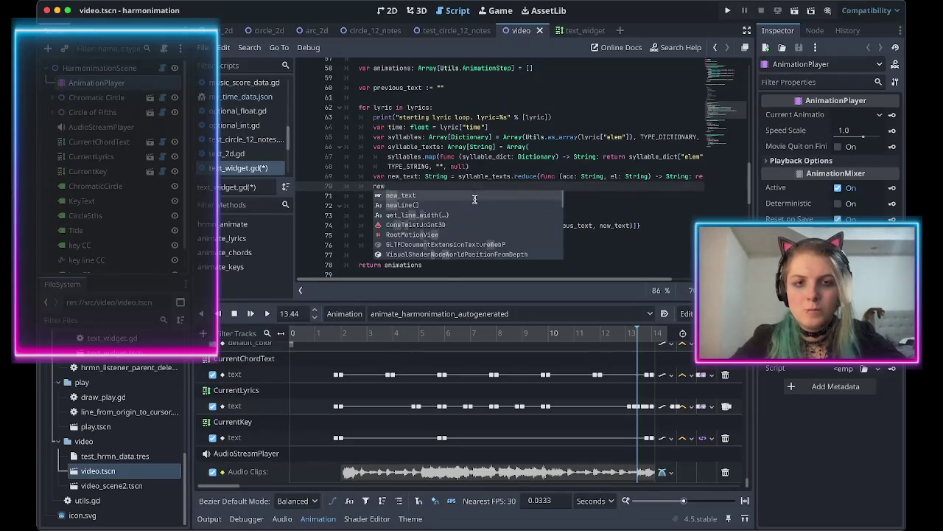
text(text.strip)
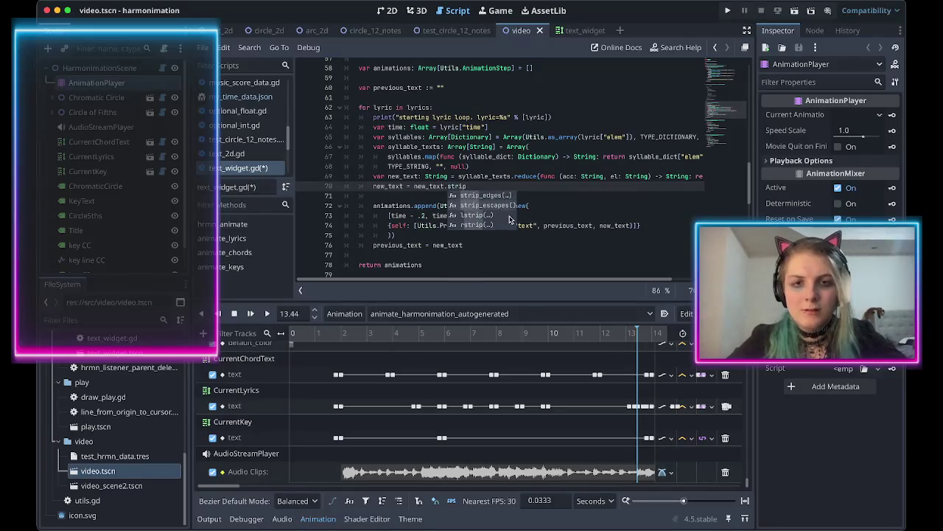
click(509, 215)
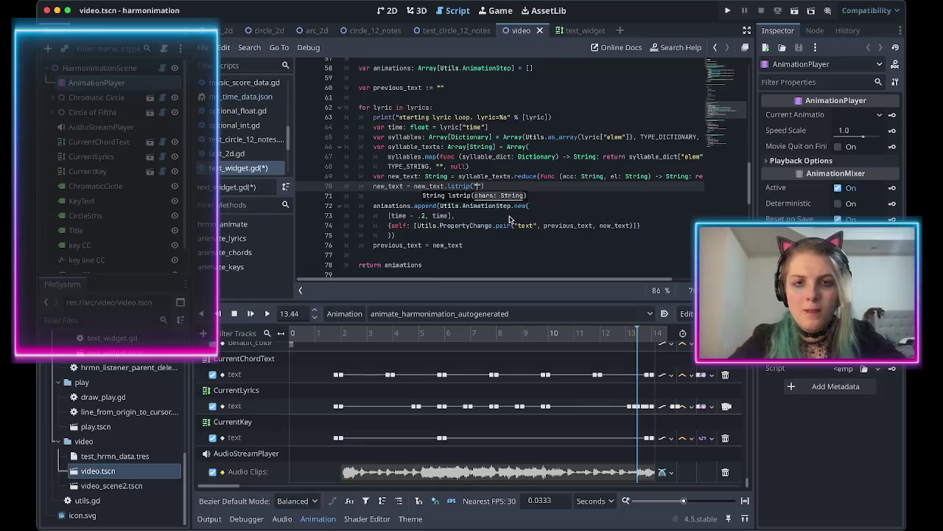
text())
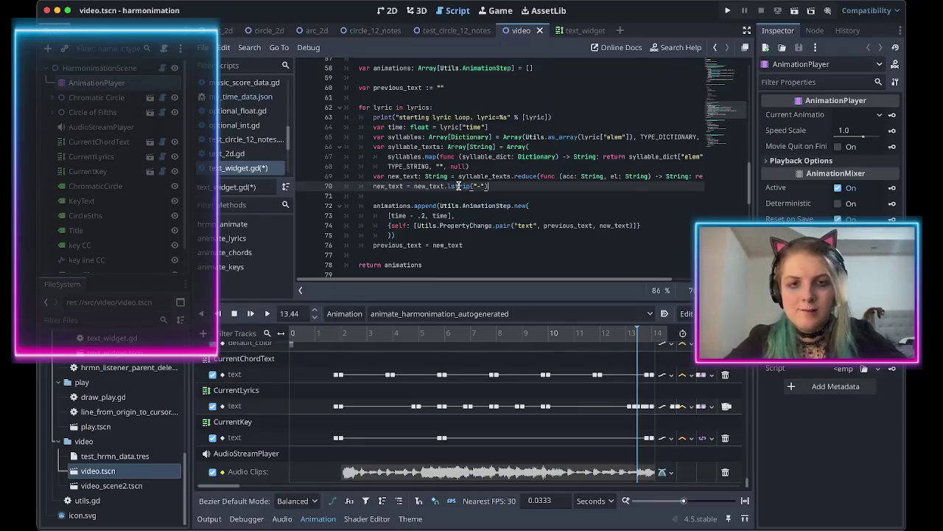
mouse_move(457, 187)
key(ctrl+s)
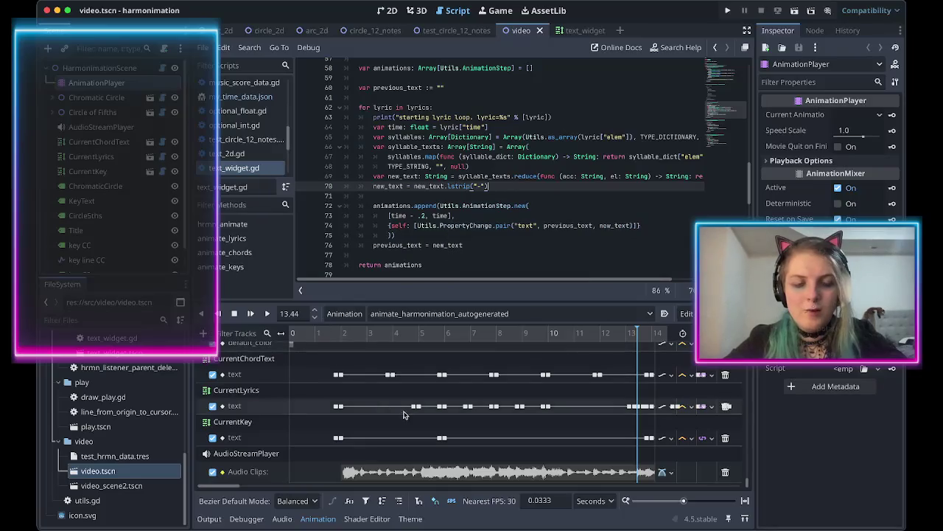
Clear the output log, preview the animation from 1.28 to 3.5 seconds, then return to text_widget.gd.
click(209, 518)
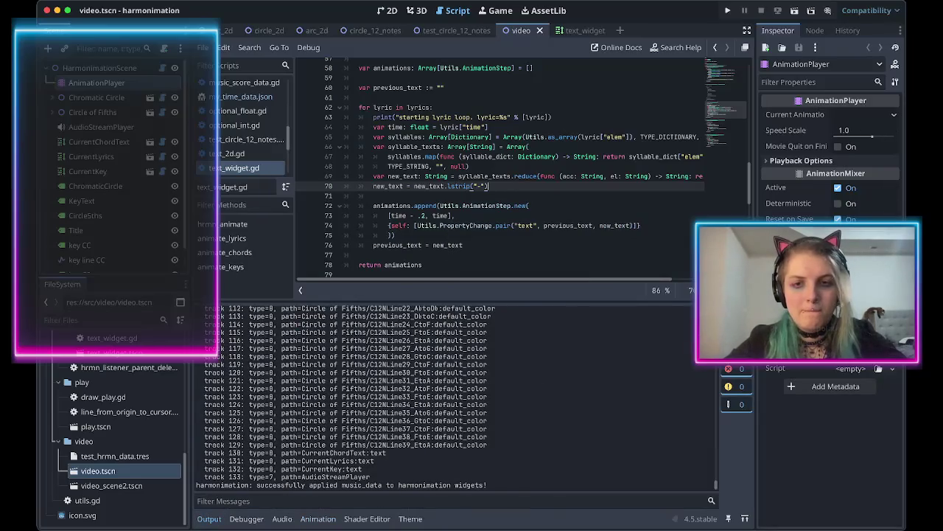
key(ctrl+shift+k)
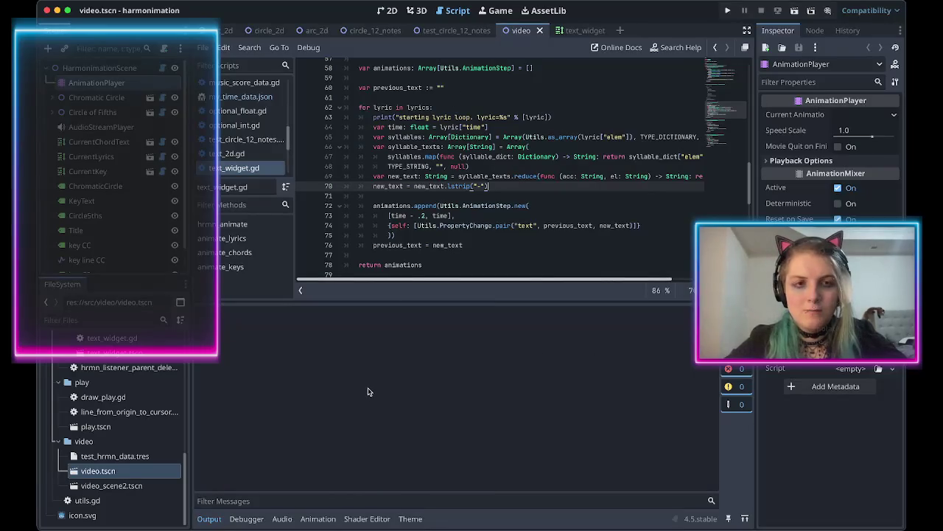
key(alt+n)
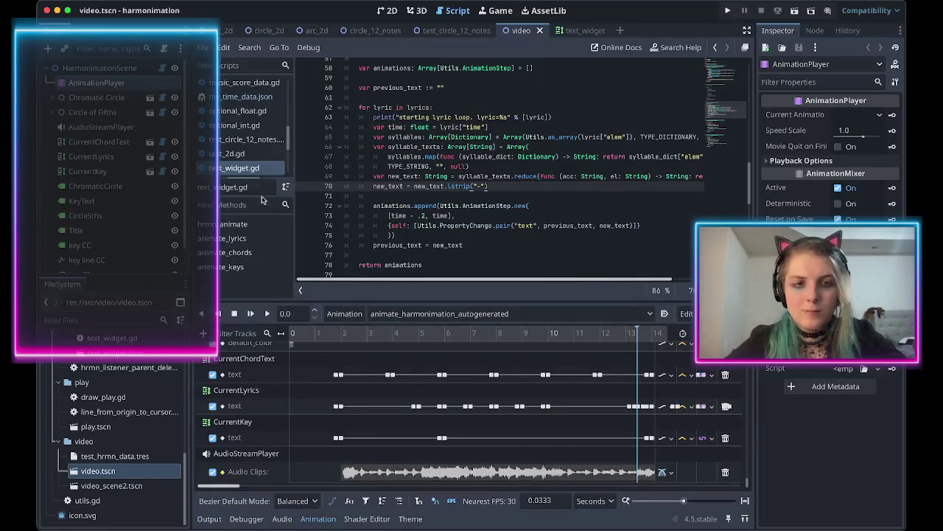
click(322, 335)
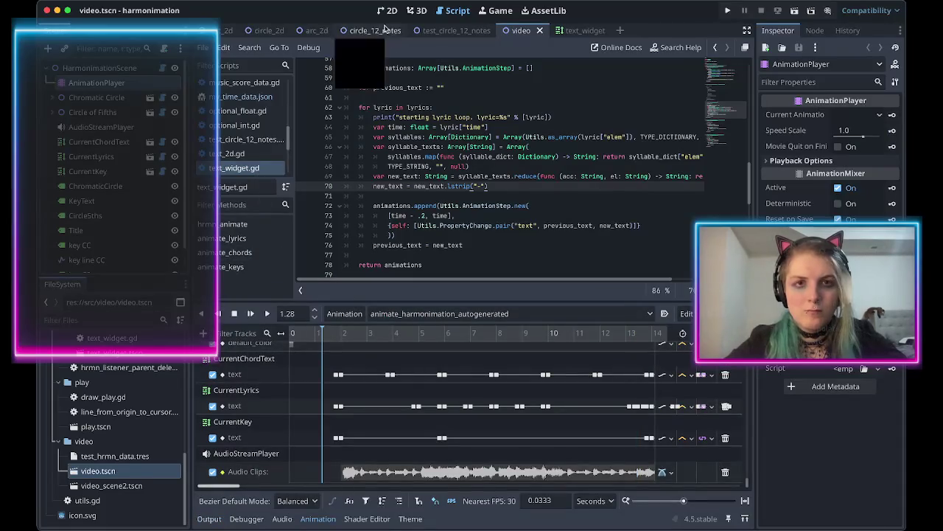
click(387, 11)
mouse_move(323, 335)
mouse_down()
mouse_move(466, 350)
mouse_move(689, 350)
mouse_up()
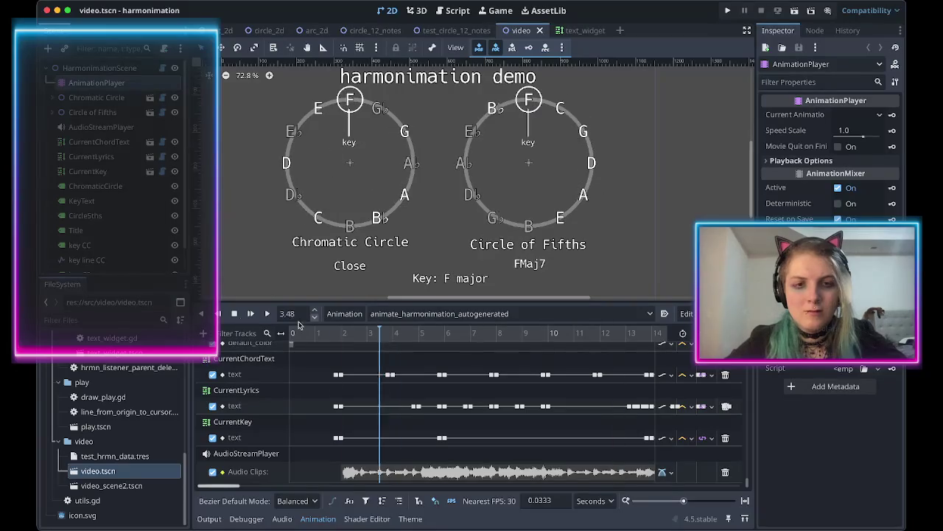
click(453, 11)
scroll(446, 154, down, 1)
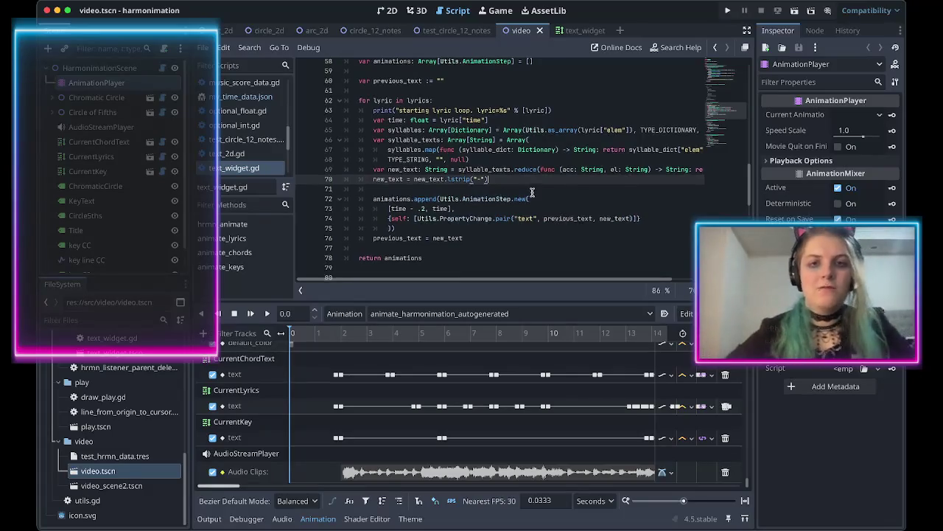
Leave one blank line after the syllable_texts array at line 68, then go to the browser.
scroll(532, 193, up, 2)
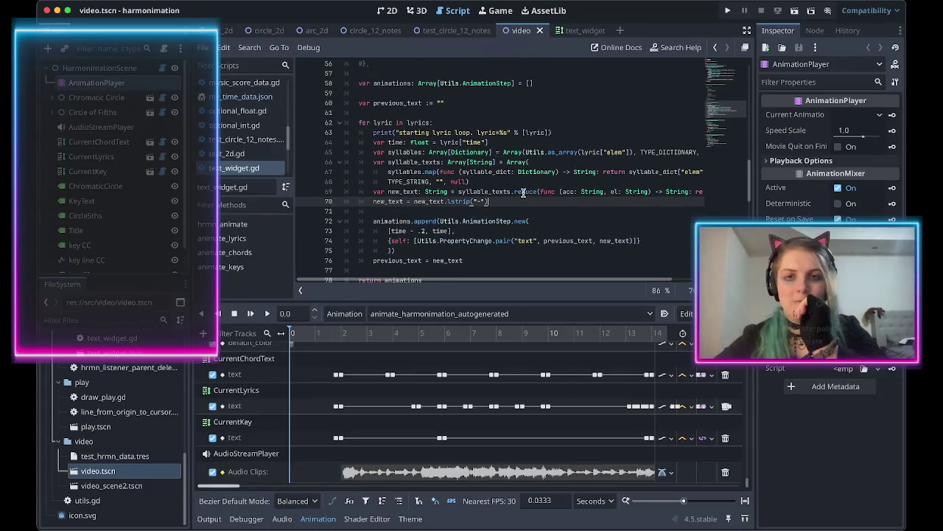
scroll(524, 193, up, 1)
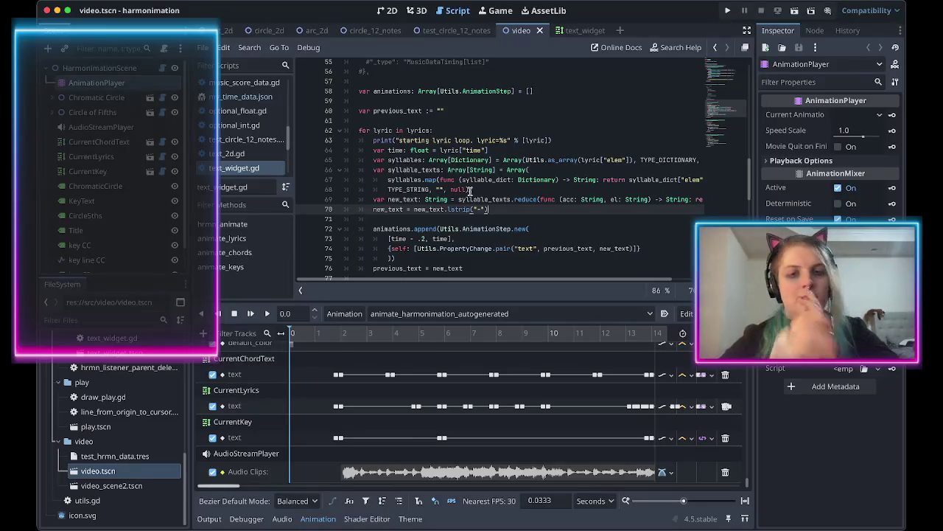
scroll(471, 188, down, 1)
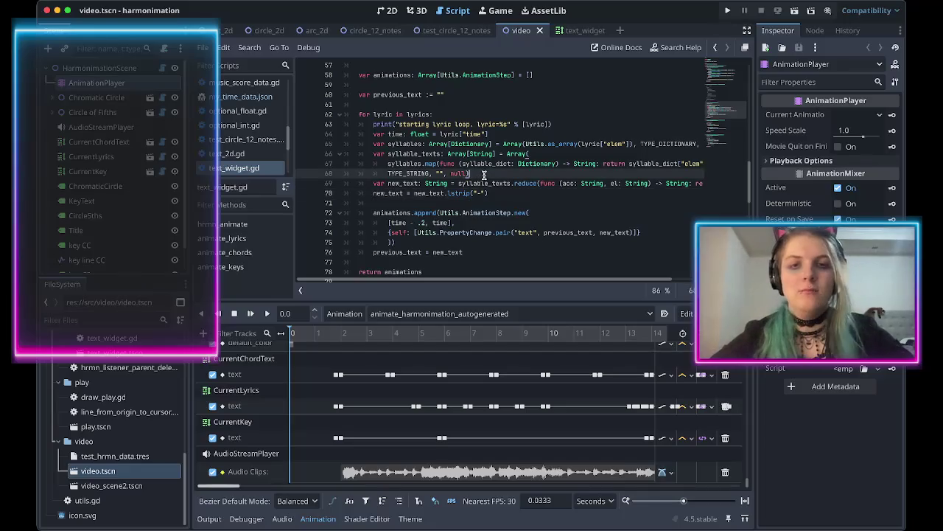
mouse_move(500, 183)
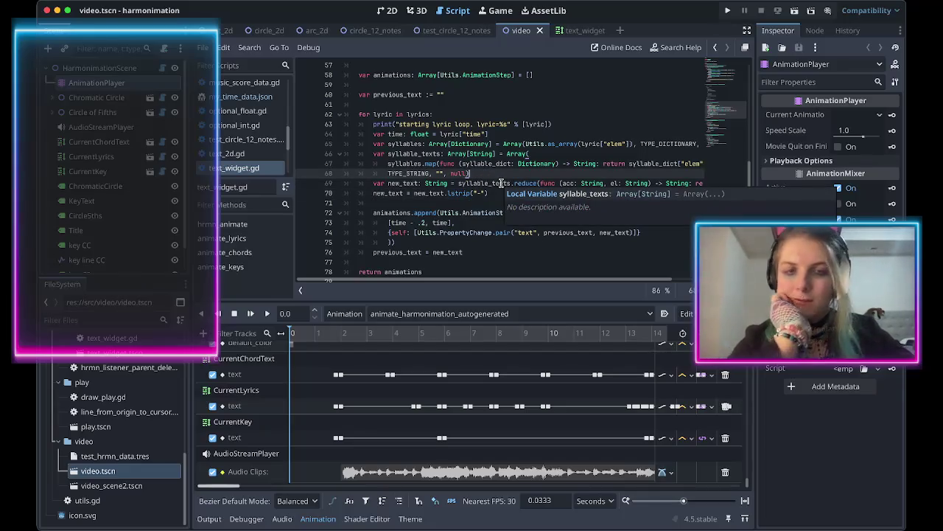
key(Return)
key(Return)
key(Return)
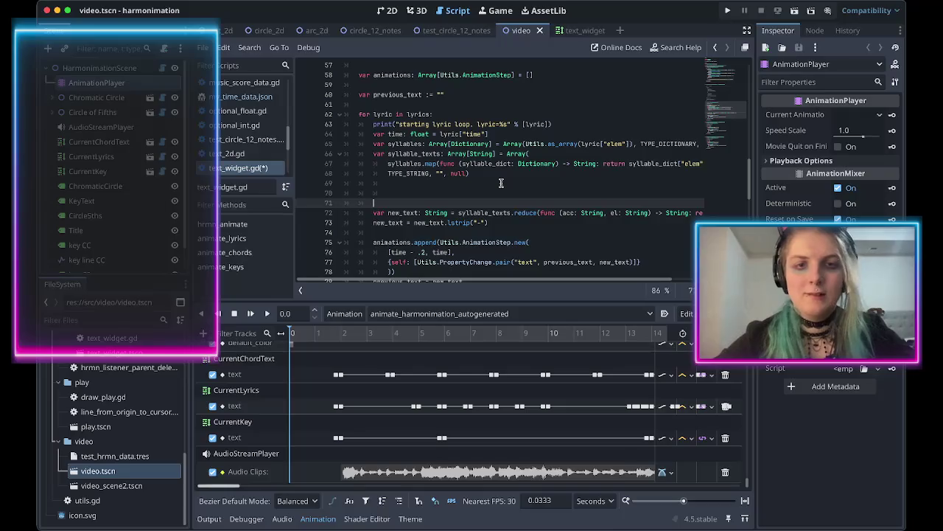
key(ctrl+z)
key(Up)
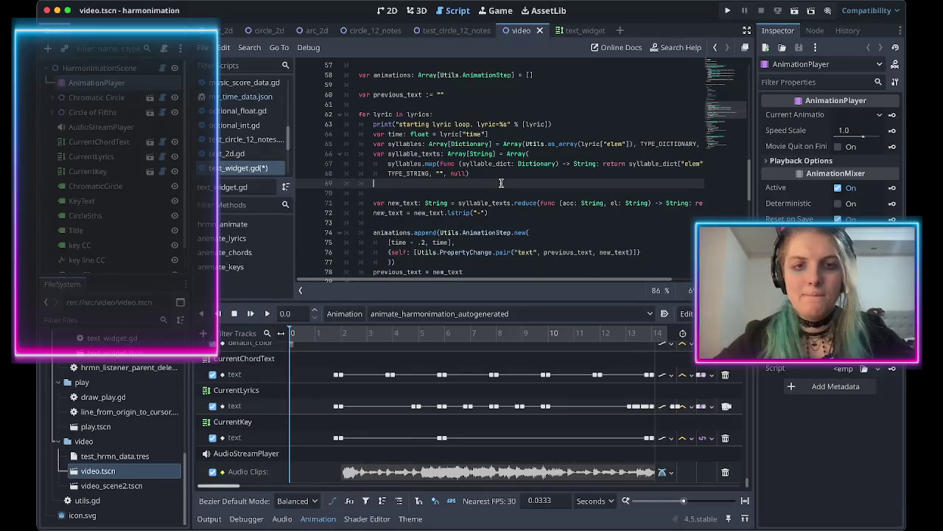
key(Return)
key(super+Tab)
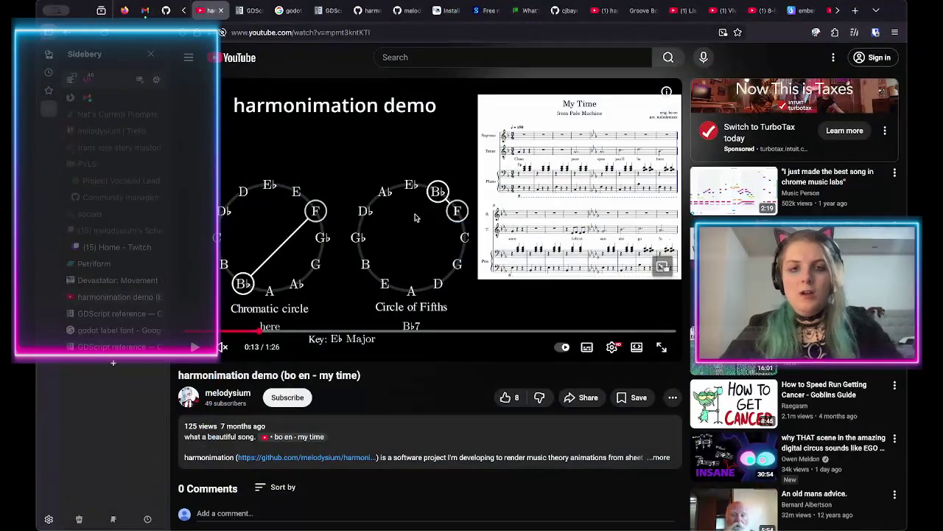
Close leftover tabs, search 'gdscript bbcode' and open the BBCode in RichTextLabel docs page.
middle_click(153, 330)
middle_click(153, 330)
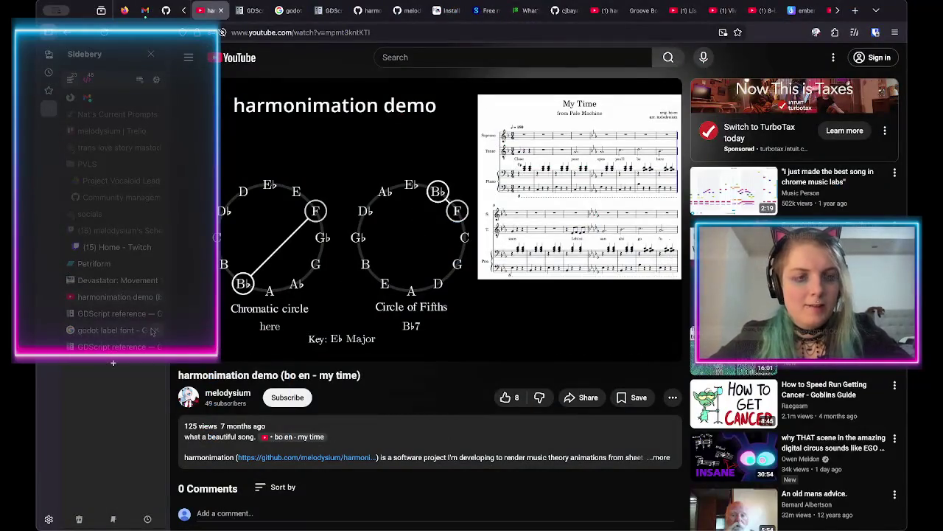
key(ctrl+t)
text(gdscr)
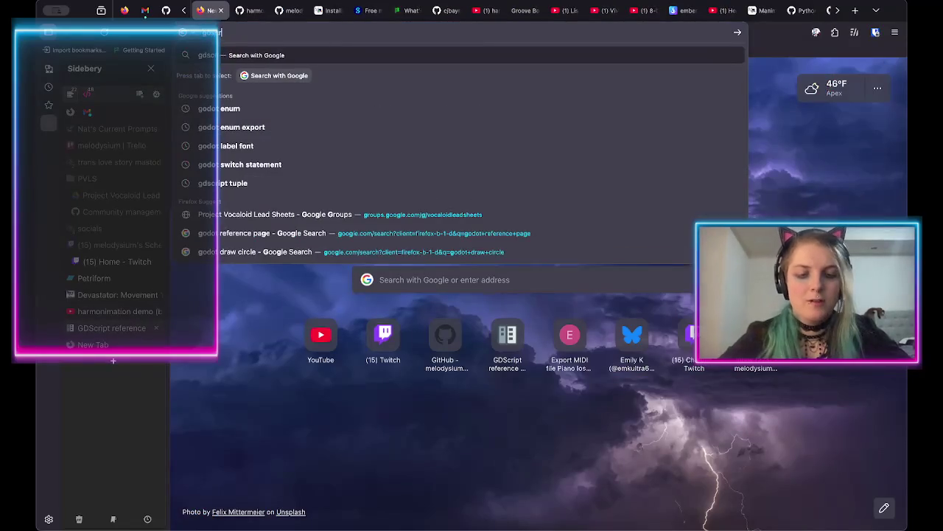
text(ipt bbcode)
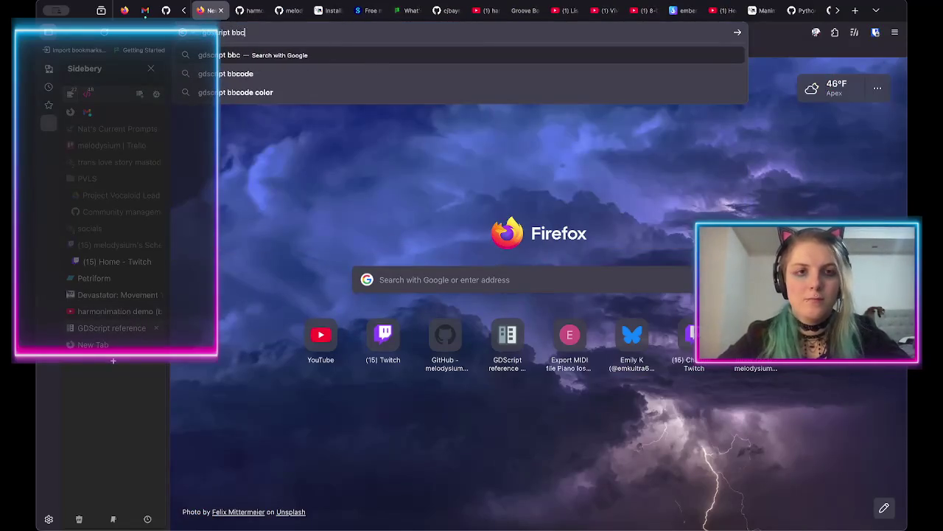
key(Return)
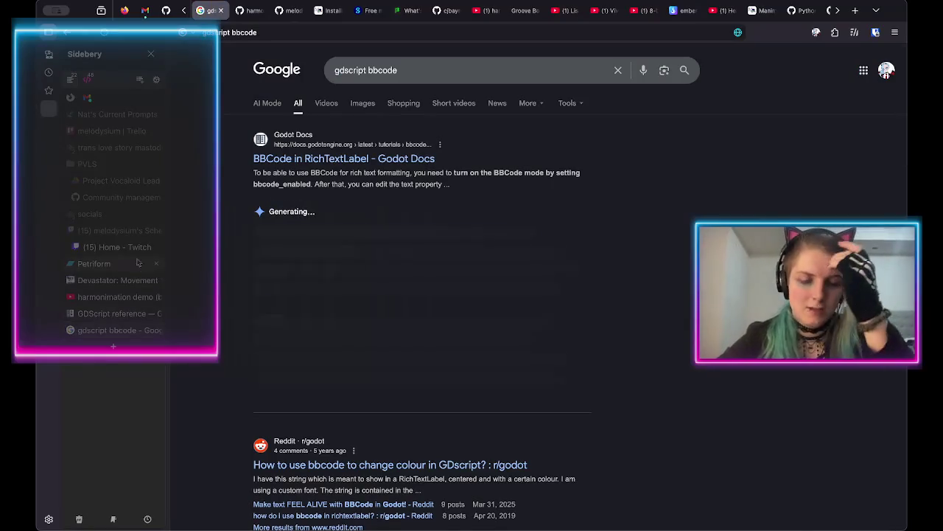
click(281, 157)
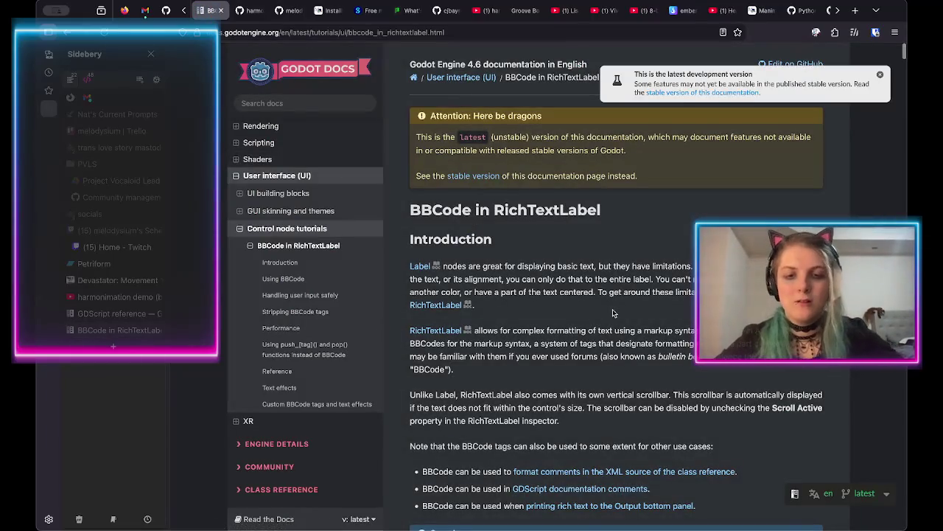
Select and copy the green colour BBCode example, then return to Godot.
scroll(612, 313, down, 10)
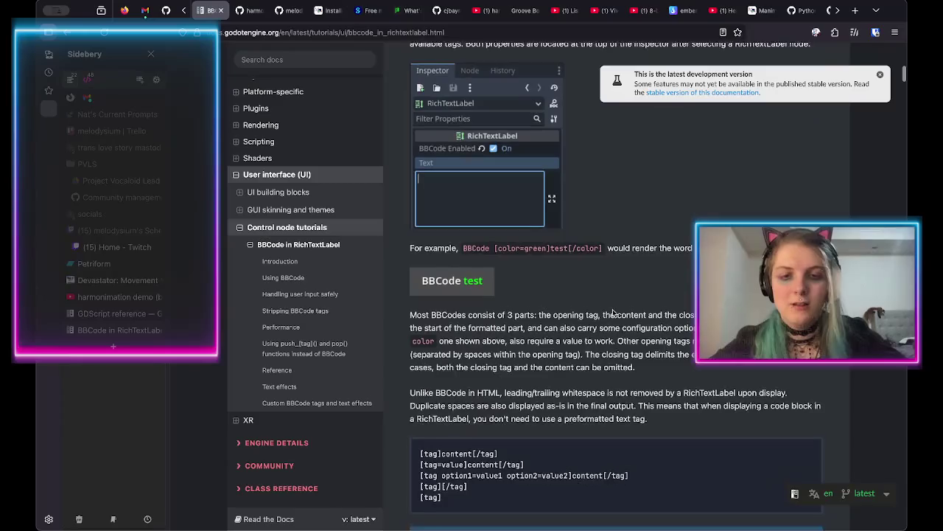
scroll(565, 317, down, 1)
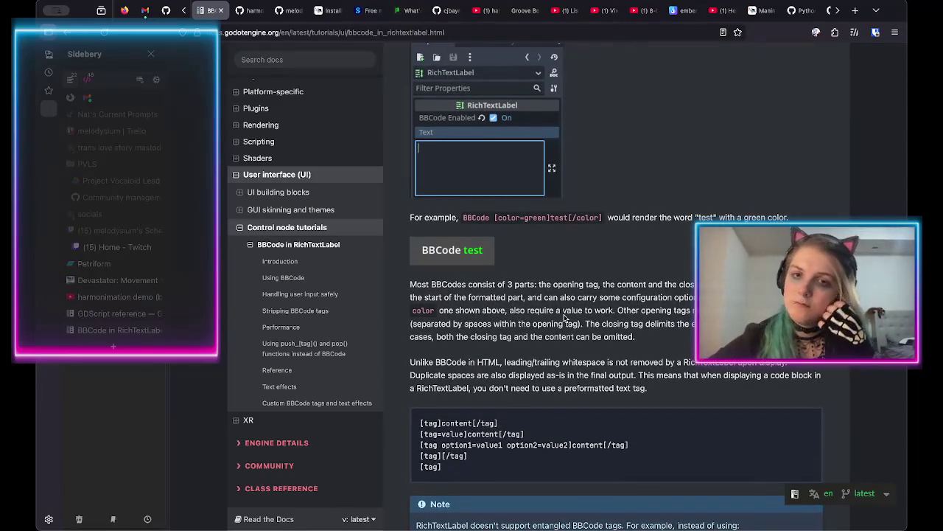
triple_click(477, 218)
click(516, 248)
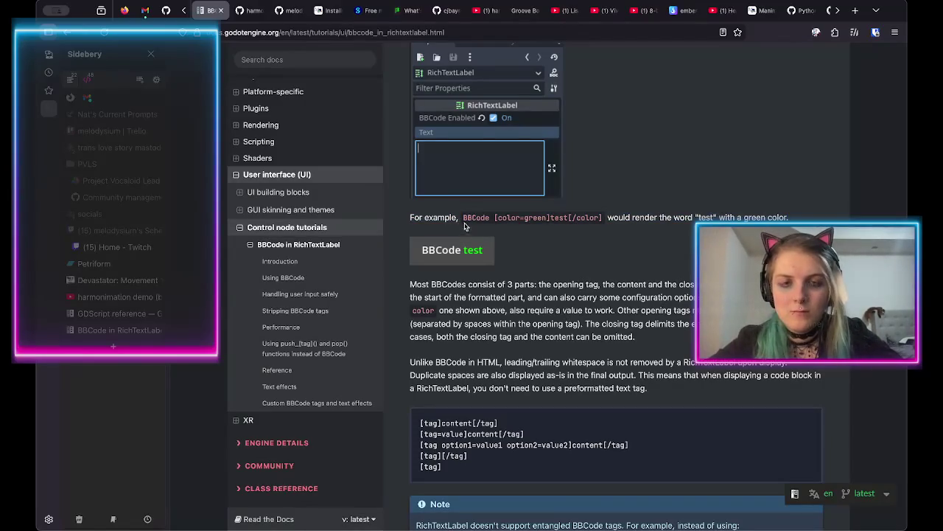
mouse_move(464, 218)
mouse_down()
mouse_move(610, 216)
mouse_move(412, 218)
mouse_move(458, 217)
mouse_up()
key(ctrl+c)
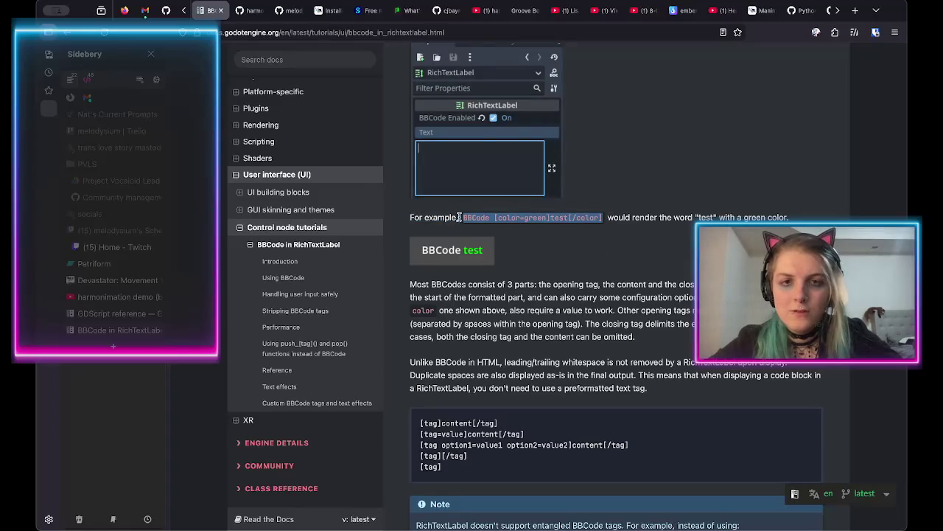
key(super+Tab)
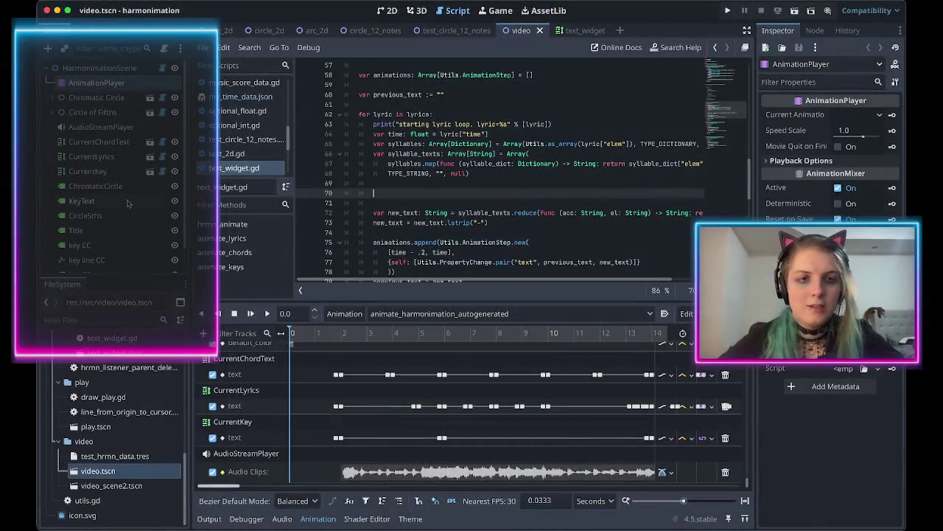
Add a RichTextLabel child node under the HarmonimationScene root.
click(131, 71)
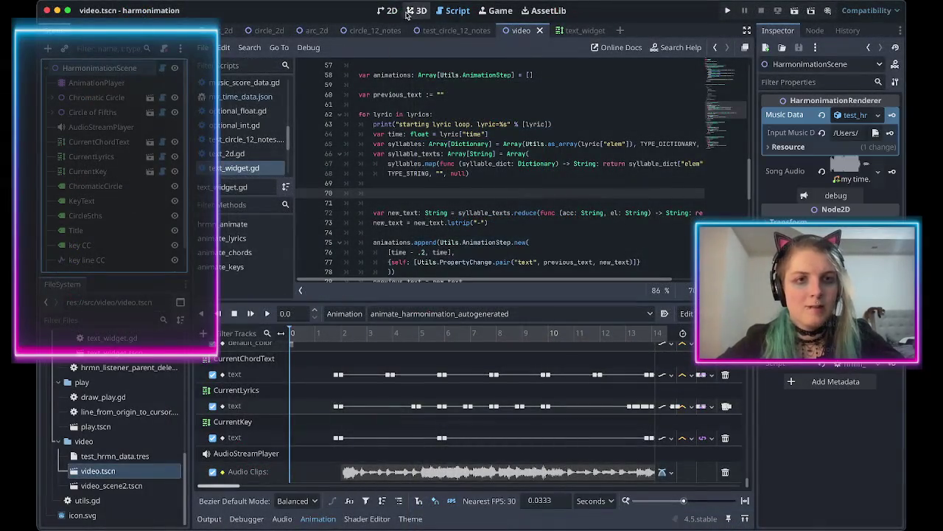
click(385, 11)
right_click(129, 77)
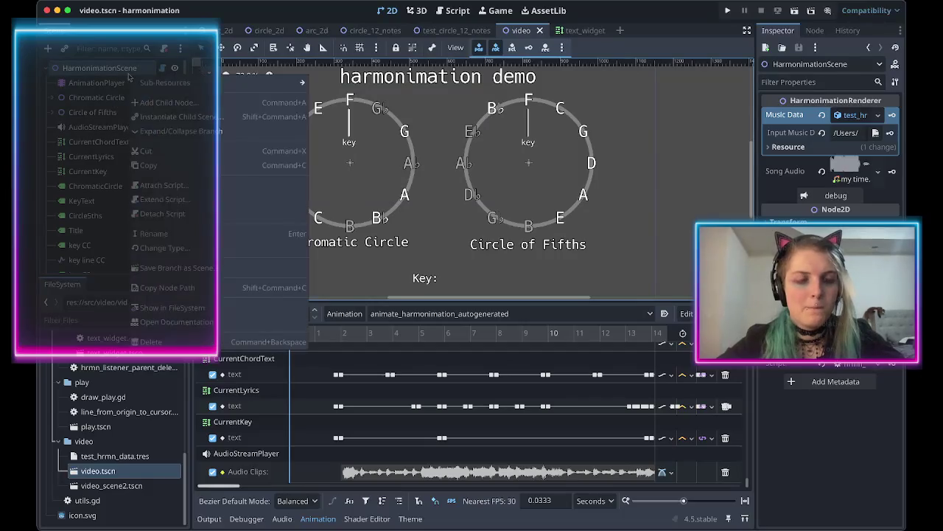
click(179, 108)
text(rich)
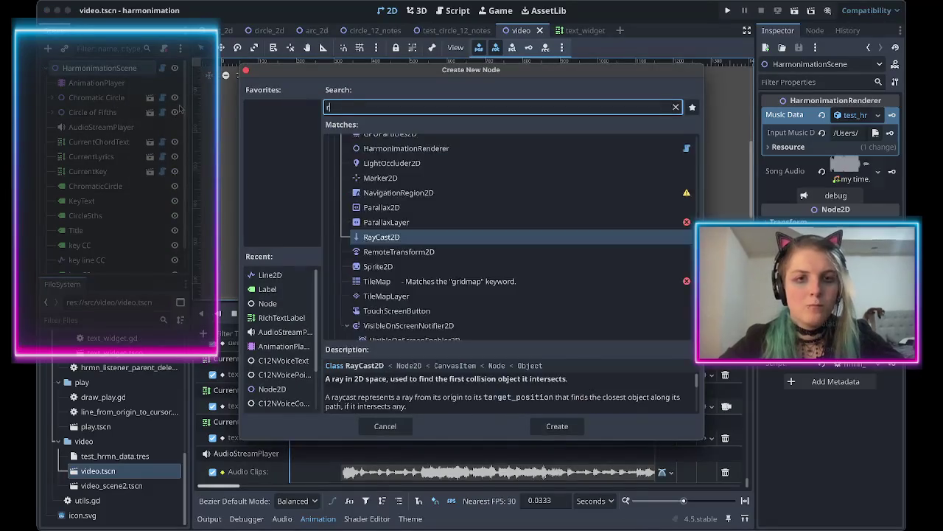
key(Return)
Paste the green BBCode example into the label's Text and widen the label box.
scroll(319, 169, up, 3)
scroll(319, 169, left, 3)
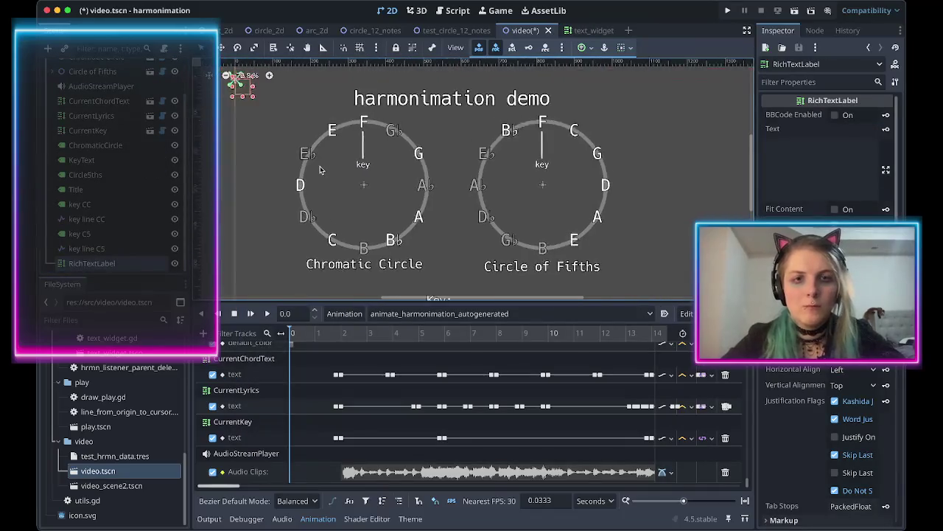
click(765, 177)
text(test words)
key(ctrl+v)
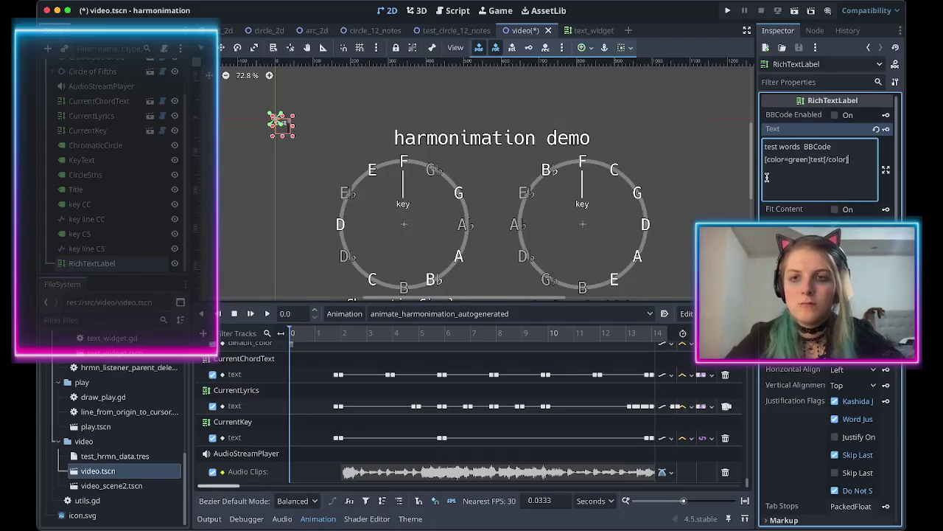
mouse_move(291, 127)
mouse_down()
mouse_move(407, 130)
mouse_move(454, 143)
mouse_up()
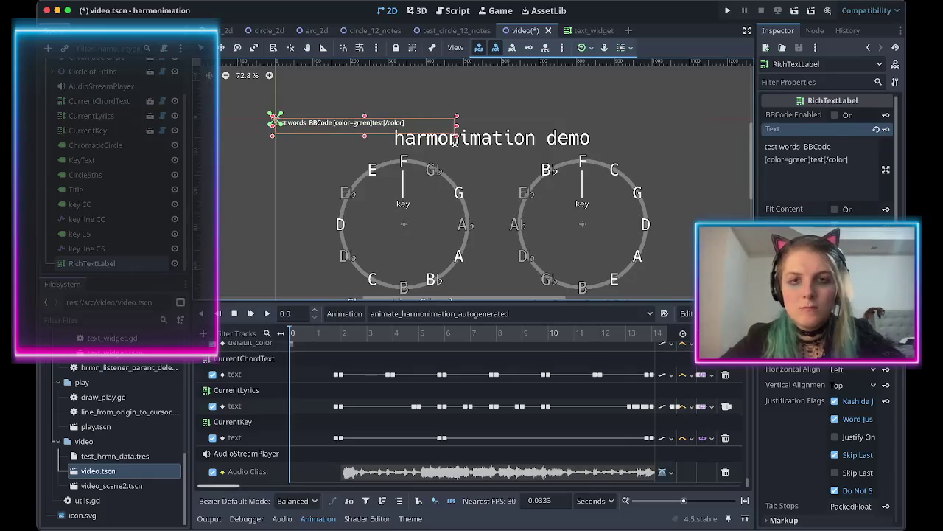
Enable BBCode on the RichTextLabel via the property search.
click(793, 82)
text(bb)
click(838, 115)
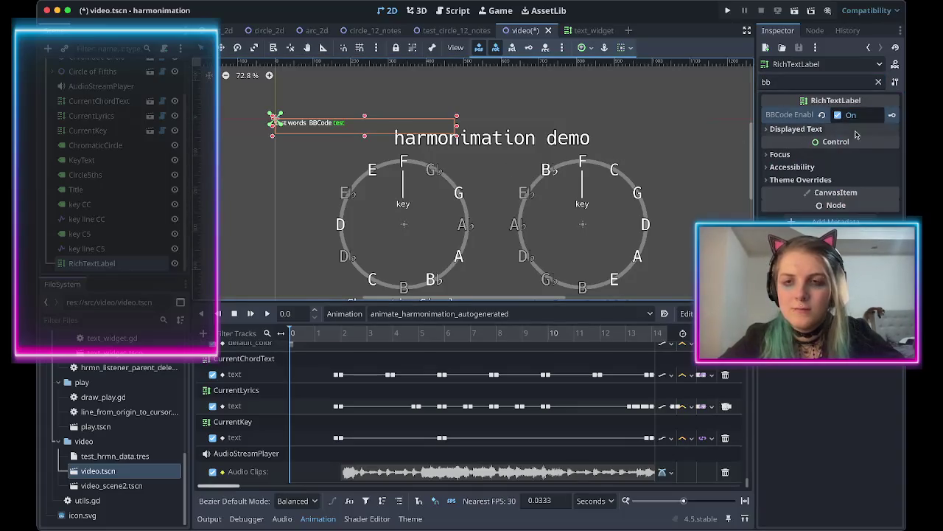
click(878, 82)
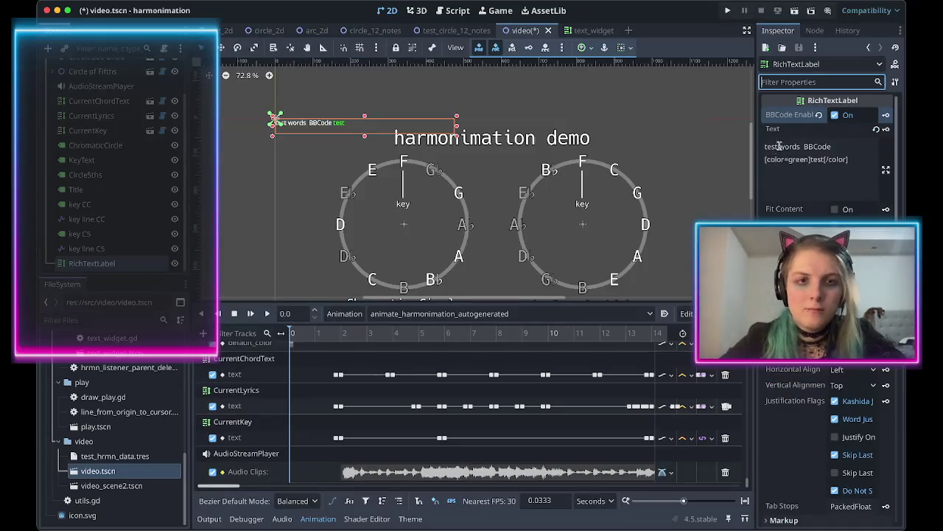
Delete the extra first line so the text is just '[color=green]test[/color]', then go back to the docs.
click(815, 146)
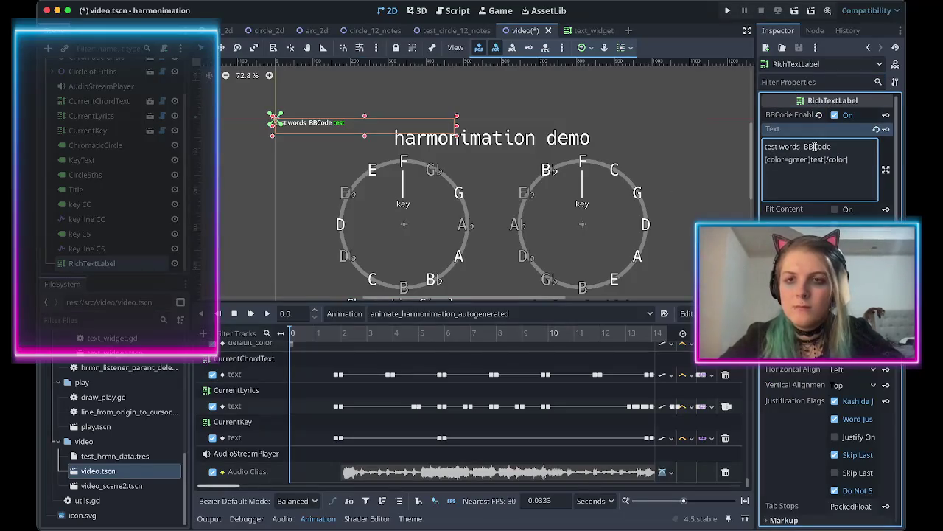
double_click(815, 146)
key(Delete)
key(Delete)
key(BackSpace)
key(BackSpace)
key(BackSpace)
key(BackSpace)
scroll(330, 164, up, 14)
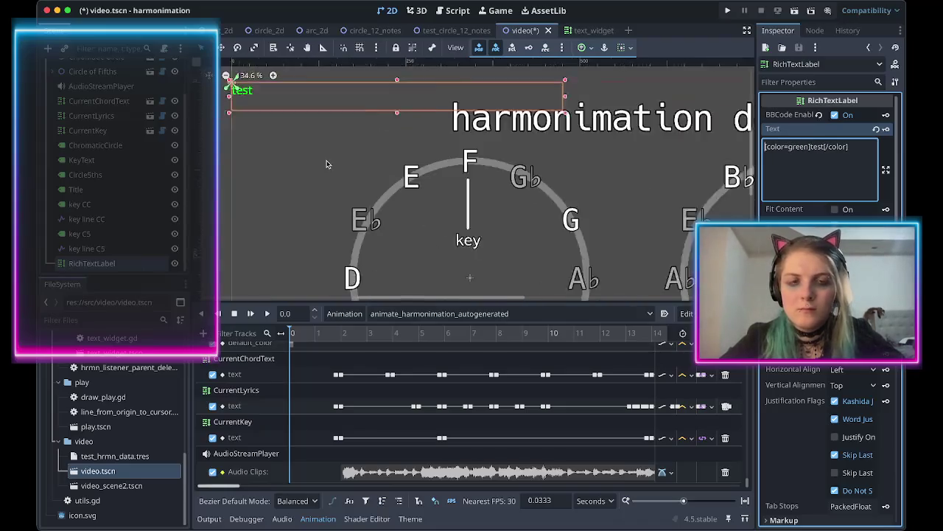
scroll(403, 137, up, 1)
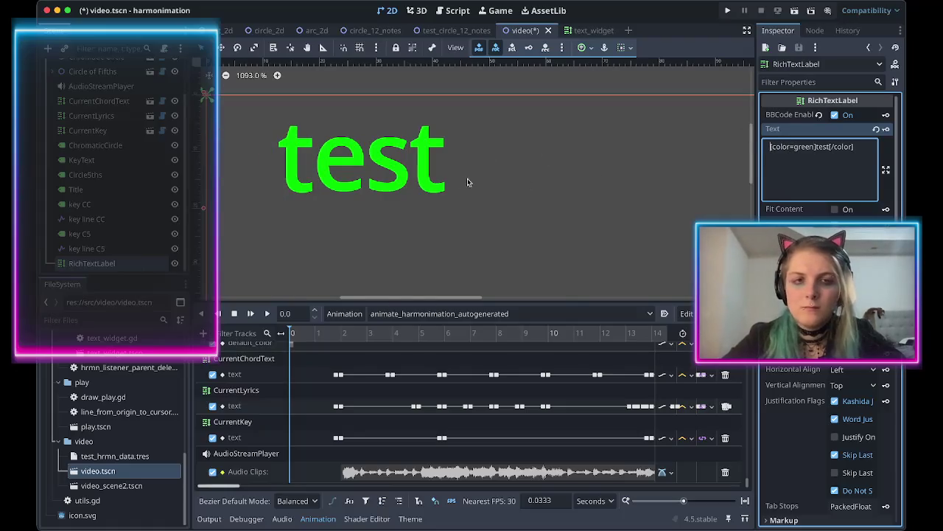
key(Right)
key(Right)
key(Right)
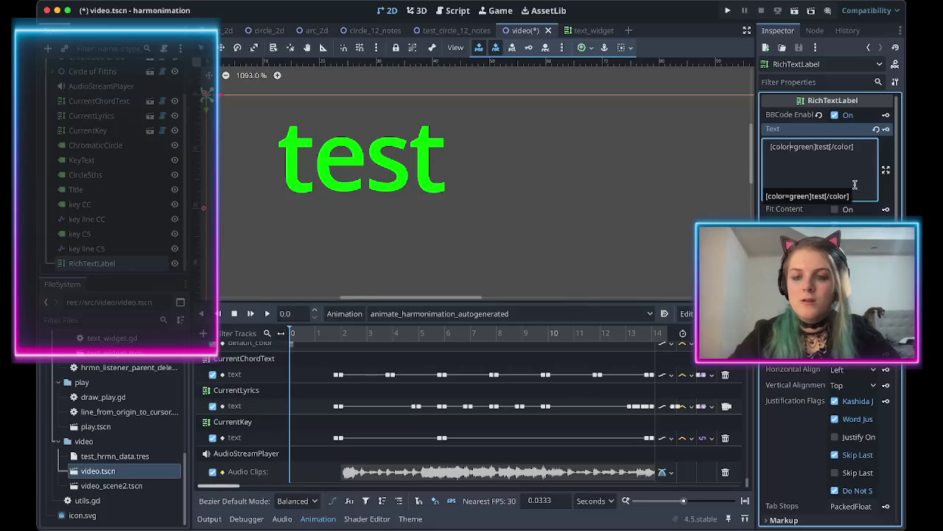
key(alt+Tab)
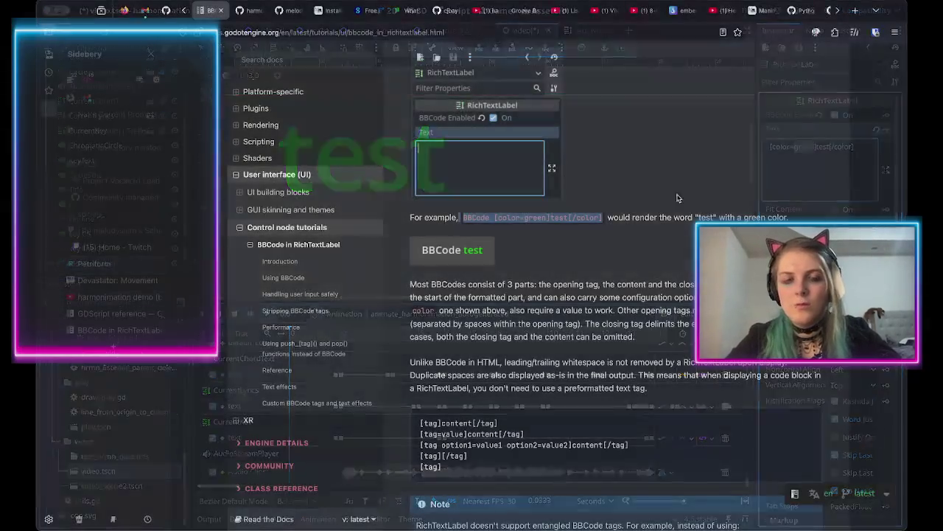
Scroll down to the color and bgcolor rows of the Reference table and open Named colors in a new tab.
scroll(574, 224, down, 5)
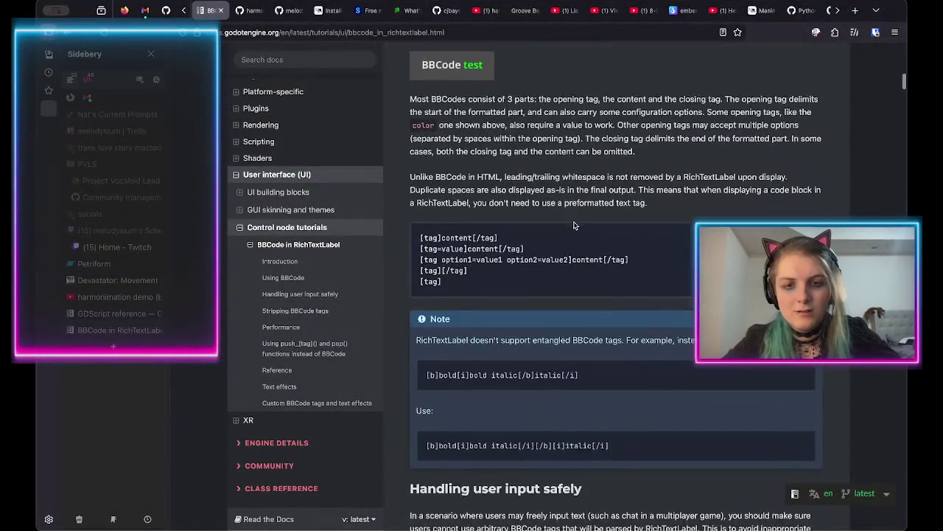
scroll(574, 225, down, 1)
scroll(574, 225, down, 3)
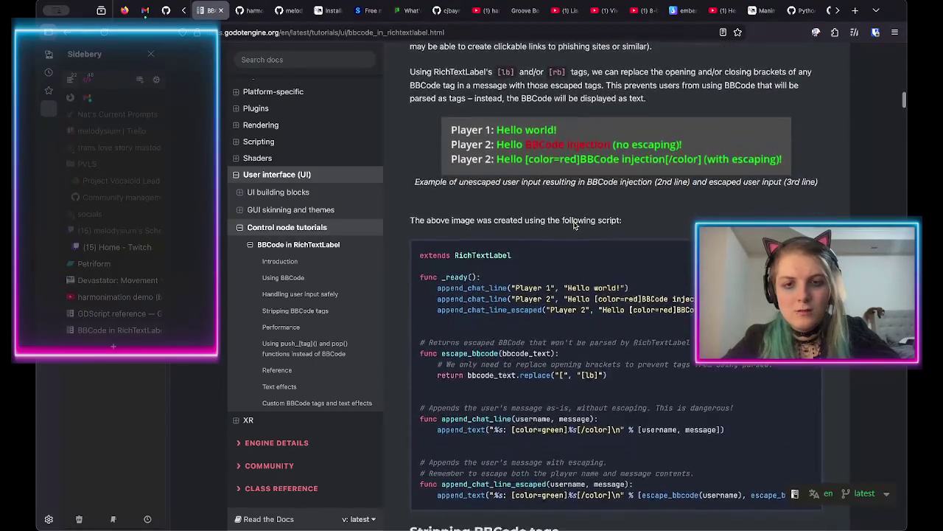
scroll(574, 225, down, 8)
scroll(619, 275, down, 2)
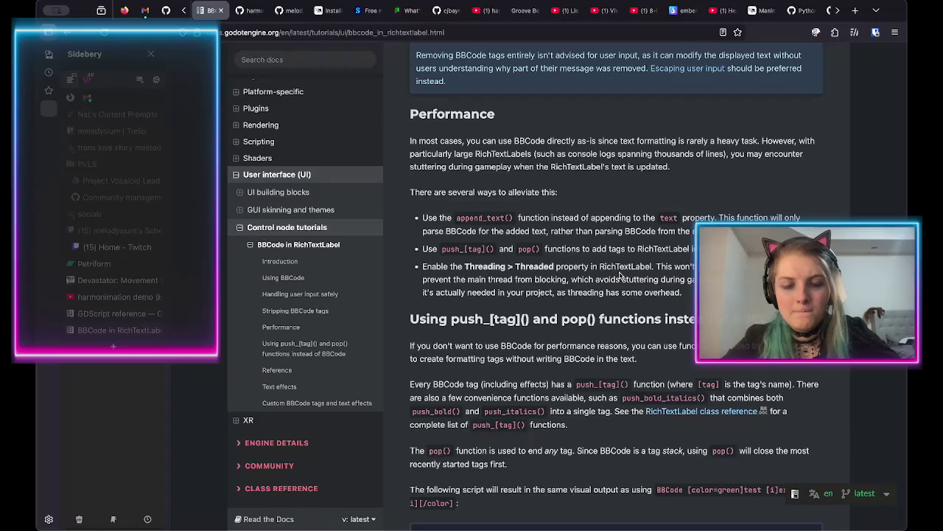
scroll(619, 274, down, 3)
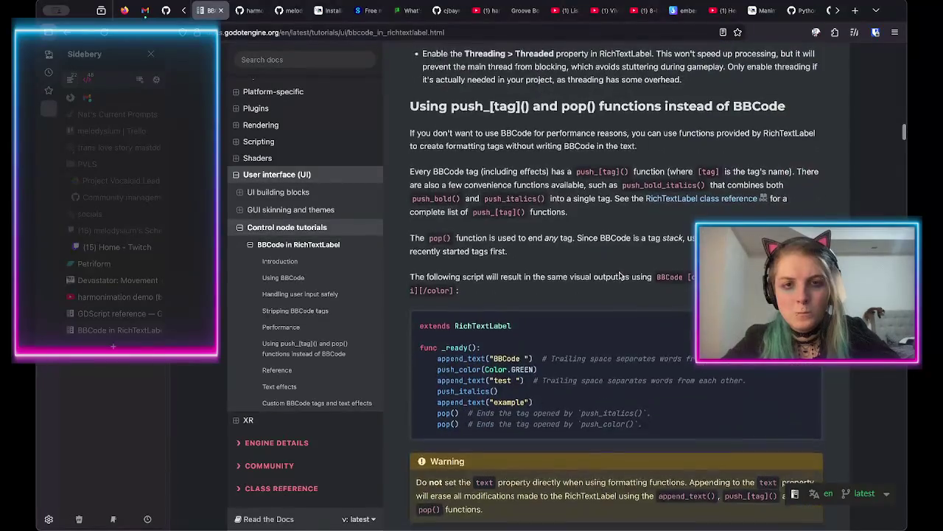
scroll(619, 275, down, 6)
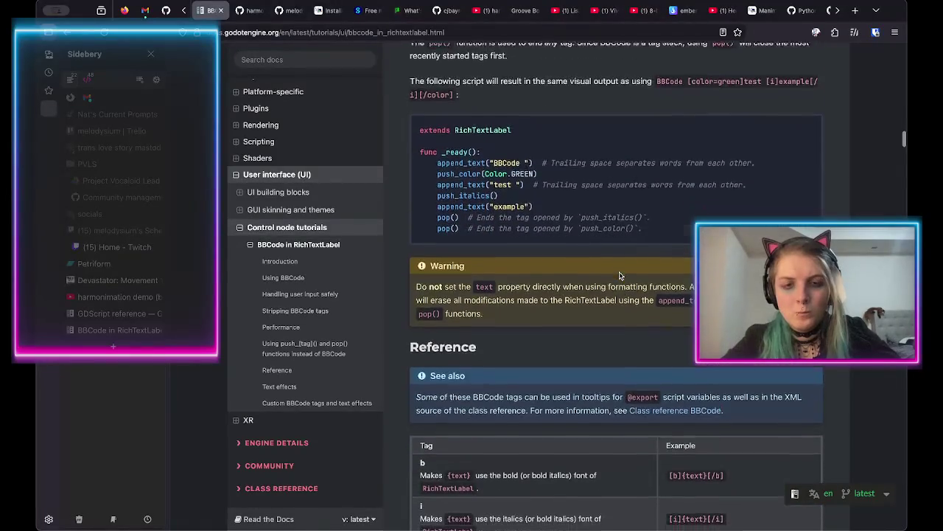
scroll(619, 275, down, 3)
scroll(619, 275, up, 1)
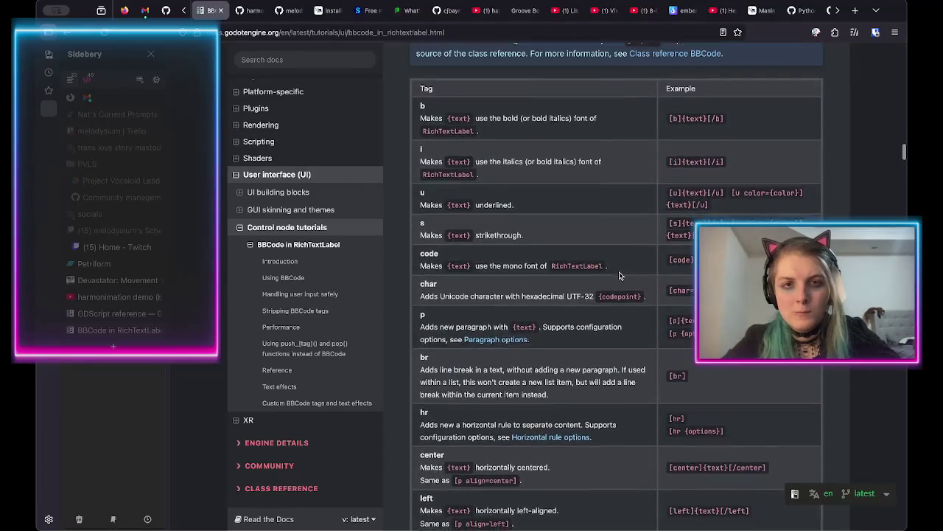
scroll(619, 275, down, 1)
scroll(619, 274, down, 3)
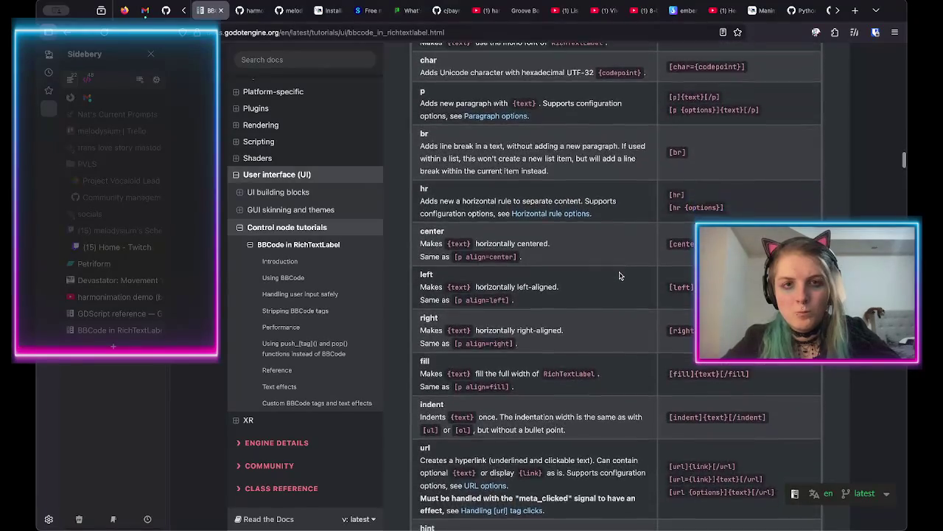
scroll(619, 275, up, 1)
scroll(619, 275, down, 1)
scroll(619, 276, down, 2)
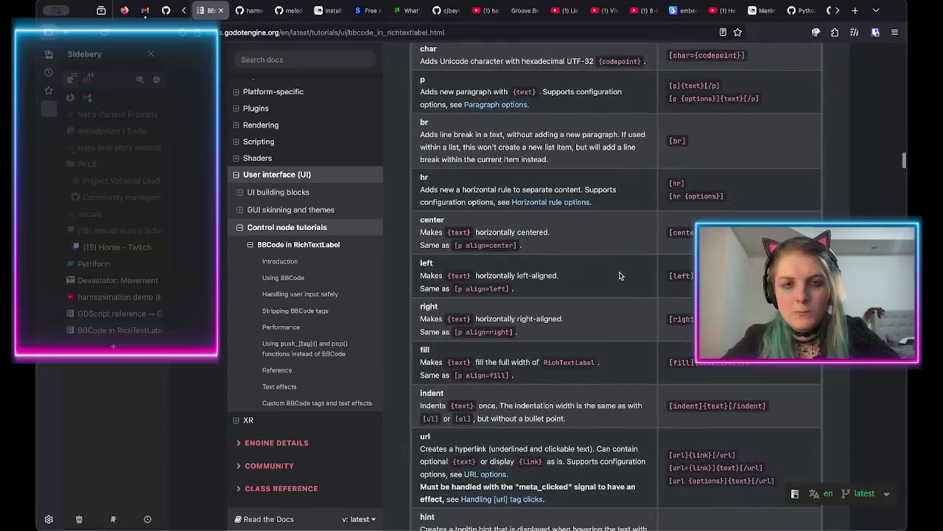
scroll(619, 275, down, 5)
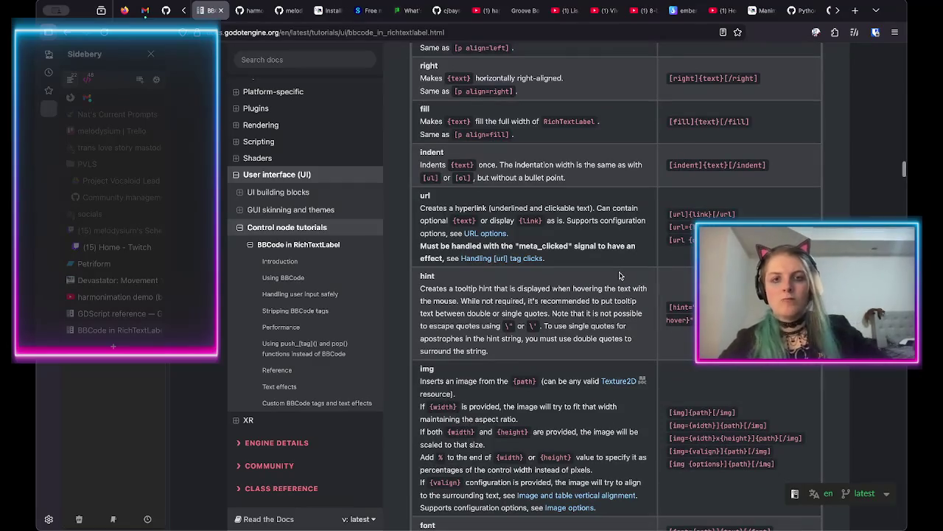
scroll(619, 276, down, 10)
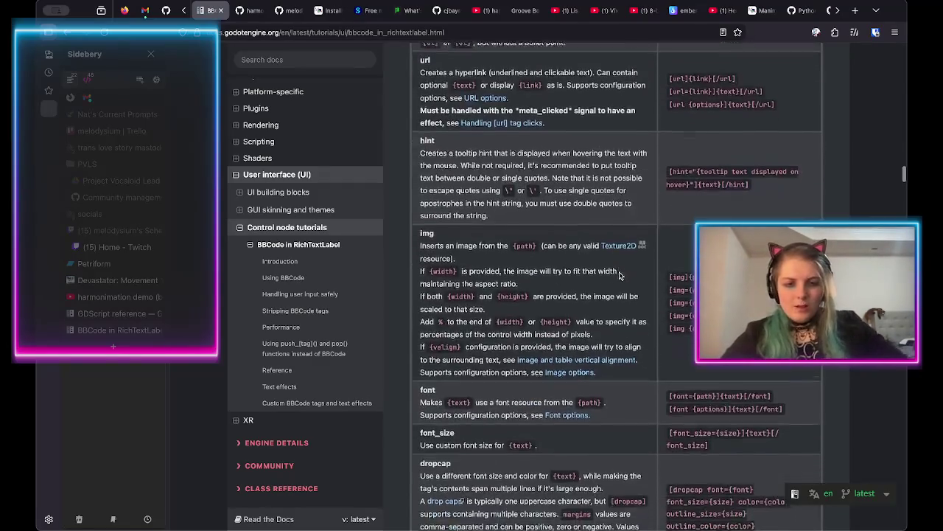
scroll(619, 276, down, 7)
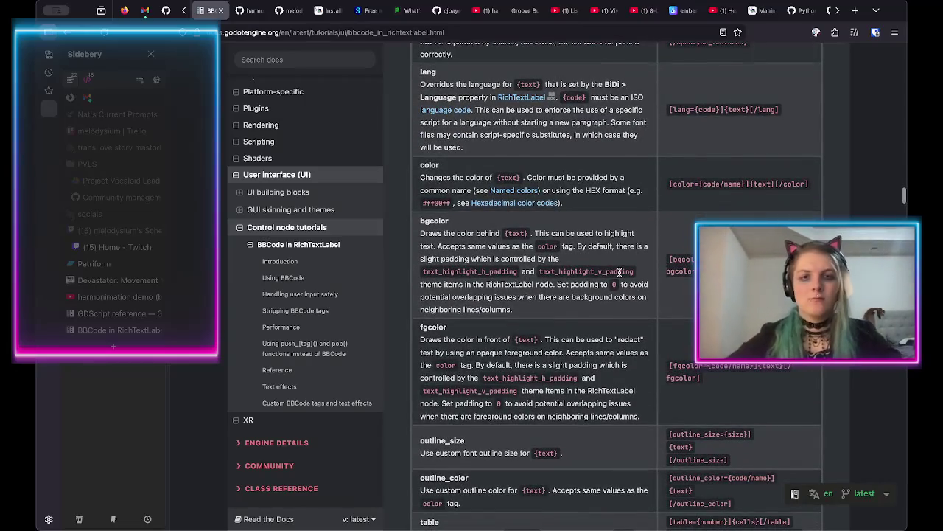
middle_click(505, 192)
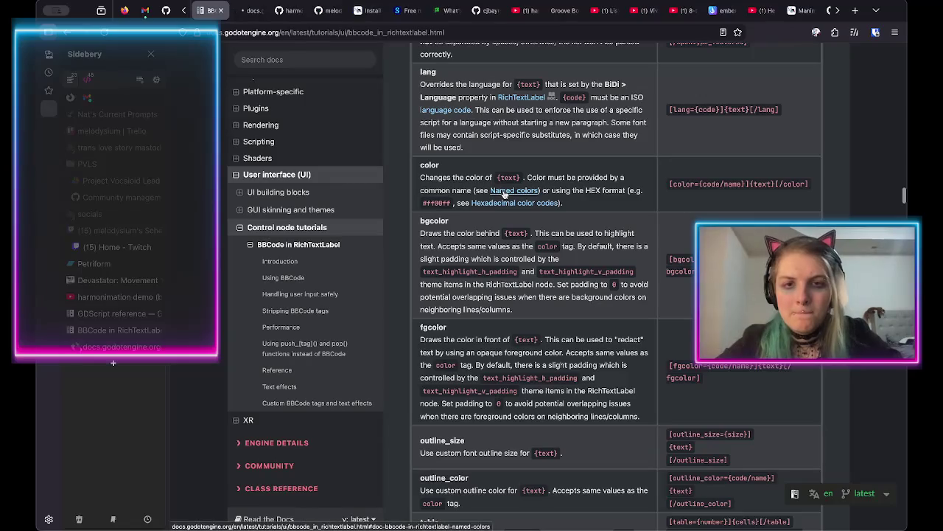
View the Named colors chart and check the harmonimation demo video around 0:31.
key(ctrl+Tab)
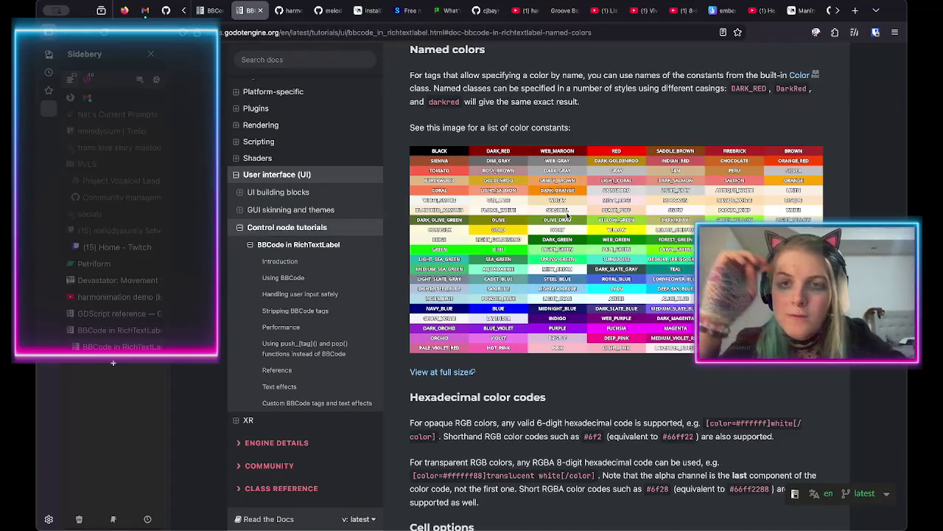
key(alt+Tab)
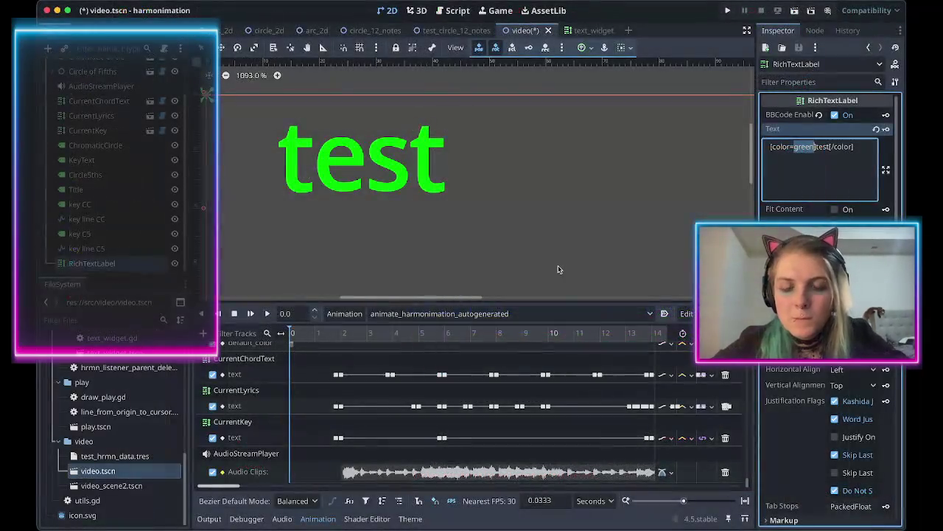
key(alt+Tab)
click(111, 297)
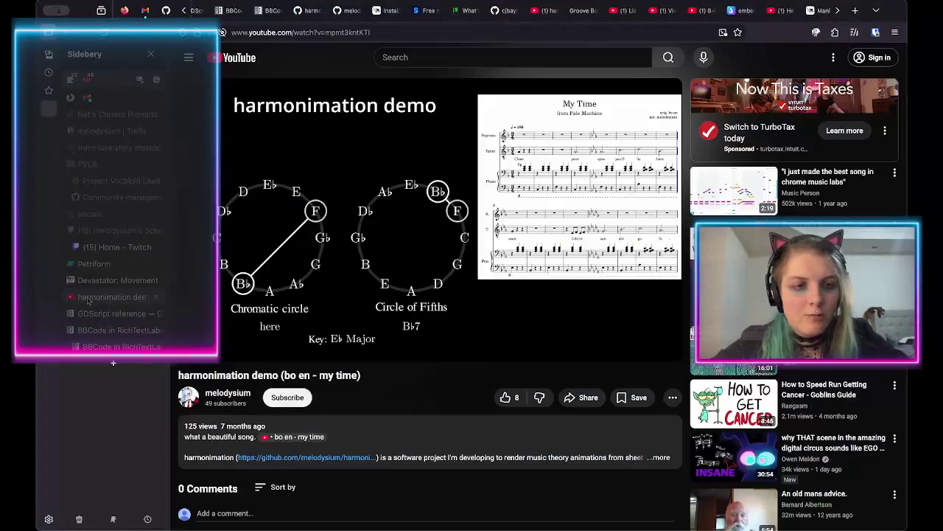
mouse_move(333, 354)
mouse_down()
mouse_move(288, 347)
mouse_move(365, 334)
mouse_up()
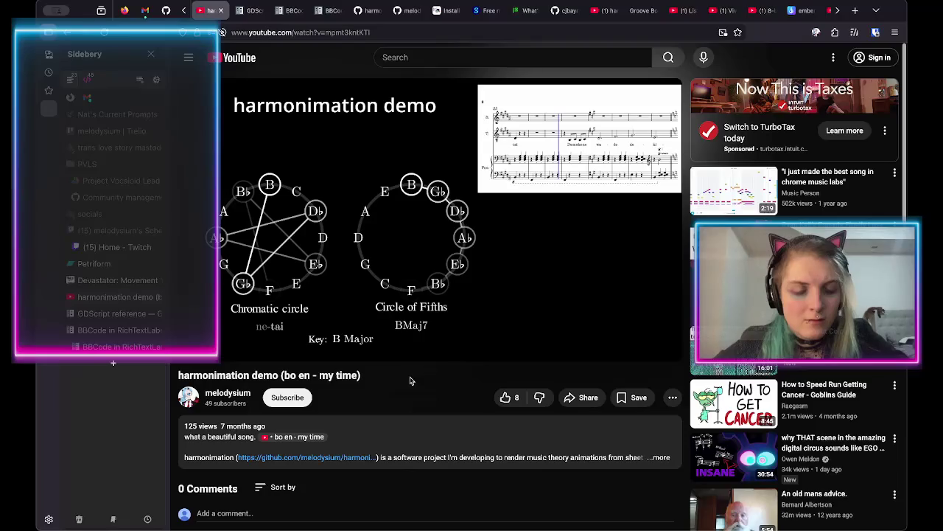
Compare against the colour chart and change the label's colour name to dark_gray.
key(alt+Tab)
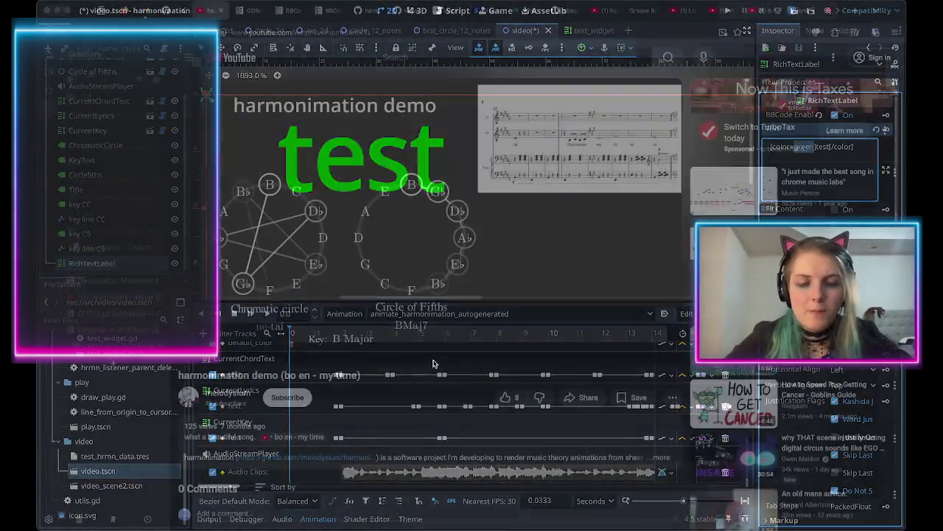
key(ctrl+Tab)
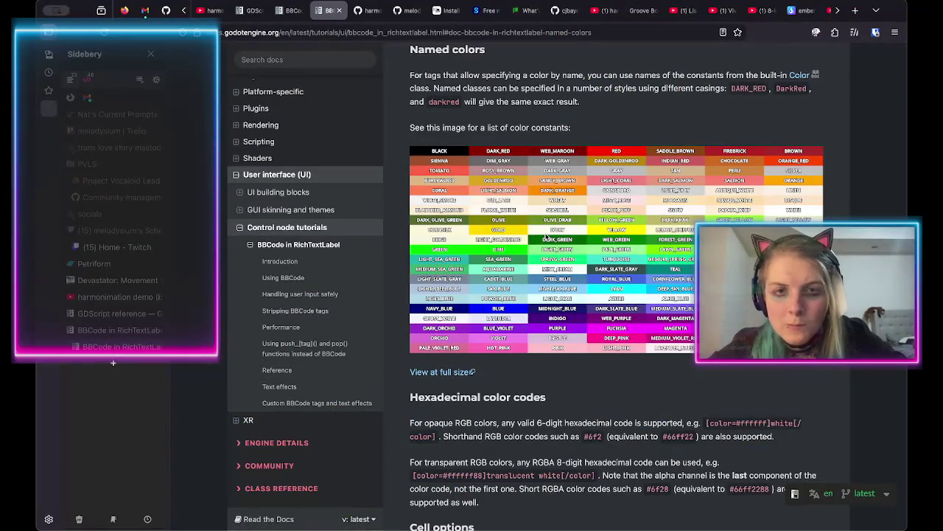
key(alt+Tab)
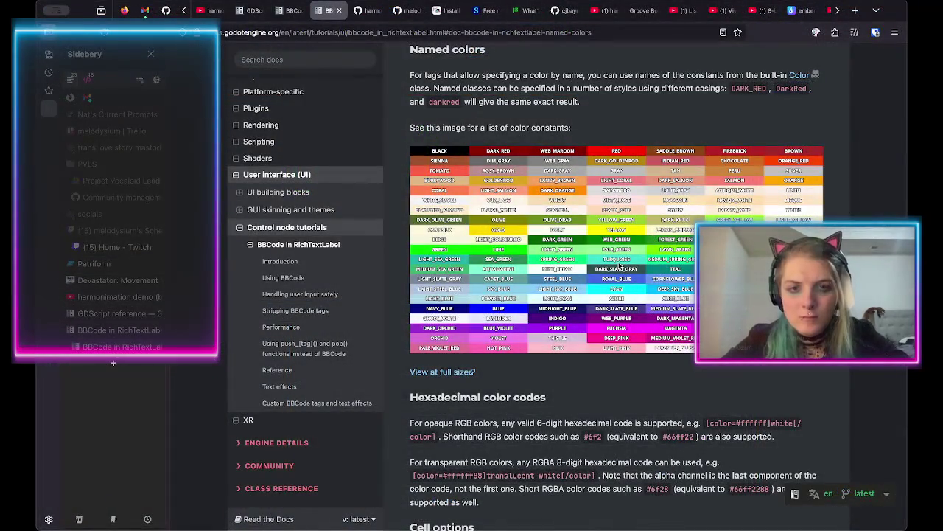
key(alt+Tab)
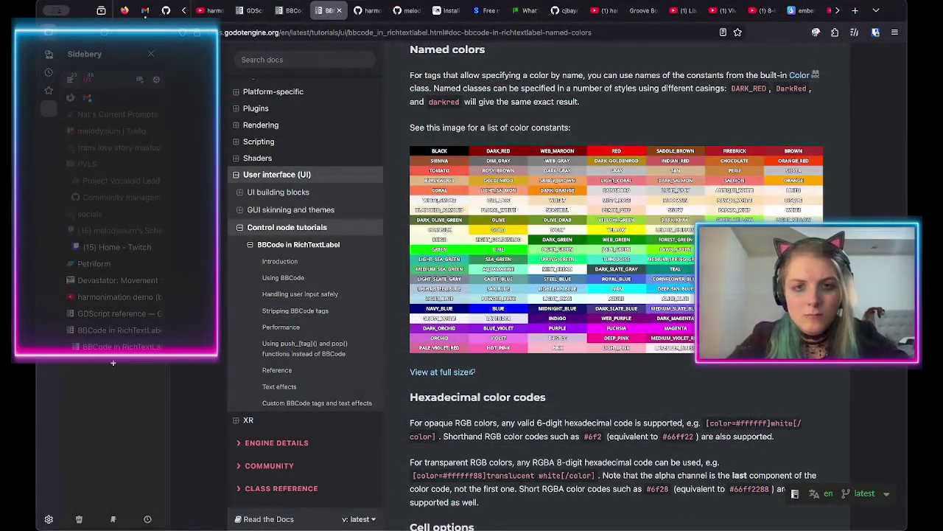
key(alt+Tab)
text(dark_gra)
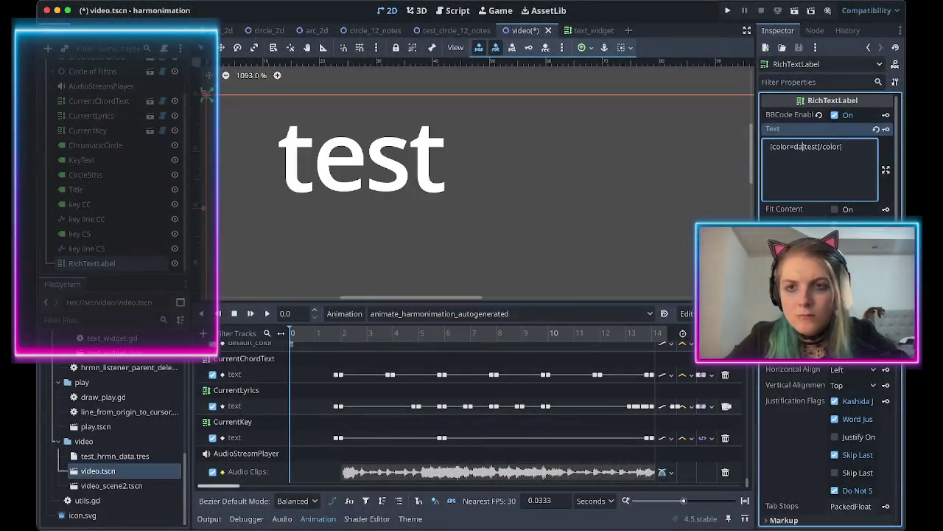
text(y)
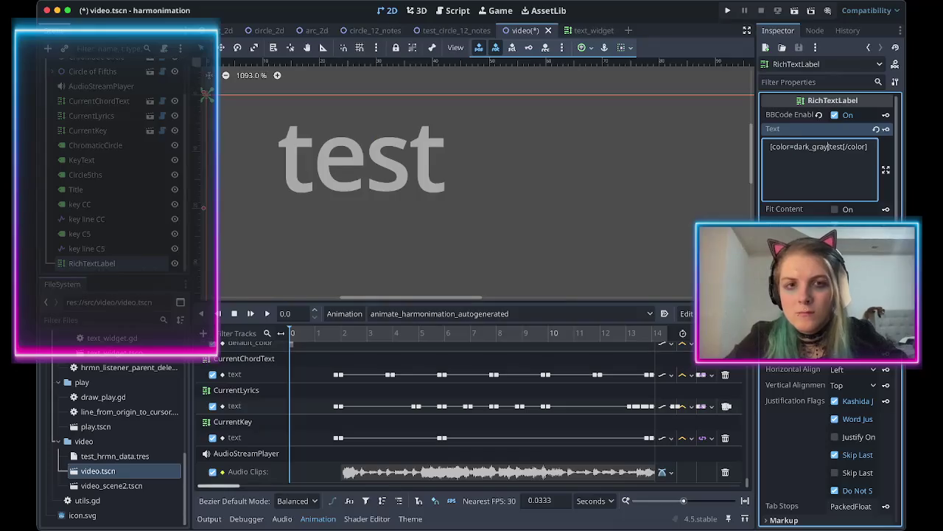
Append '-phrase' to the label text and check the demo video at 0:30.
key(End)
text(-phras)
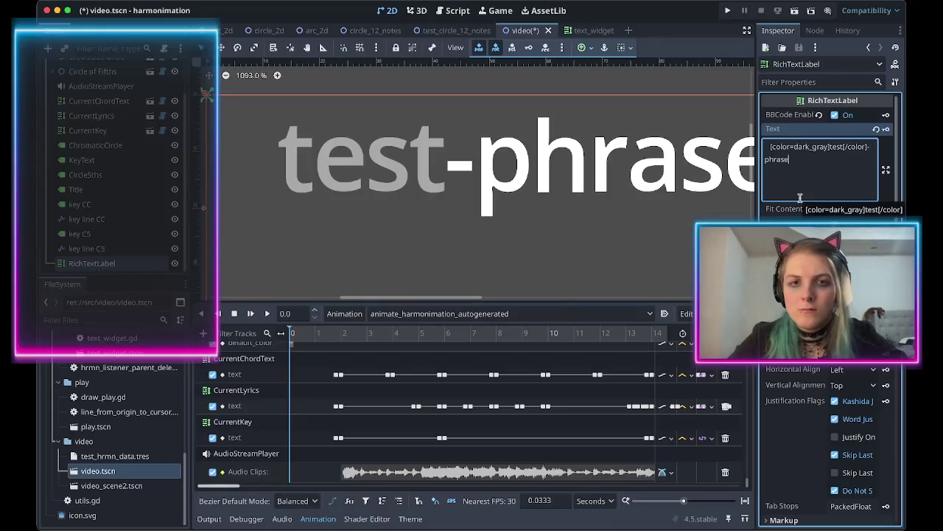
text(e)
scroll(591, 218, down, 1)
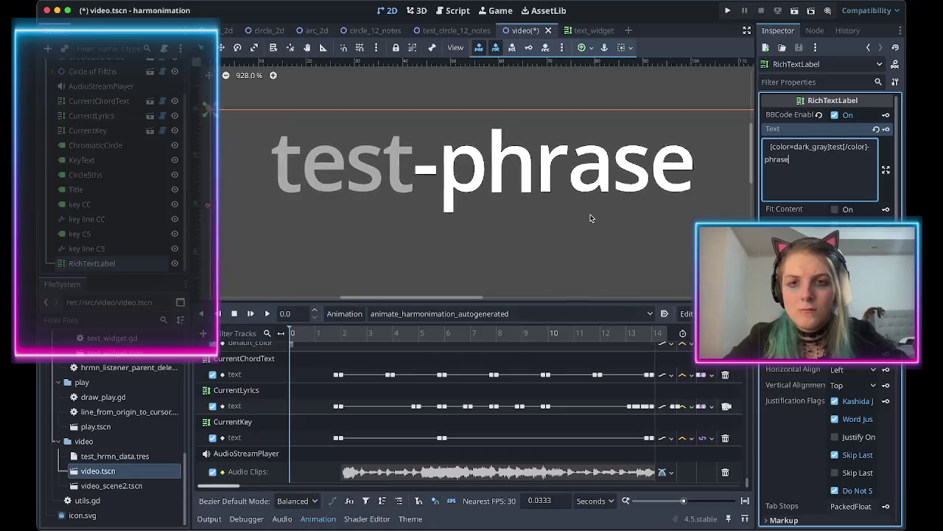
key(alt+Tab)
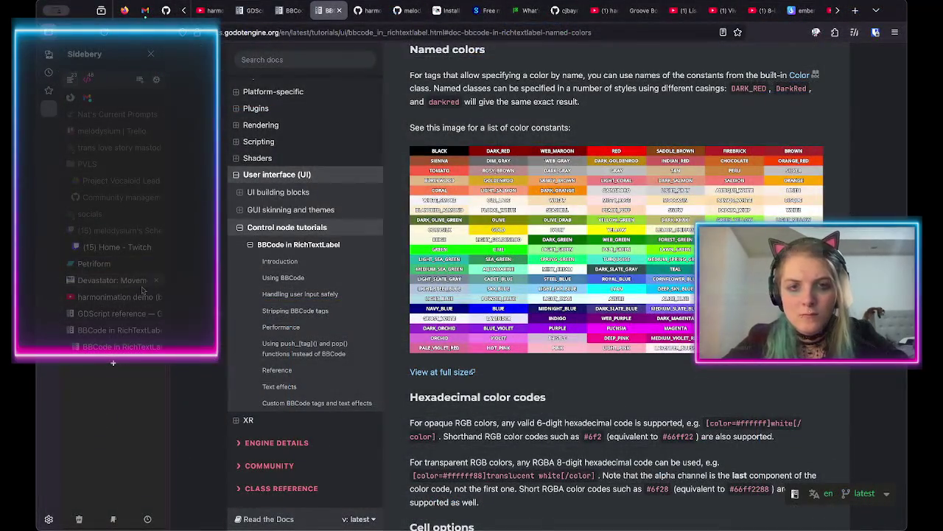
click(143, 295)
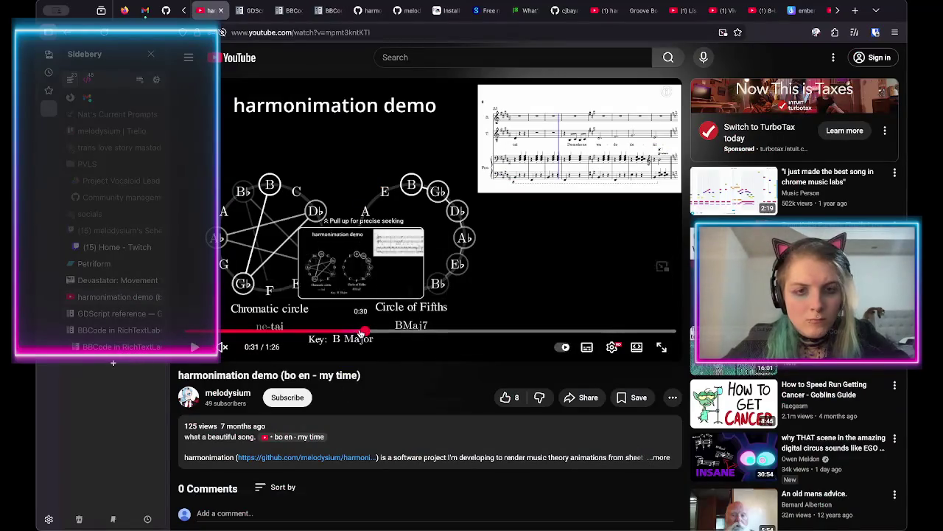
click(357, 332)
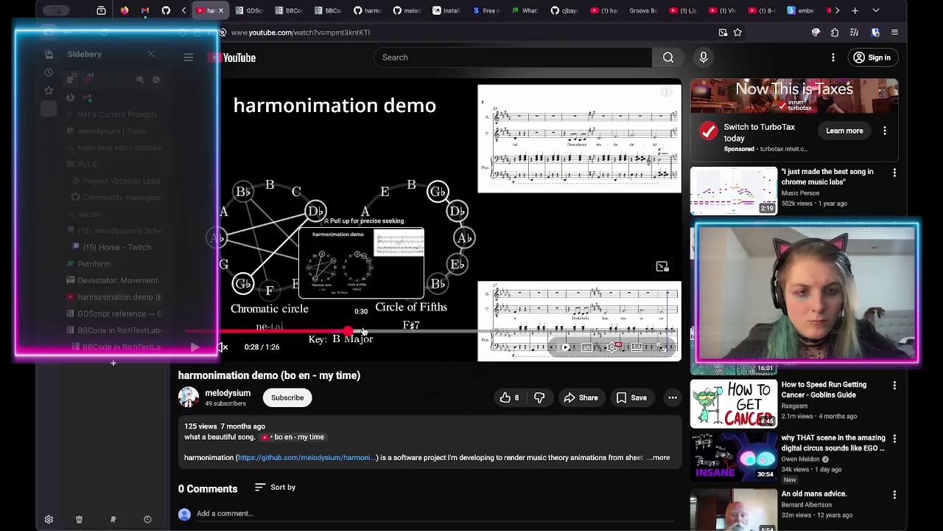
key(super+Tab)
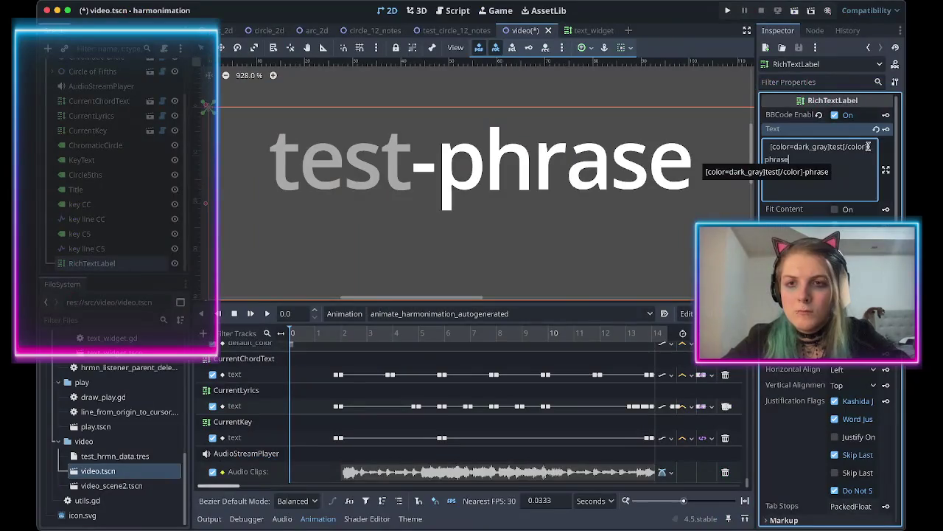
Fix the label text to read '[color=dark_gray]test-[/color]phrase' and select it all.
key(shift+Home)
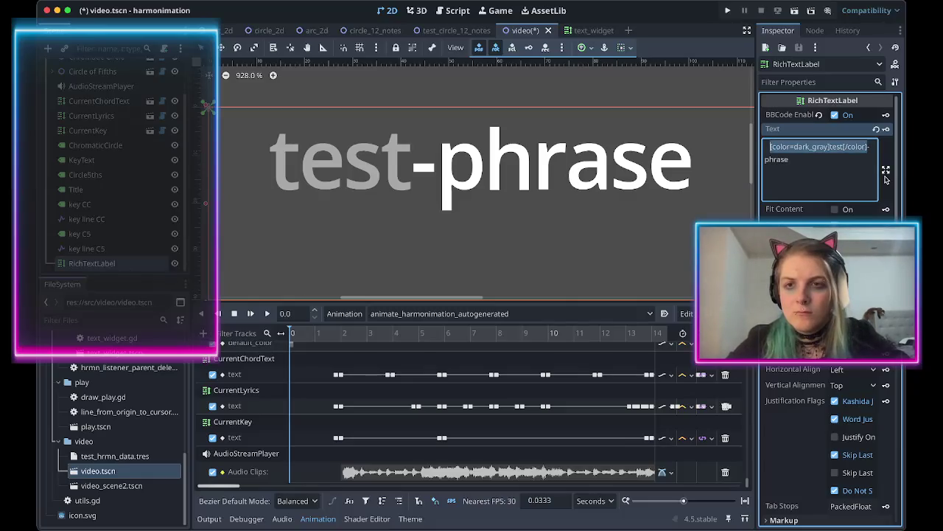
click(841, 148)
text(0)
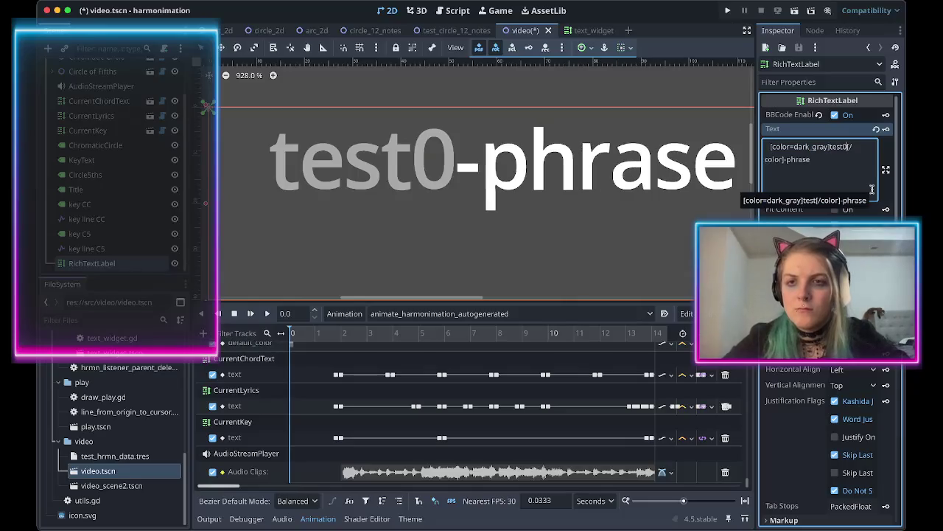
text(=)
key(BackSpace)
key(BackSpace)
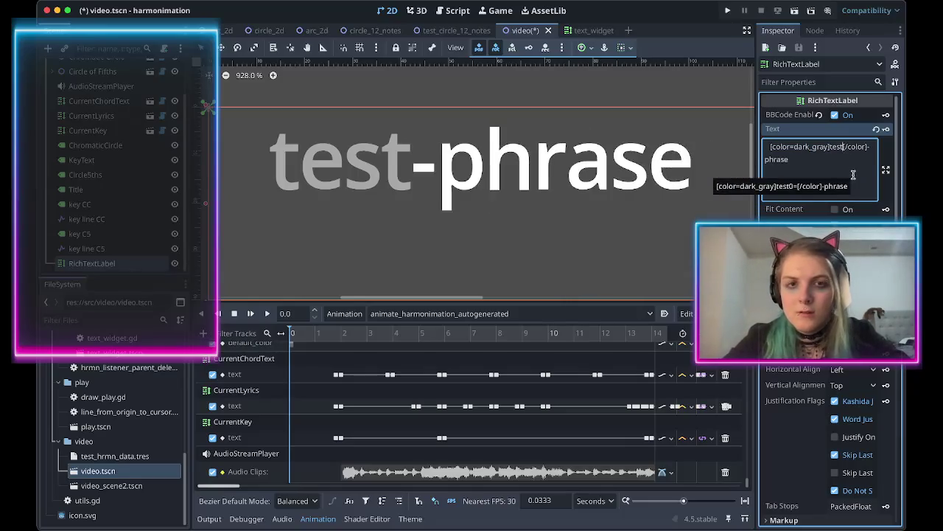
text(-)
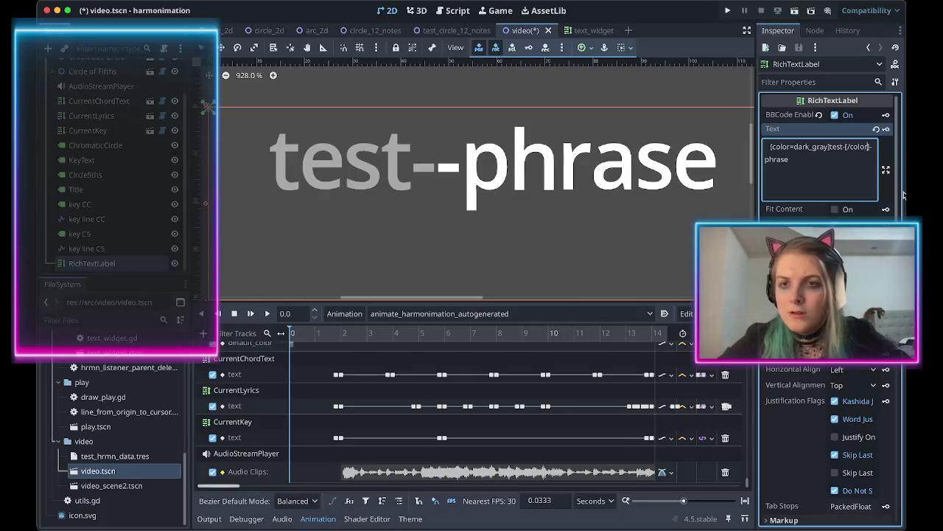
key(BackSpace)
scroll(601, 229, down, 3)
scroll(601, 230, down, 4)
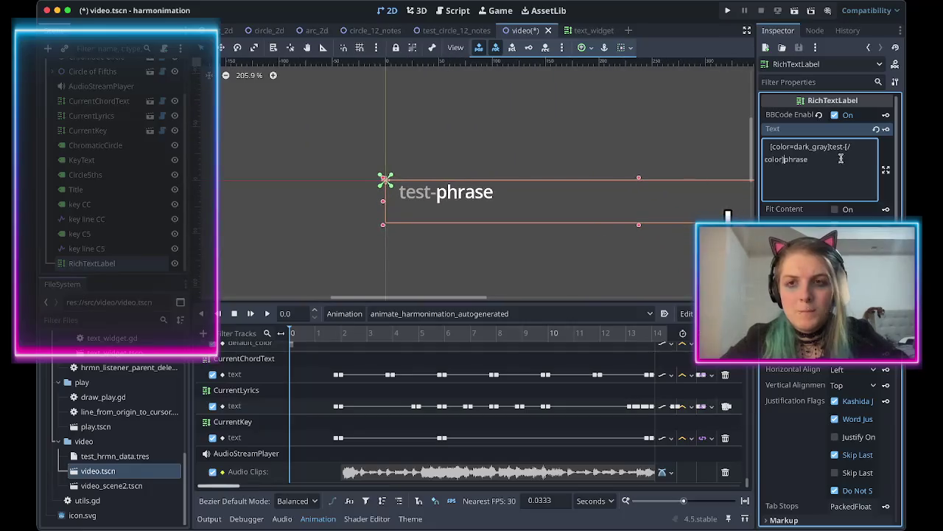
key(ctrl+a)
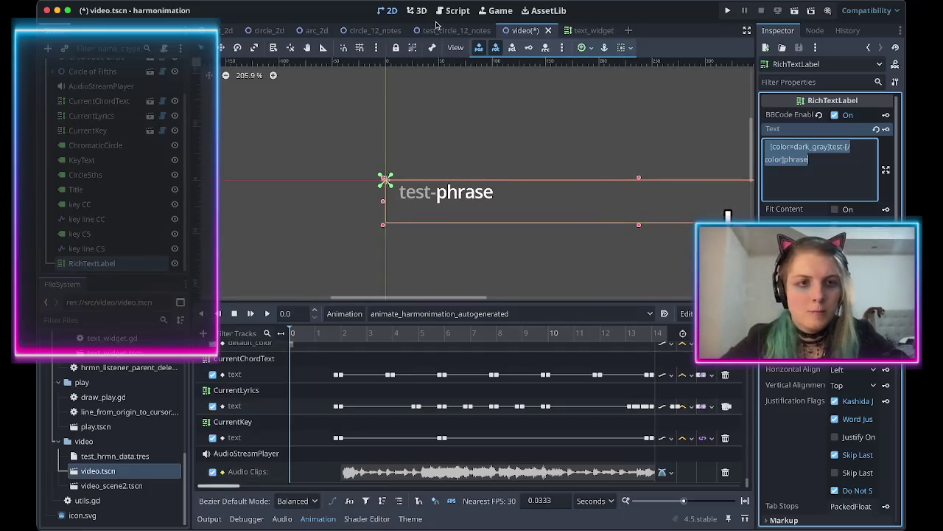
click(453, 11)
Add 'for current_syllable_idx in range(syllables.size()):' with a '# animate' comment inside.
scroll(460, 240, down, 2)
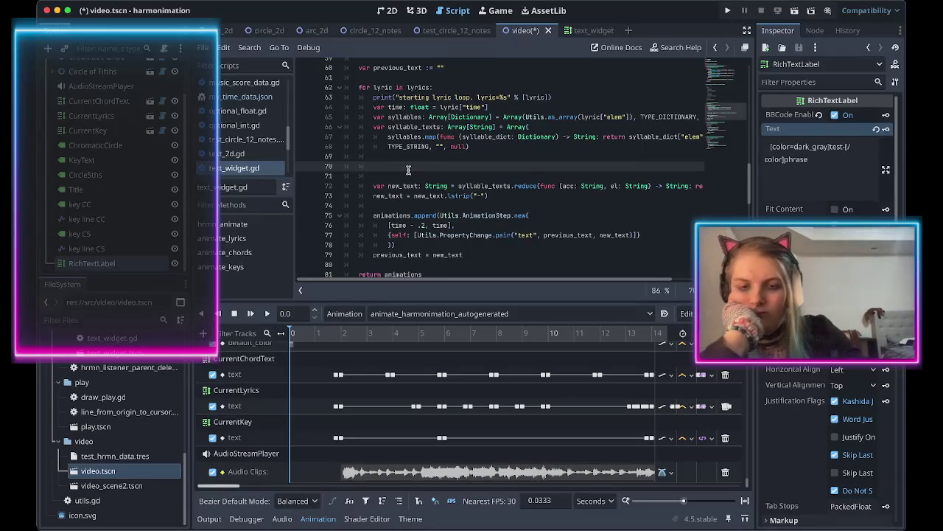
text(for )
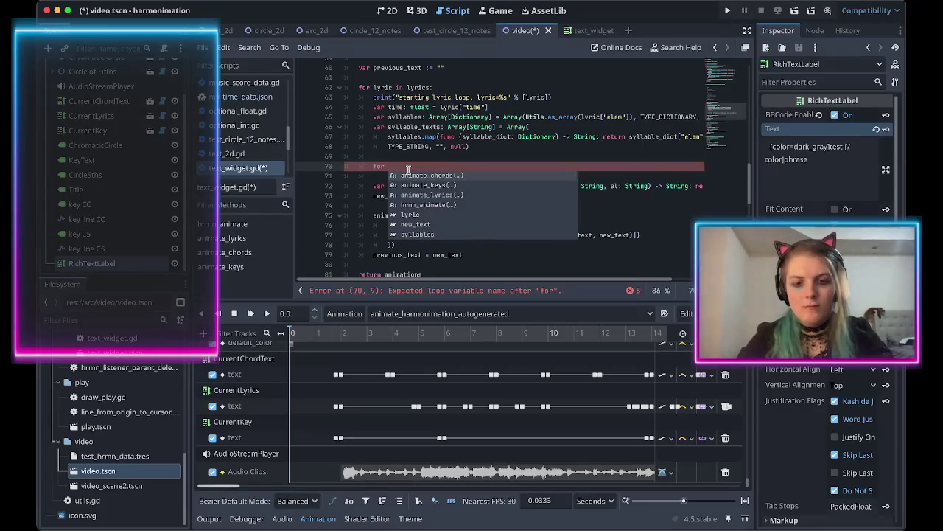
text(current_)
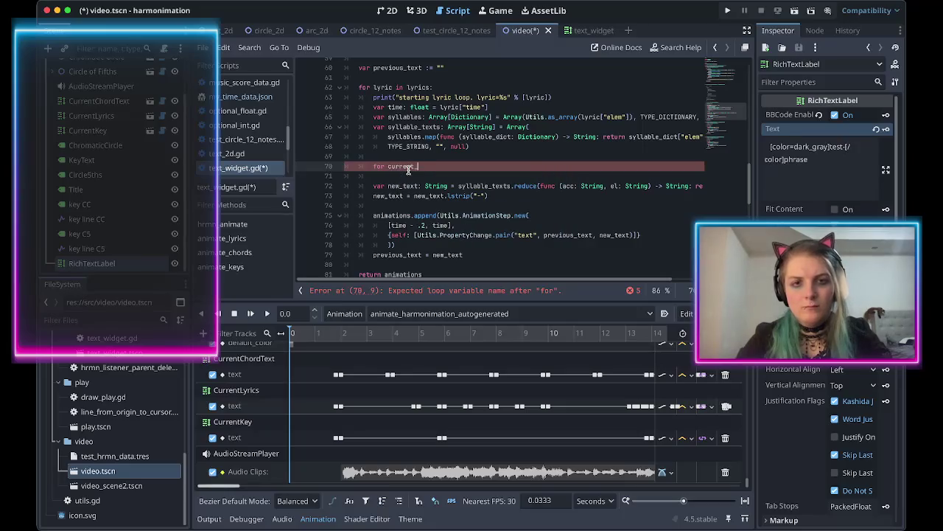
text(syllable)
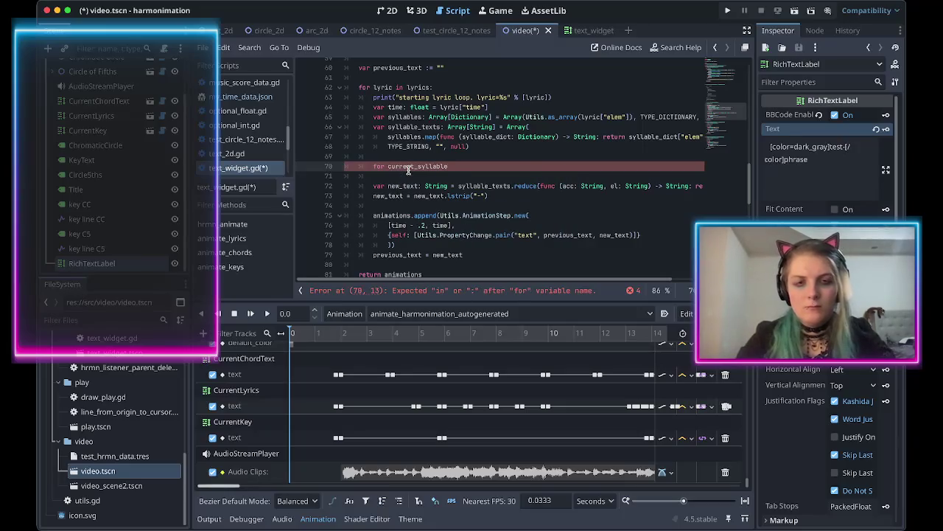
text(_idx in range(sy)
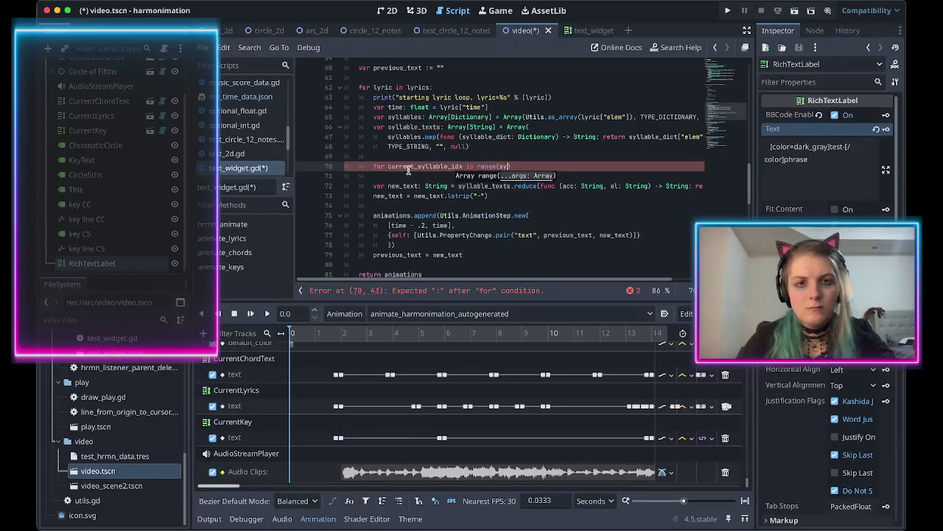
text(lla)
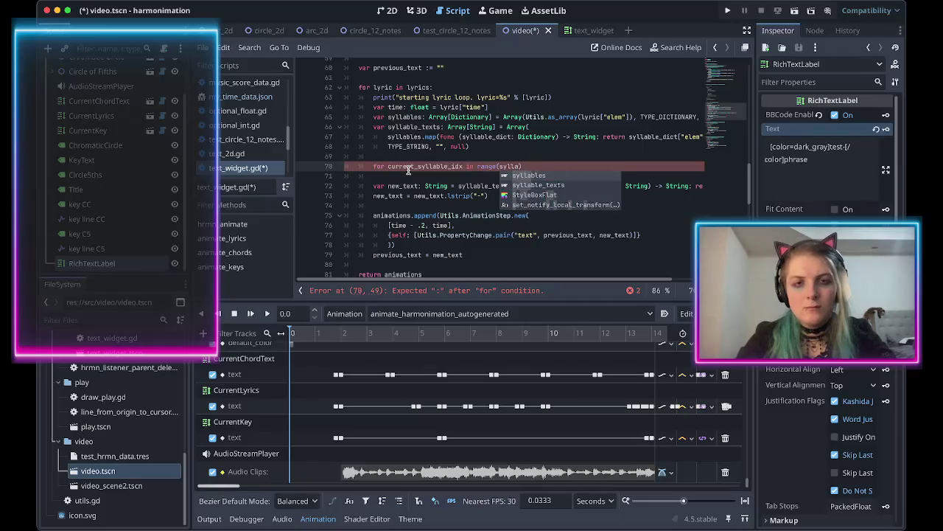
text(ble)
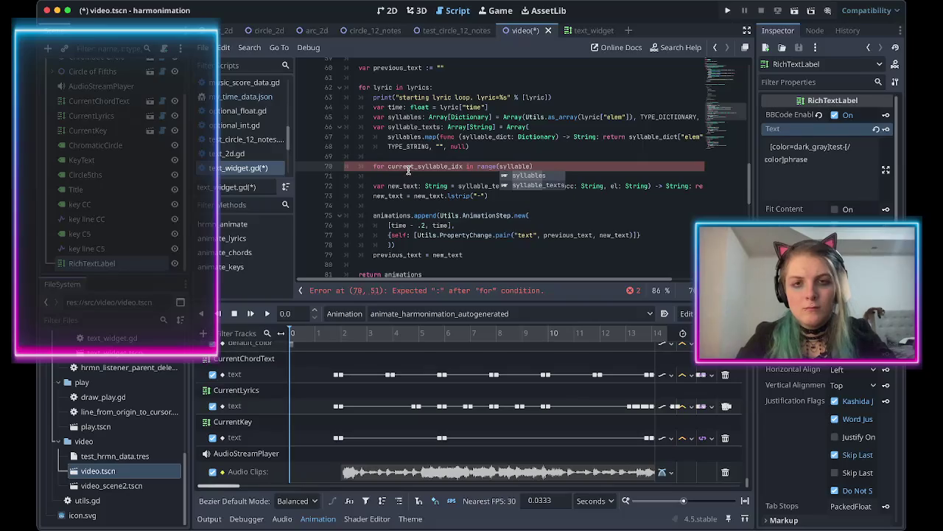
text(s)
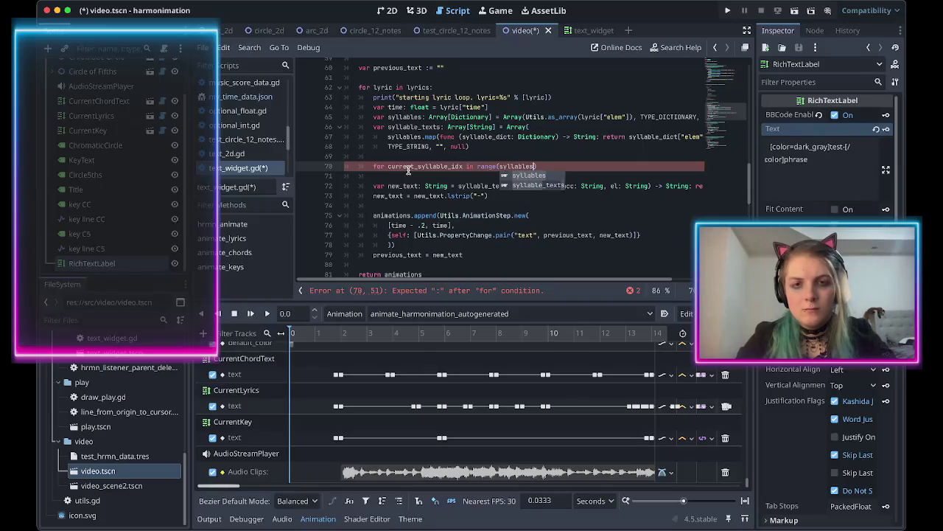
text(.si)
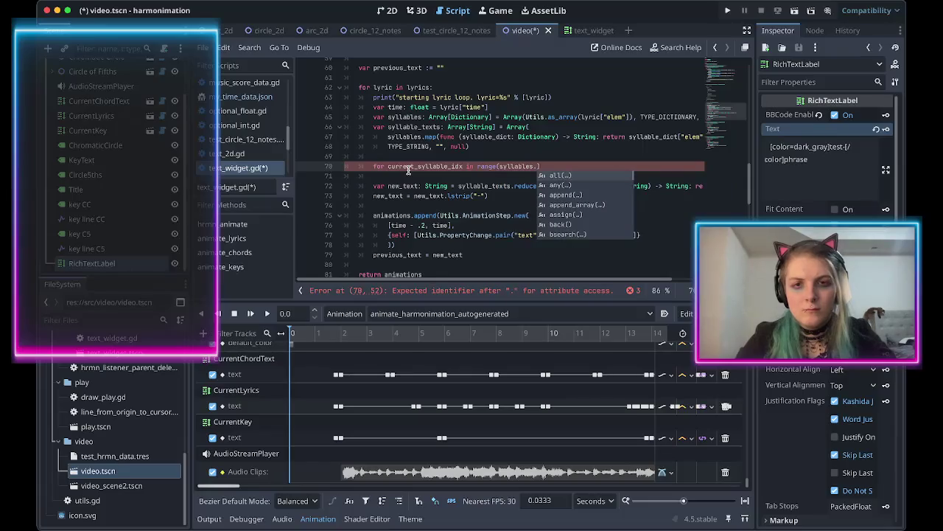
key(Return)
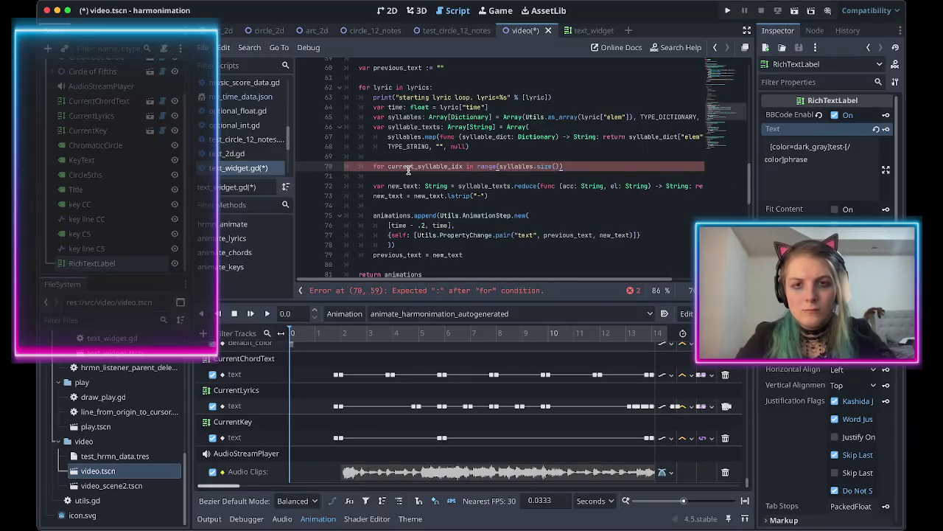
text(:)
key(Return)
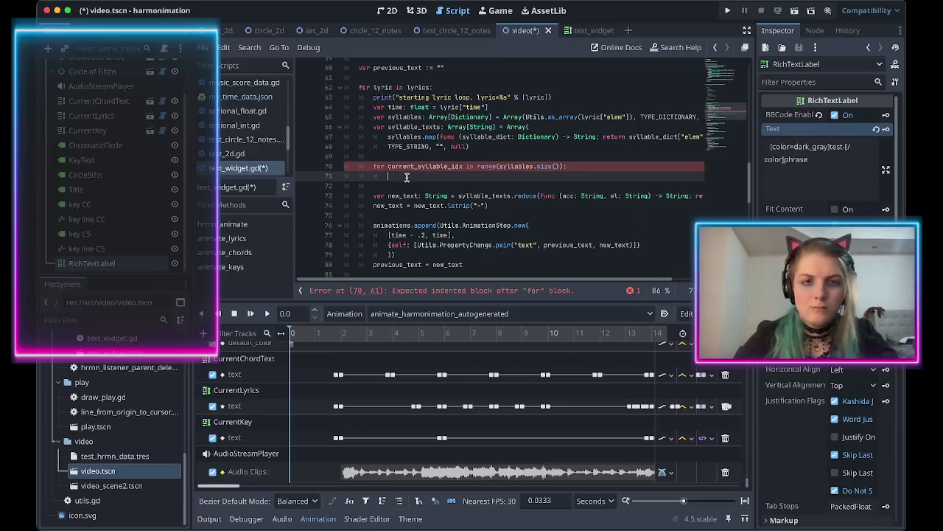
text(# animate)
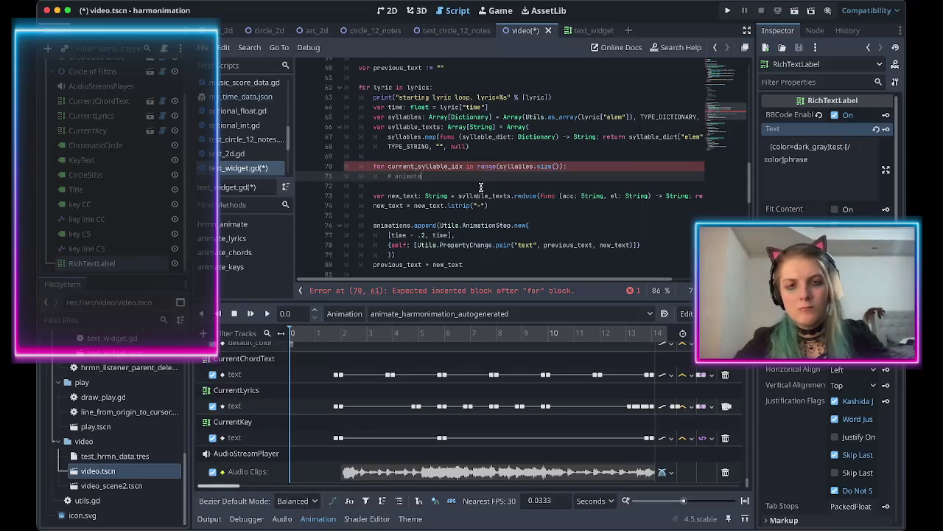
Add 'var previous_time := -1' below the previous_text line.
scroll(475, 143, up, 3)
click(457, 96)
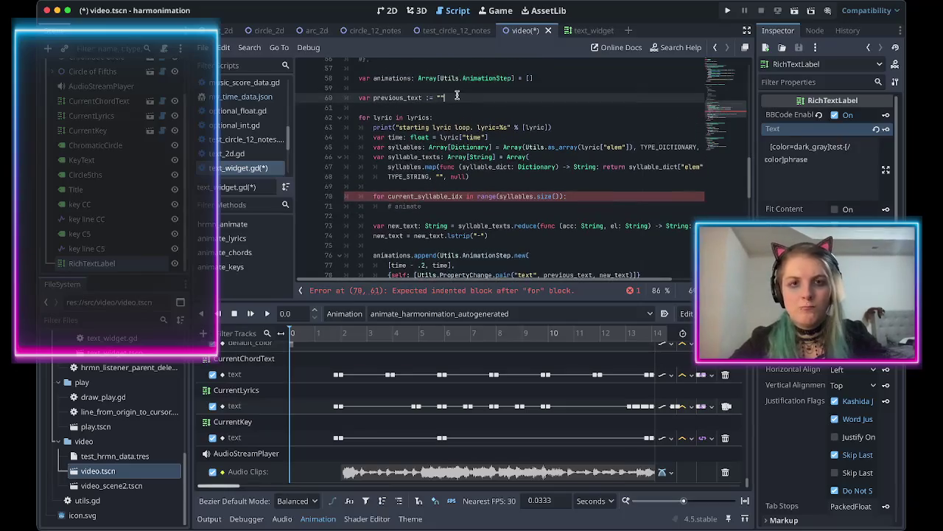
key(Return)
text(var previous_t)
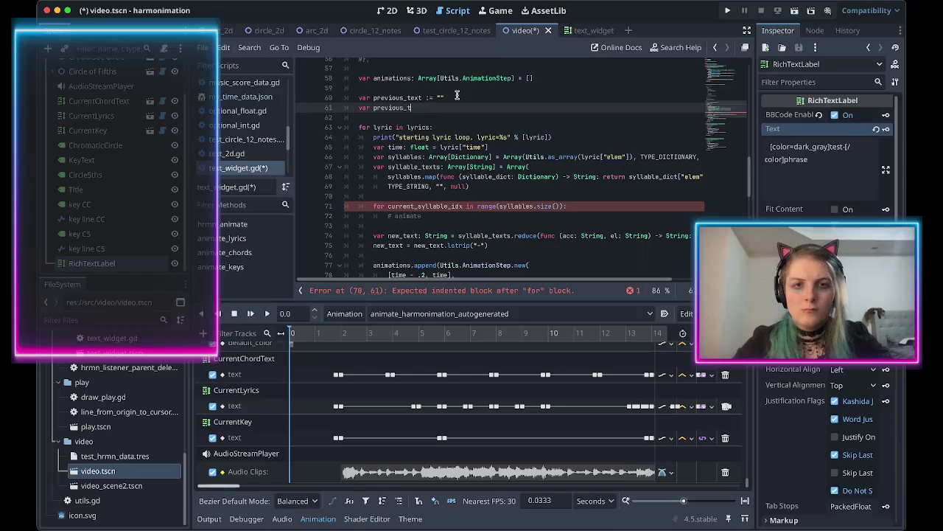
text(ime := -1)
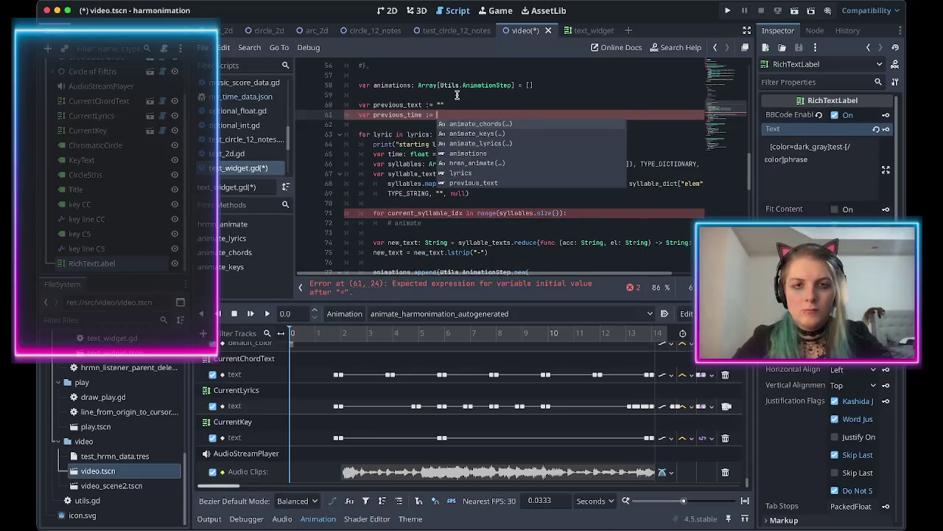
scroll(480, 186, down, 3)
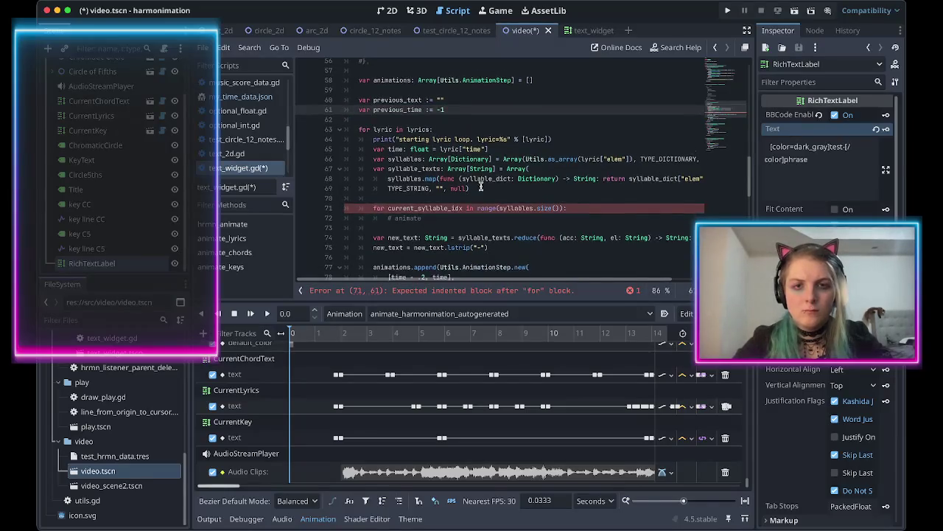
Complete the comment: 'to this syllable being highlighted, all other syllables grayed out'.
click(435, 193)
text(to this syllable b)
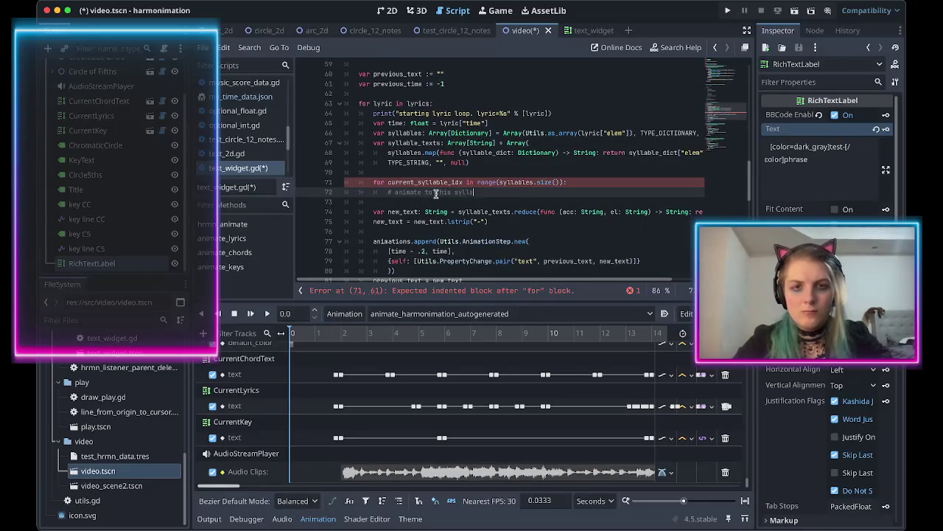
text(eing highligh)
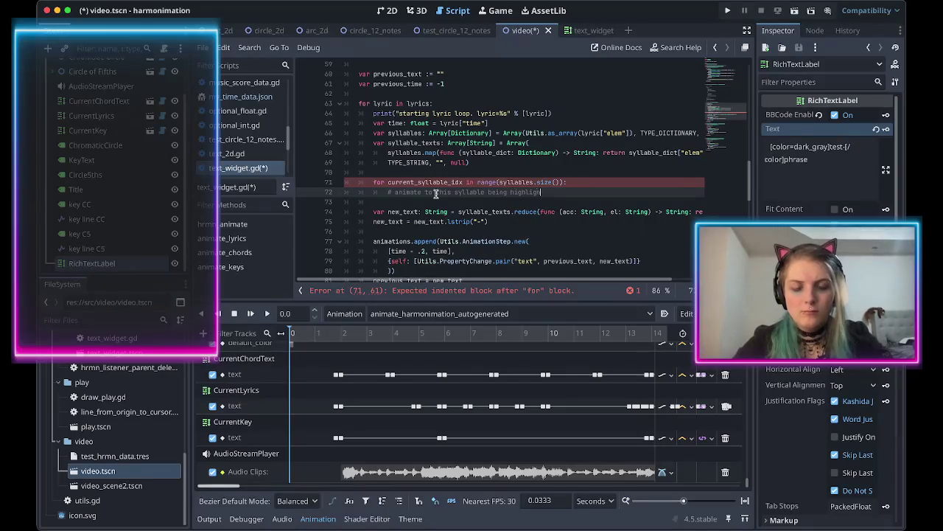
text(ted, all other sylla)
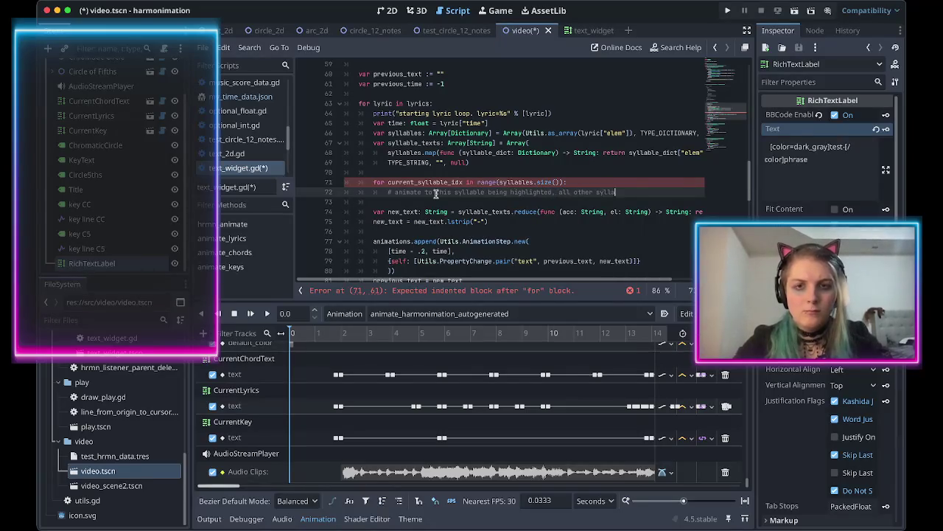
text(bles grayed out)
key(Return)
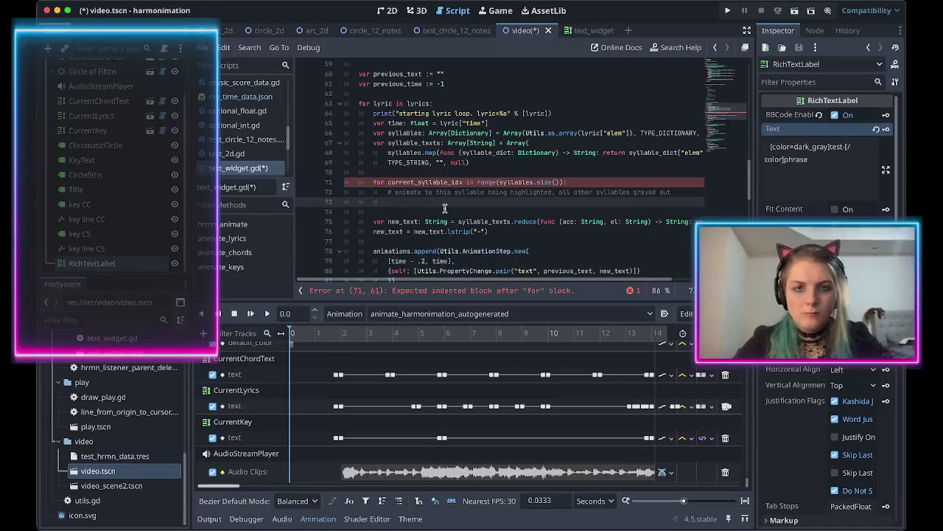
scroll(451, 218, down, 1)
scroll(451, 218, down, 1)
scroll(451, 217, up, 1)
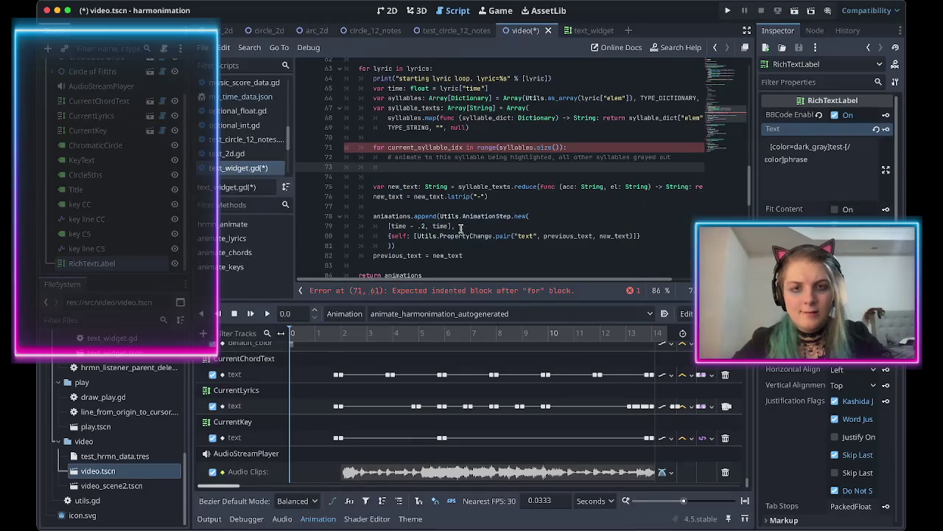
Declare an empty new_text_parts: Array[String] = [] under the loop comment.
text(var new)
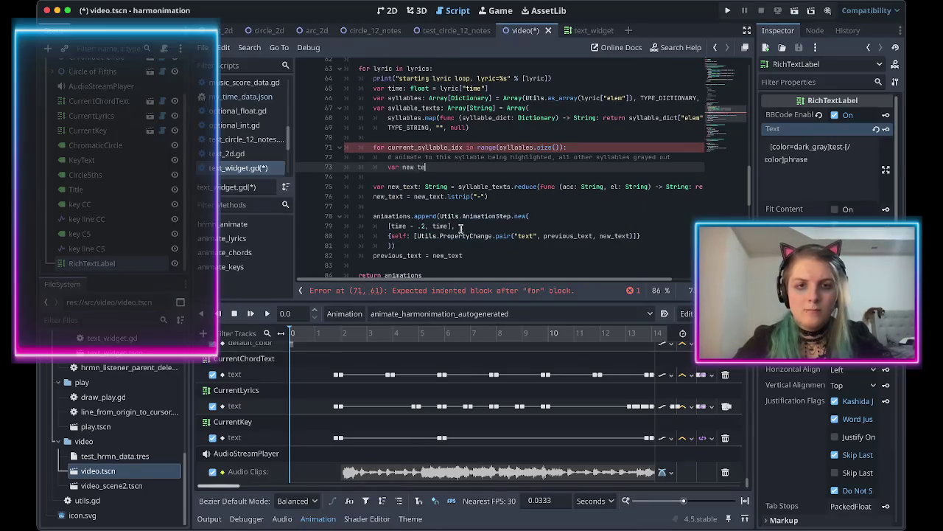
text(_text: String = )
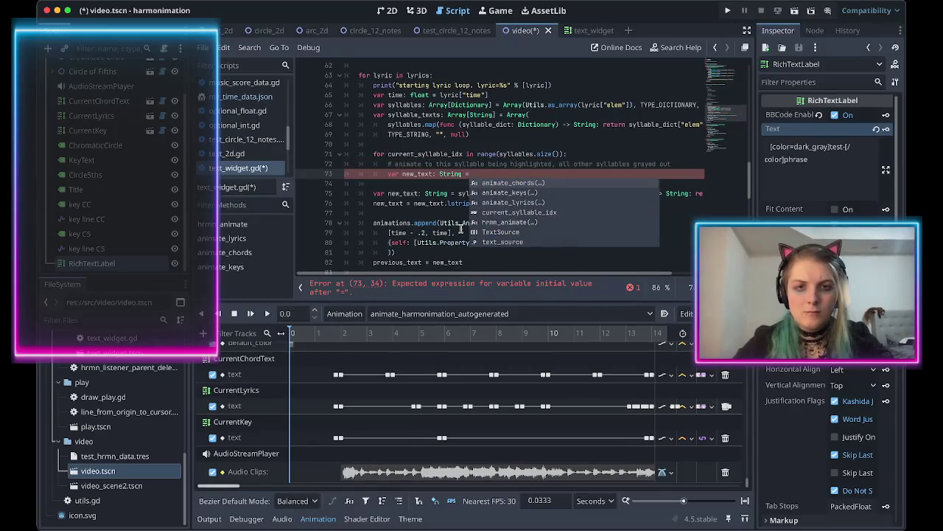
text(")
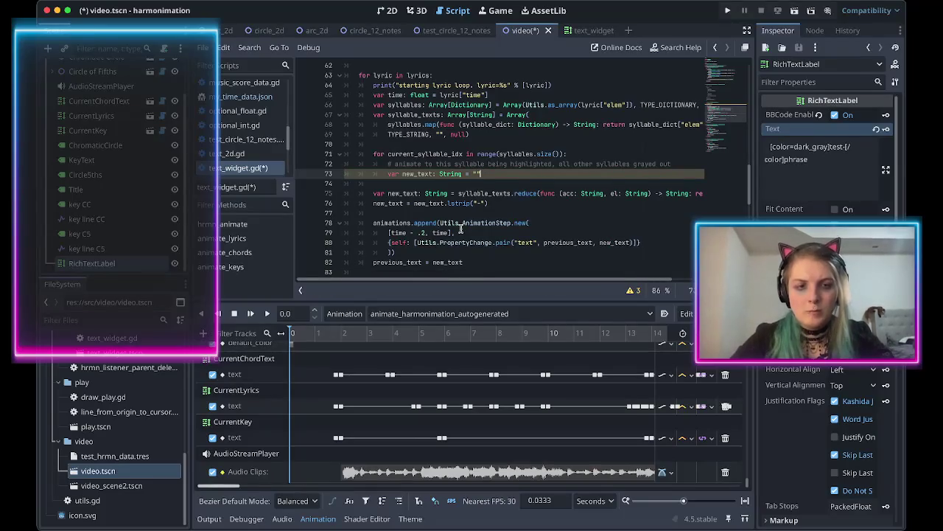
key(Return)
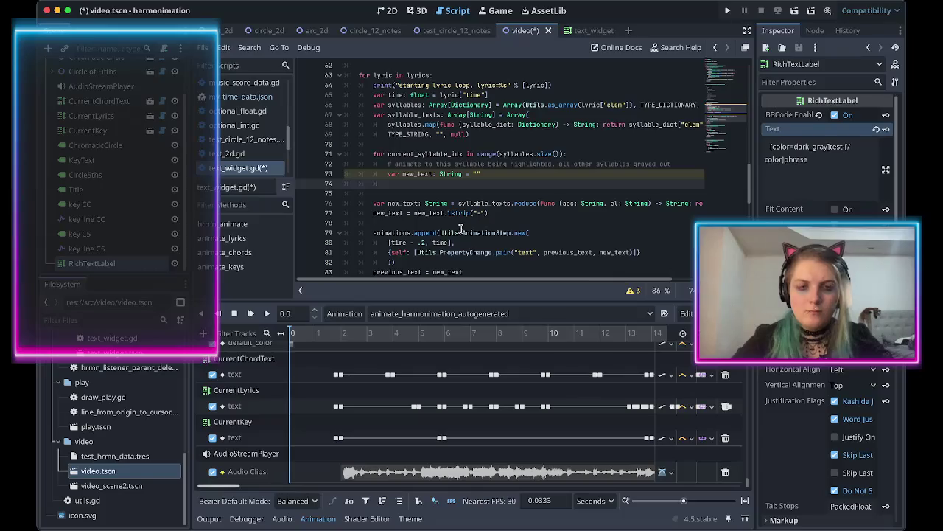
key(ctrl+z)
key(ctrl+z)
key(ctrl+z)
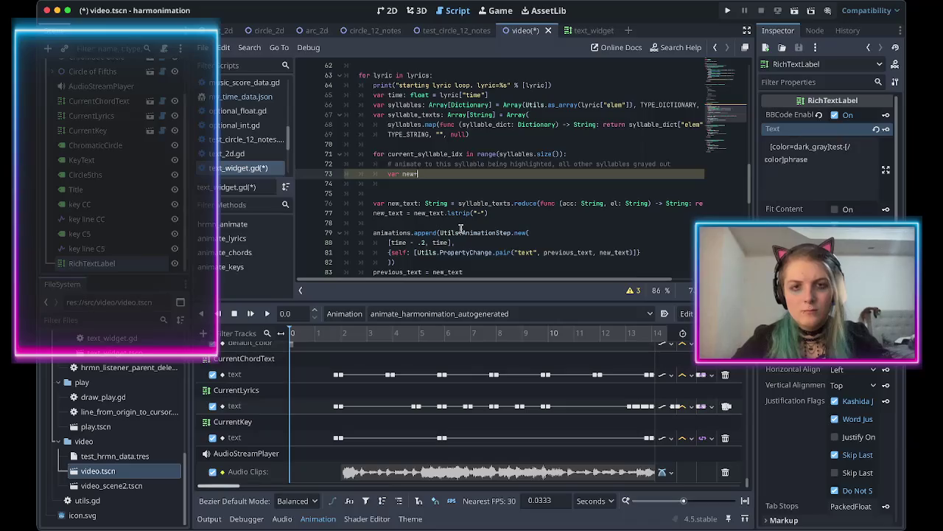
text(_text_parts)
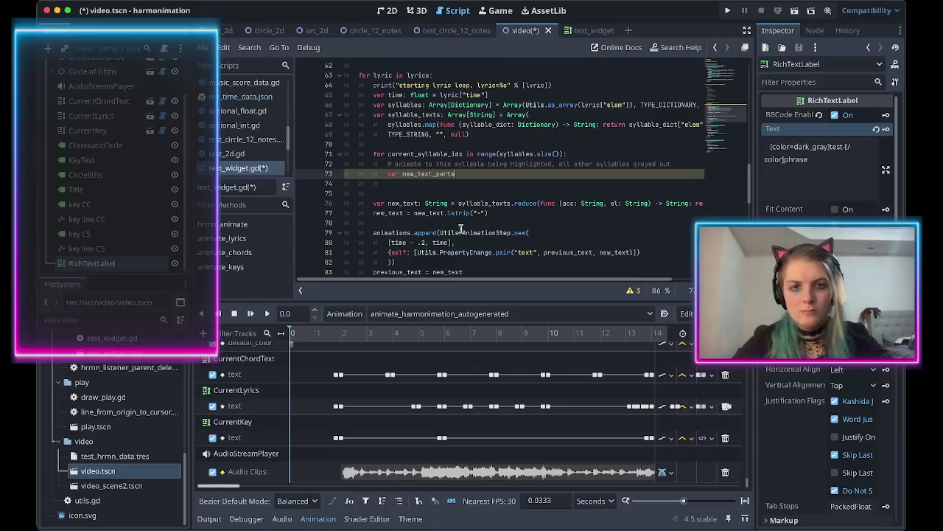
text(tring] = p[)
Start the inner for line and rename current_syllable_idx to voiced_syllable_idx on line 71.
key(Return)
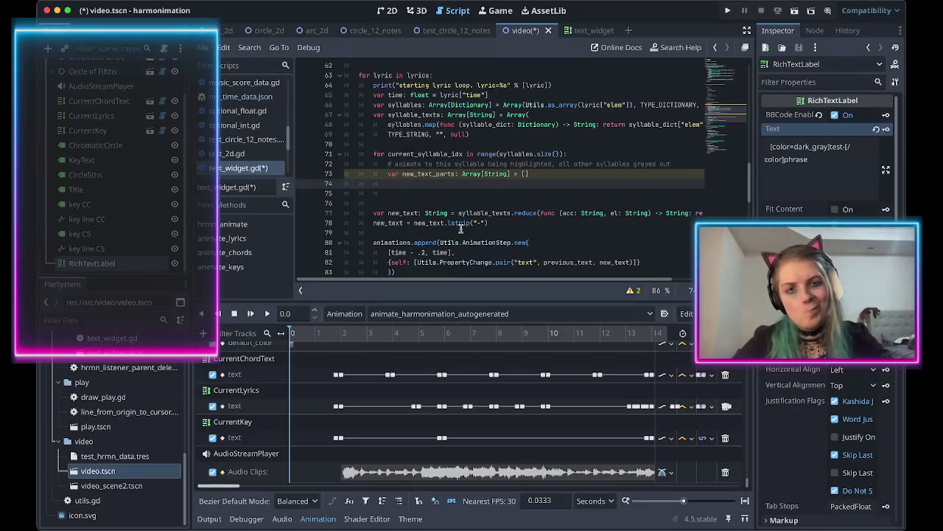
text(for curren)
key(BackSpace)
key(BackSpace)
key(BackSpace)
text(for)
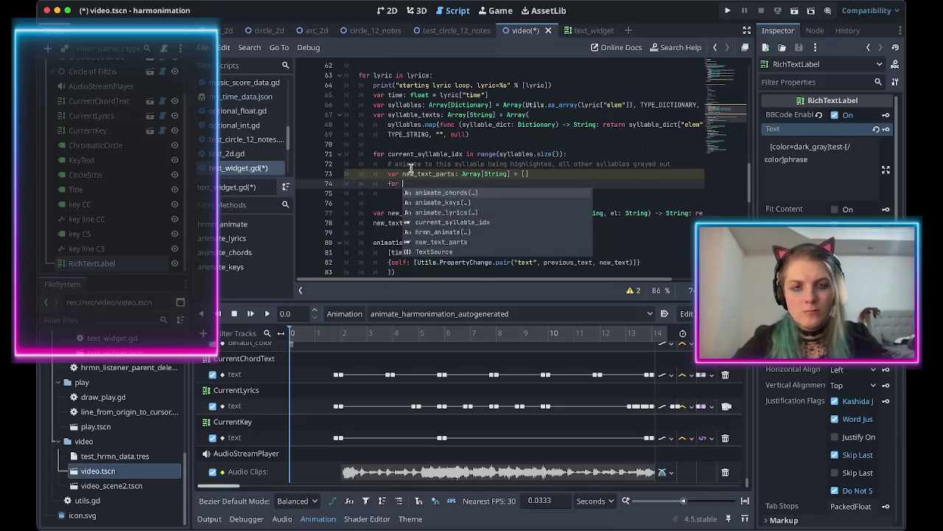
double_click(397, 154)
text(voiced_syllable_idx)
Complete the inner loop header: for processing_syllable_idx in range(syllables.size()):.
click(404, 185)
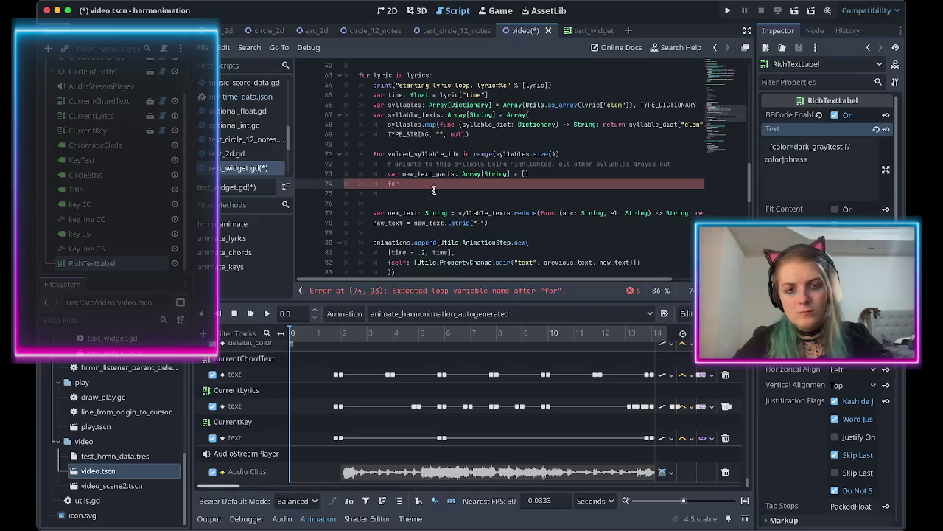
text(processing_syllable_idx in range(syl)
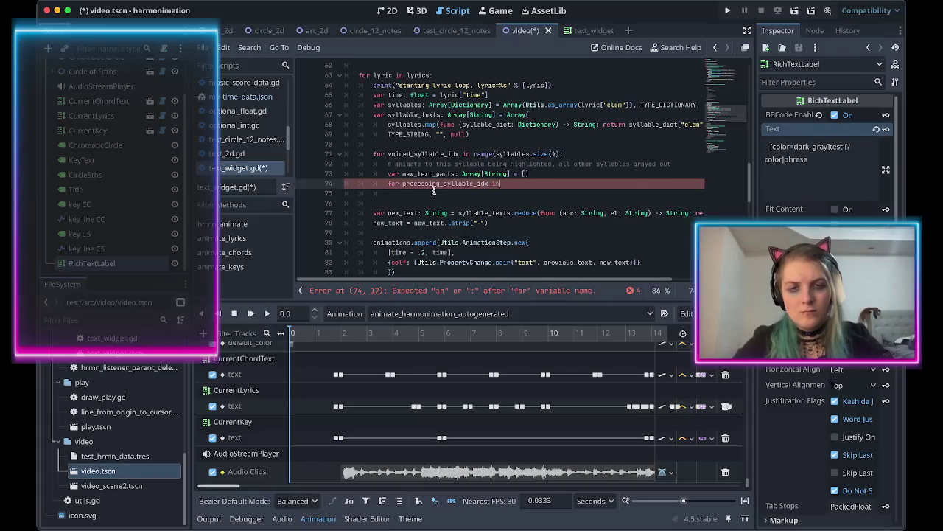
text(lables.size()
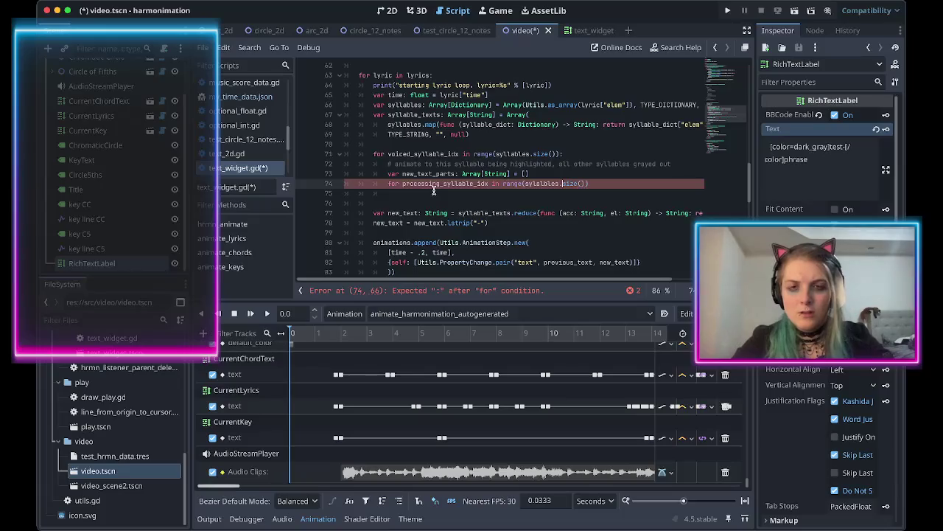
key(Right)
key(Right)
key(Right)
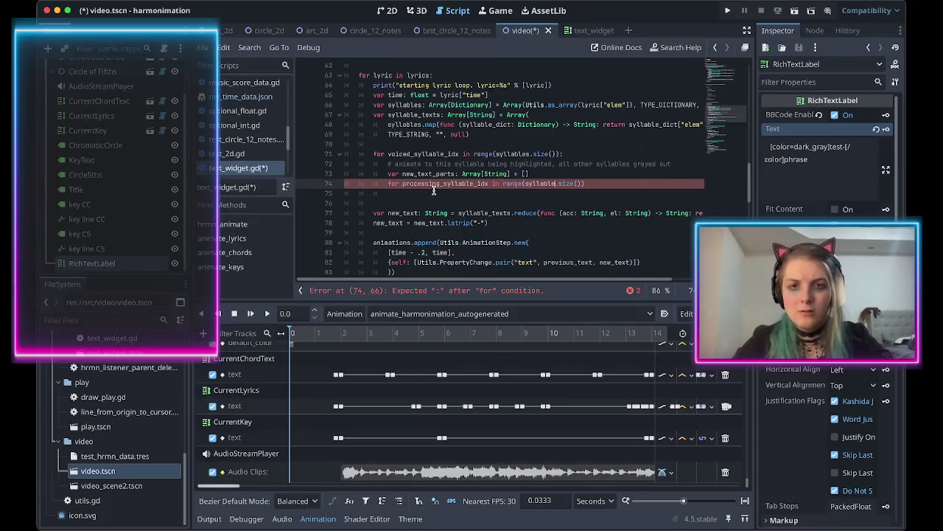
text(:)
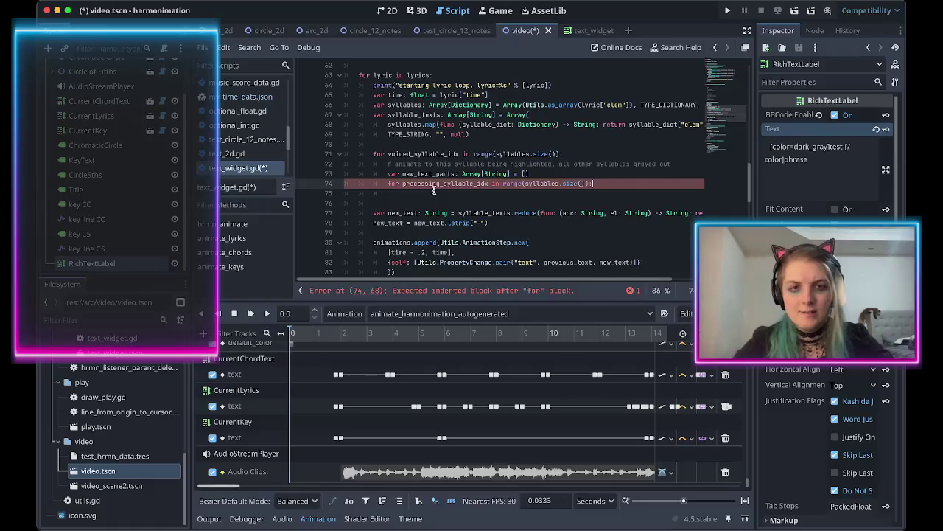
key(Return)
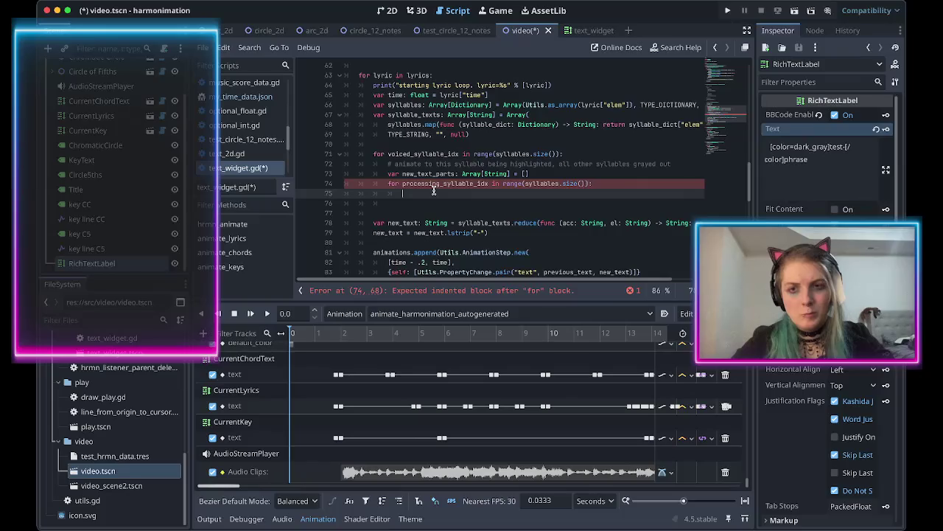
text(if proc)
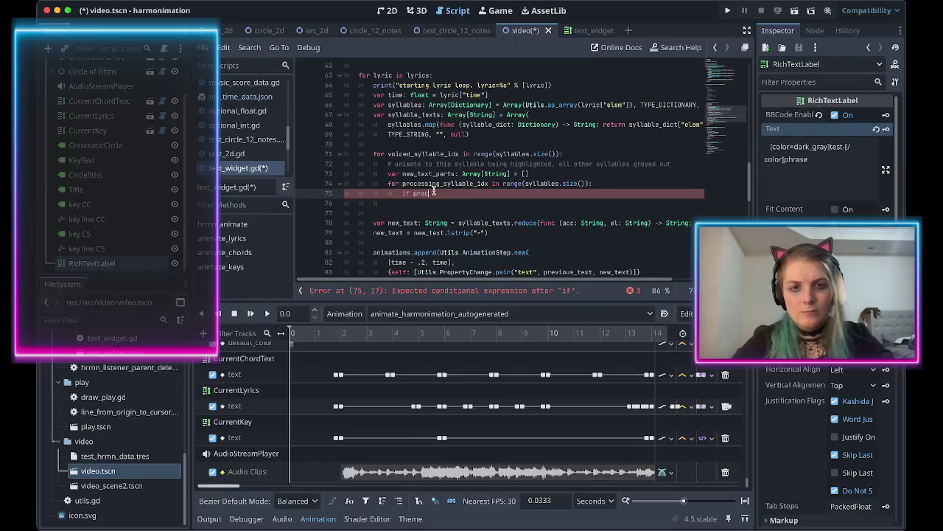
Add the condition if processing_syllable_idx == voiced_syllable_idx: inside the loop.
text(ess)
key(Return)
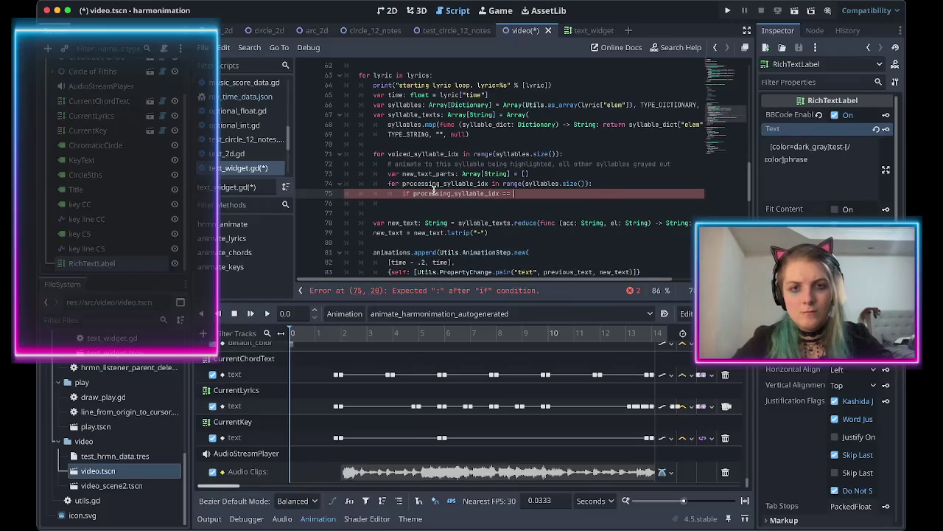
text(voic)
key(Return)
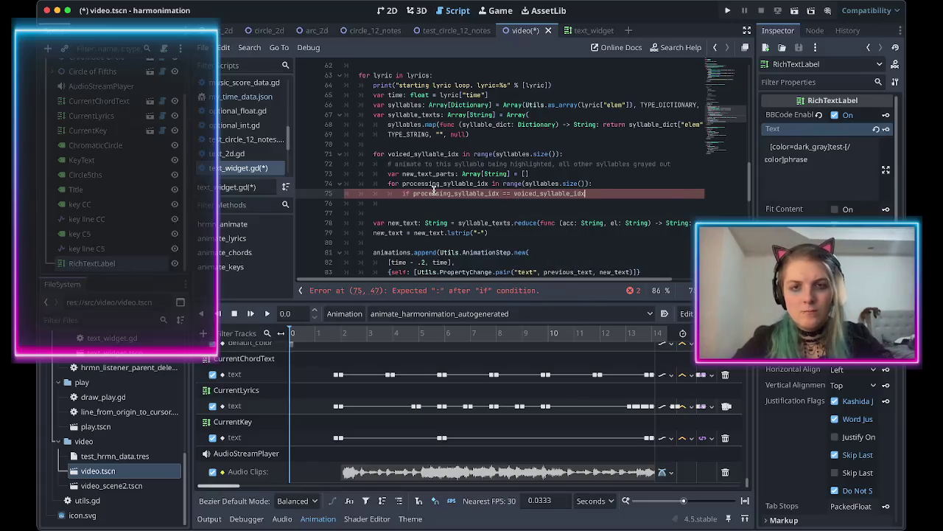
text(:)
key(Return)
Append syllable_texts[processing_syllable_idx] to new_text_parts in that branch and save.
text(new_te)
key(Return)
text(.append)
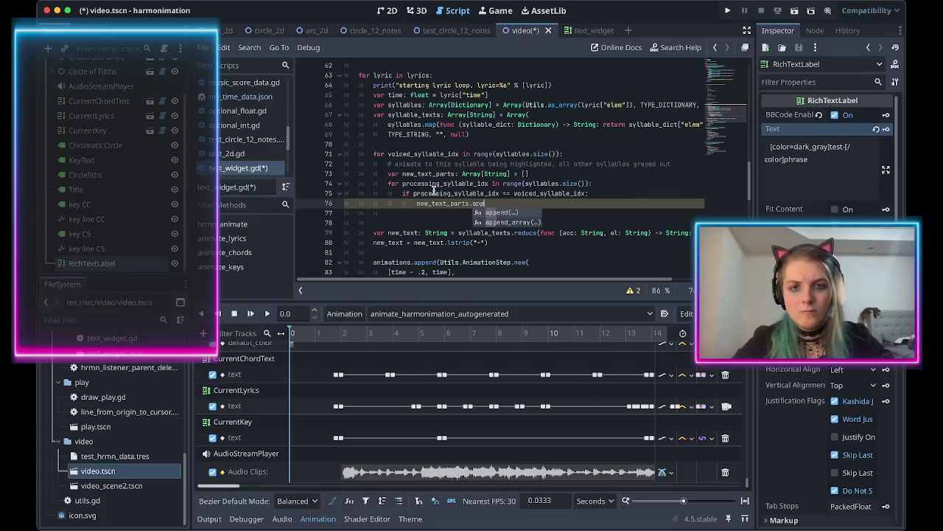
key(Return)
text(llable_te)
key(Return)
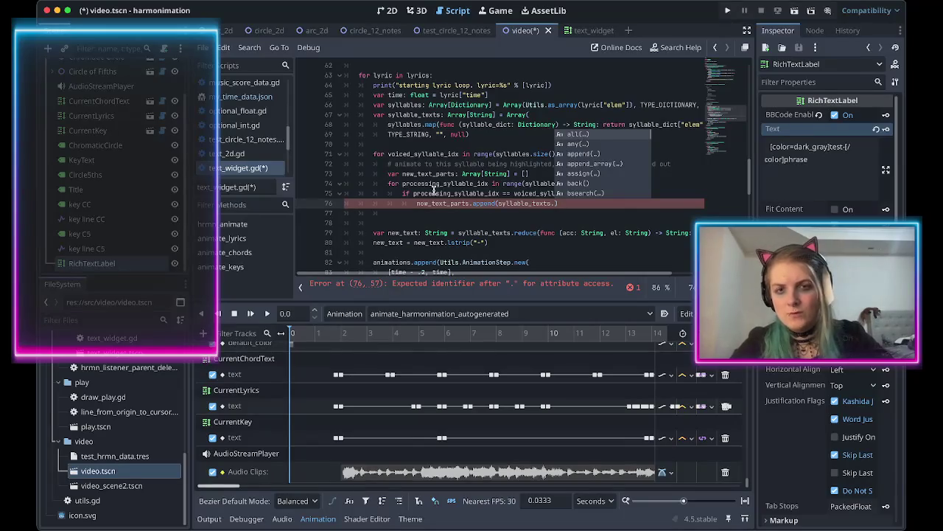
key(BackSpace)
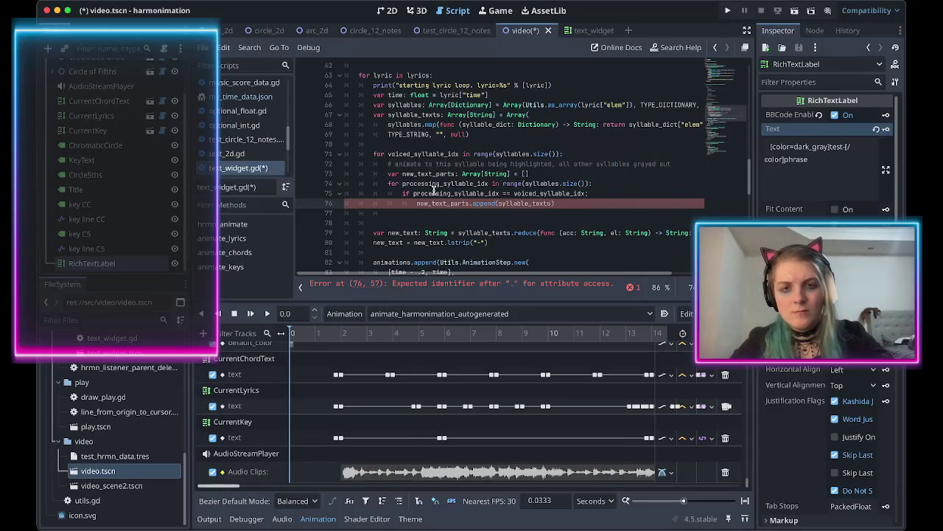
text([proc)
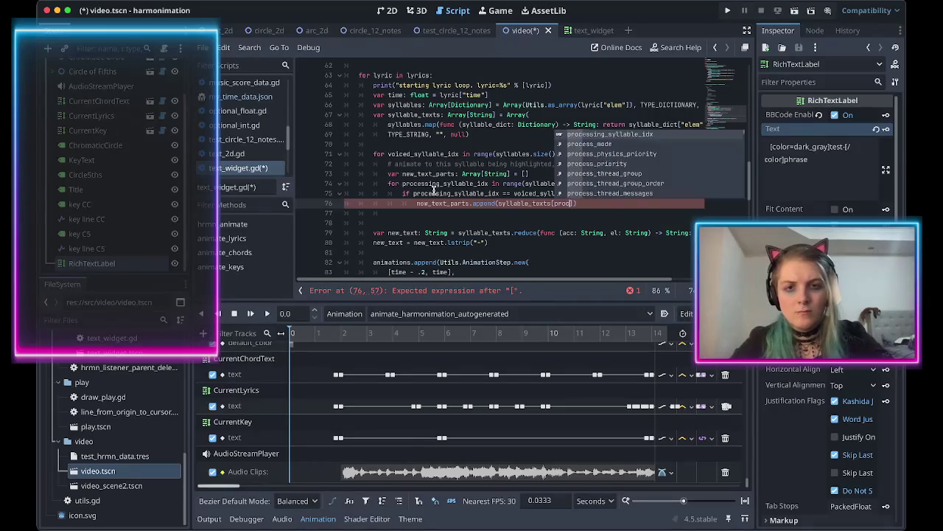
key(Return)
key(Return)
key(ctrl+s)
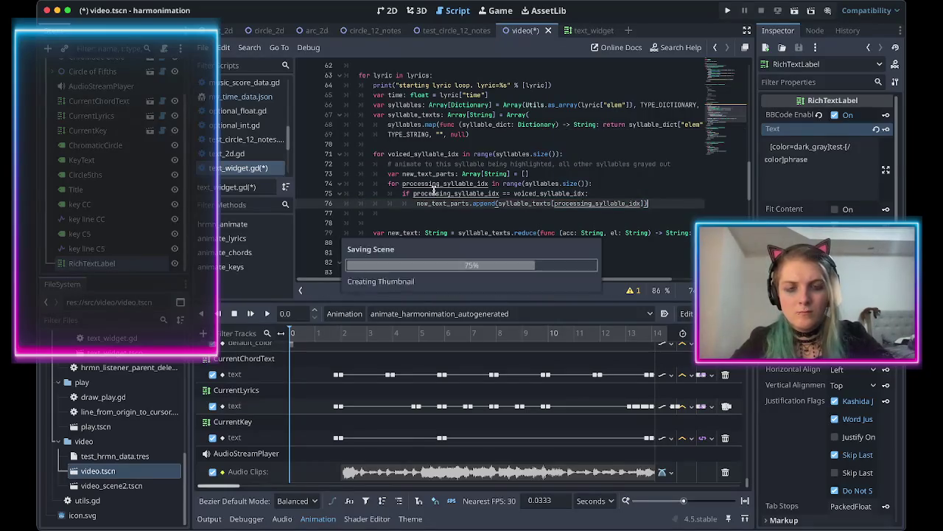
Add an else branch appending "[color=dark_gray]%s[/color]" to new_text_parts.
text(else:)
key(Return)
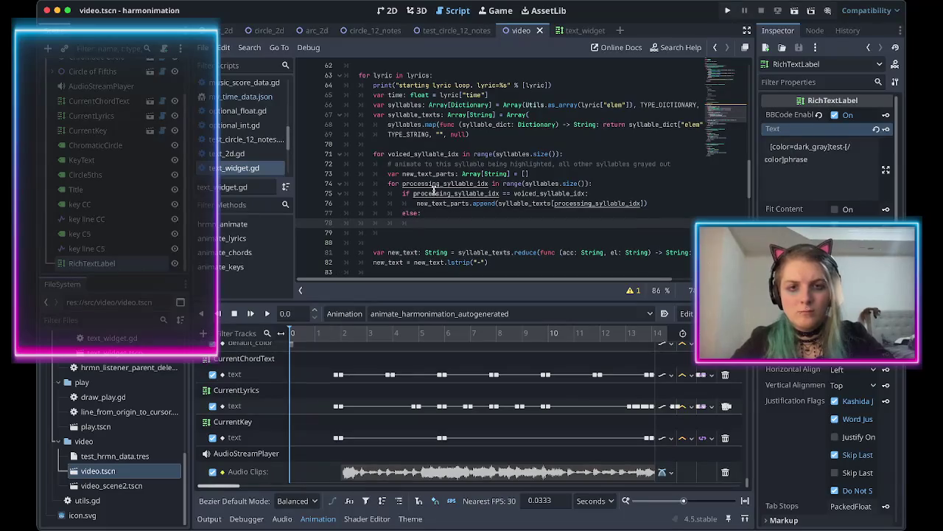
text(new_text)
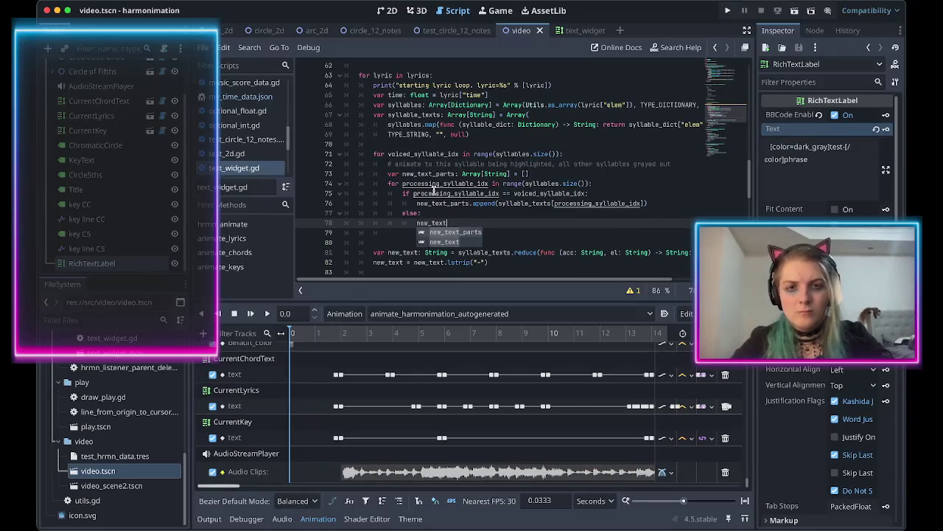
key(Return)
text(append()
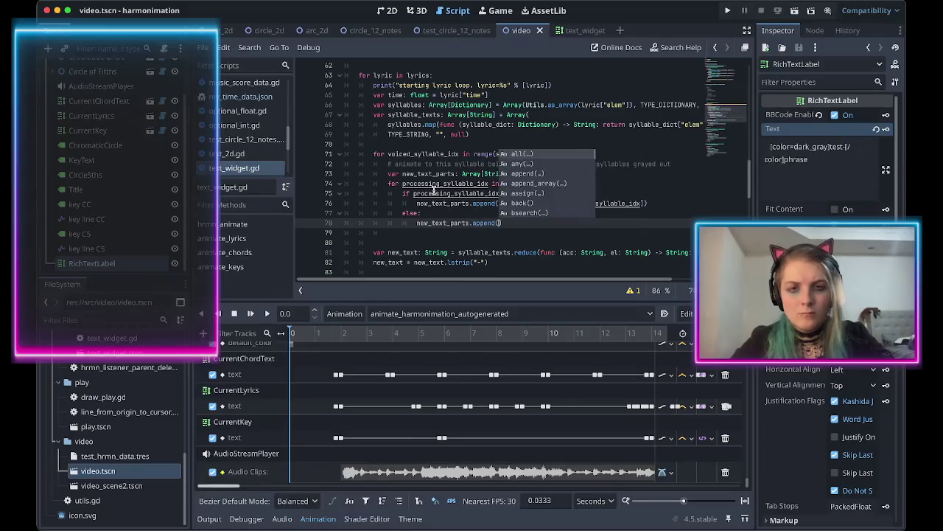
key(Return)
text(")
text([color=dark_gray]test-[/color]phrase)
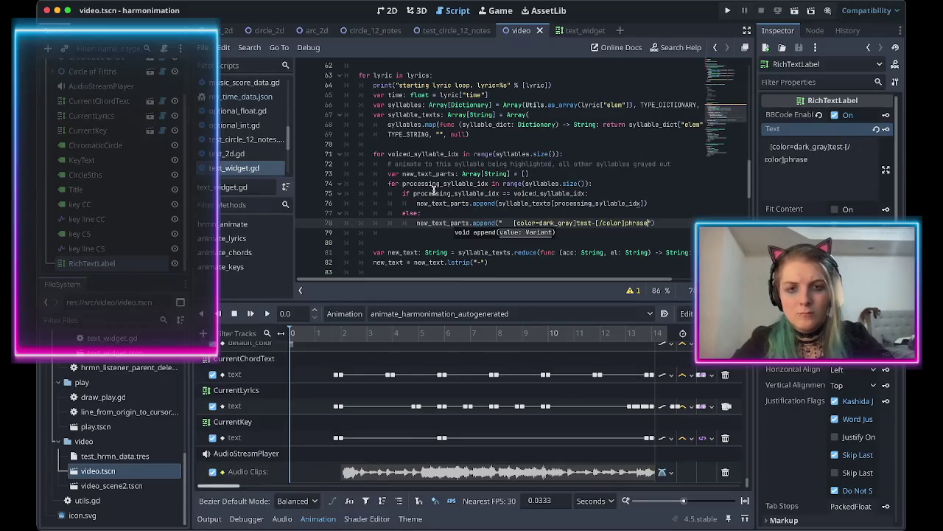
click(514, 223)
key(BackSpace)
key(BackSpace)
key(BackSpace)
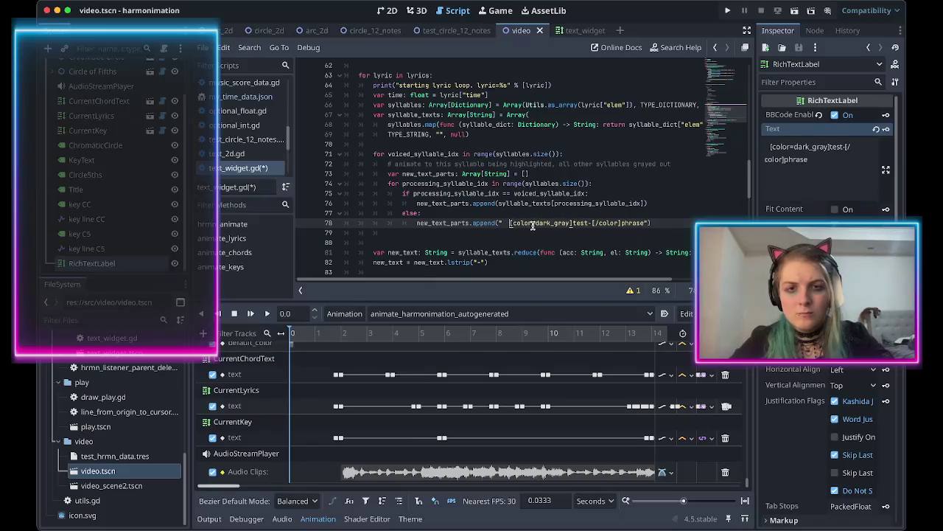
text(")
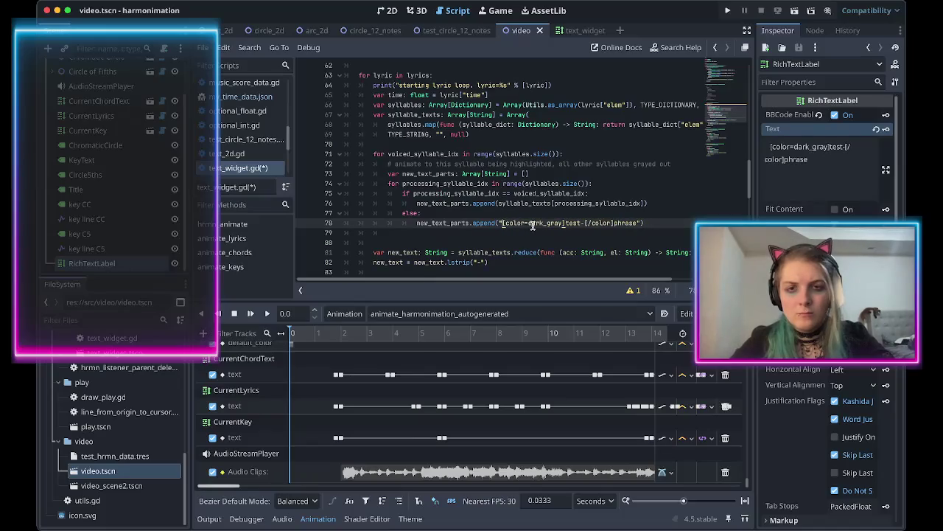
key(BackSpace)
key(BackSpace)
key(BackSpace)
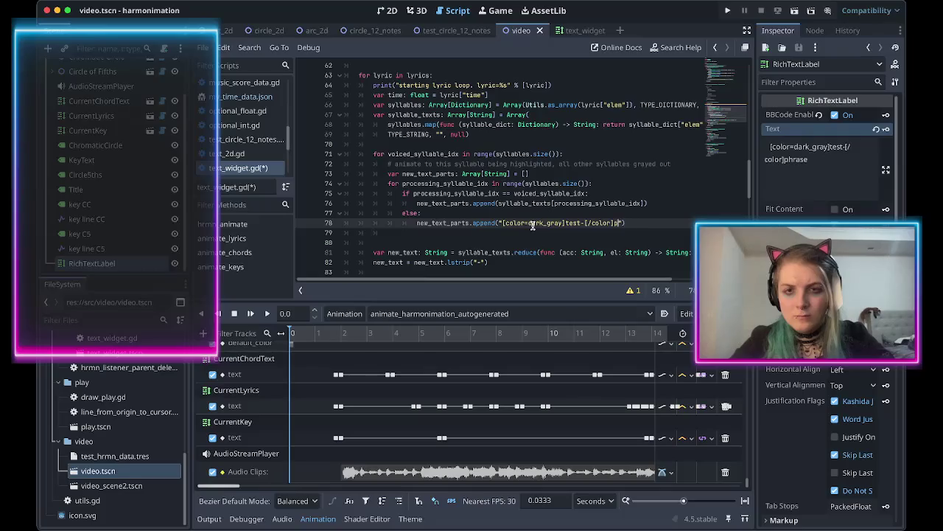
drag(566, 223, 582, 223)
key(BackSpace)
text(%s)
Format that string with % [syllable_texts[processing_syllable_idx]] copied from the line above.
key(End)
key(Left)
text(% [)
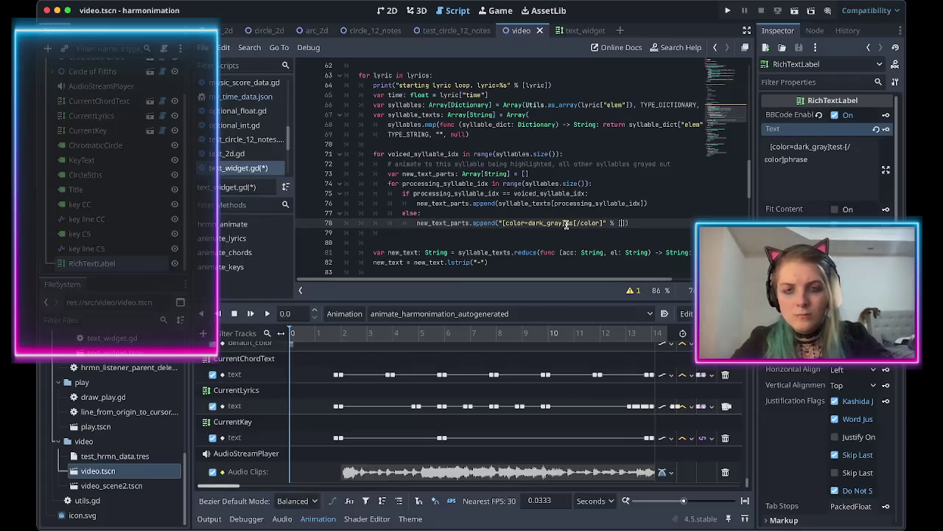
drag(499, 204, 645, 203)
key(ctrl+c)
click(621, 222)
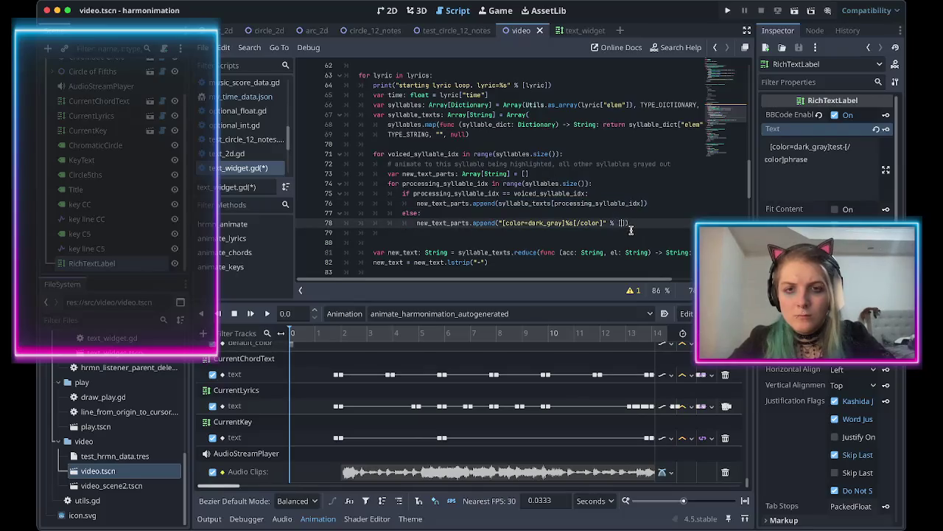
key(ctrl+v)
Declare var this_syllable = syllable_texts[processing_syllable_idx] at the top of the loop body.
scroll(516, 192, left, 5)
click(454, 177)
key(Return)
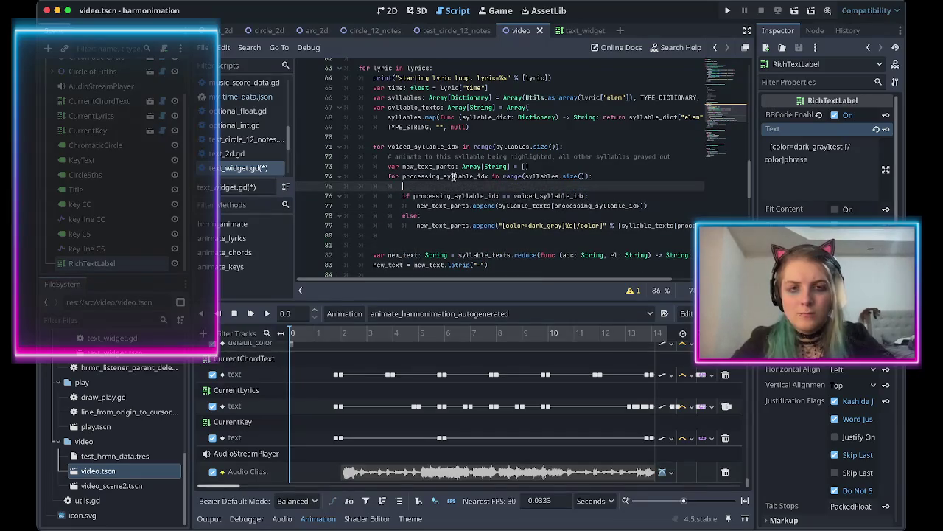
text(var this_sy)
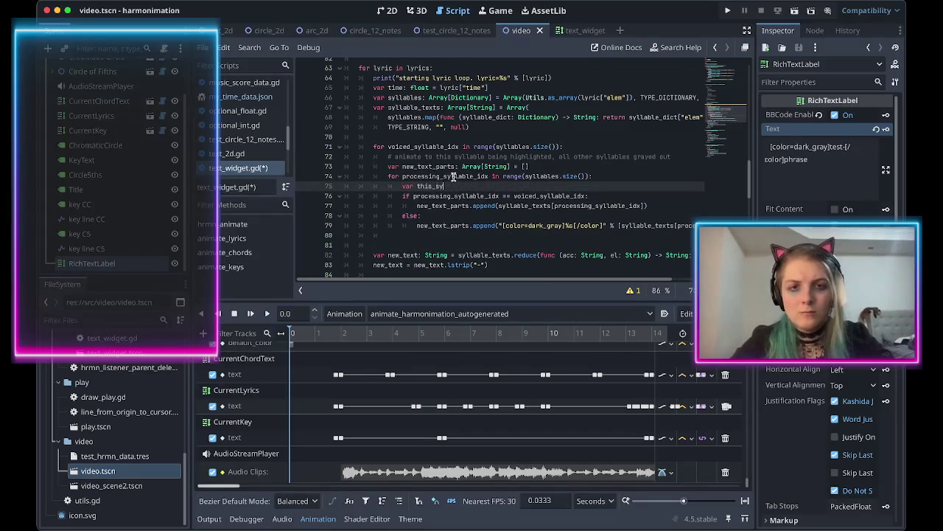
text(llable = syllable_texts[processing_syllable_idx])
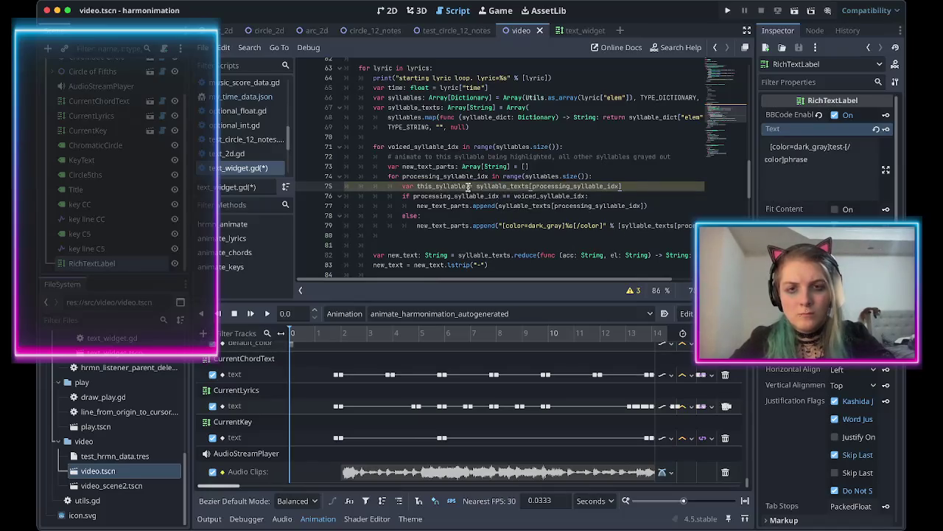
Make this_syllable use := and substitute it for the syllable lookup in both appends, then save.
click(466, 186)
text(:)
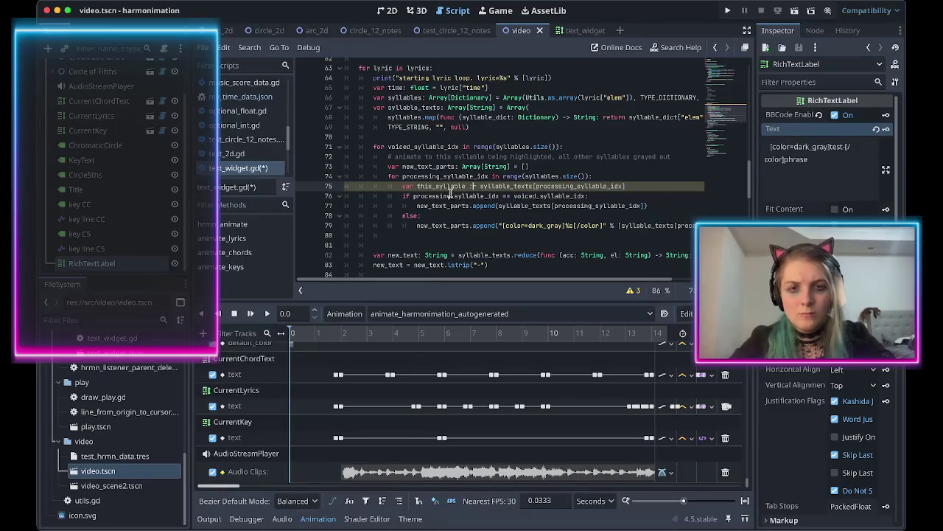
double_click(434, 186)
click(498, 206)
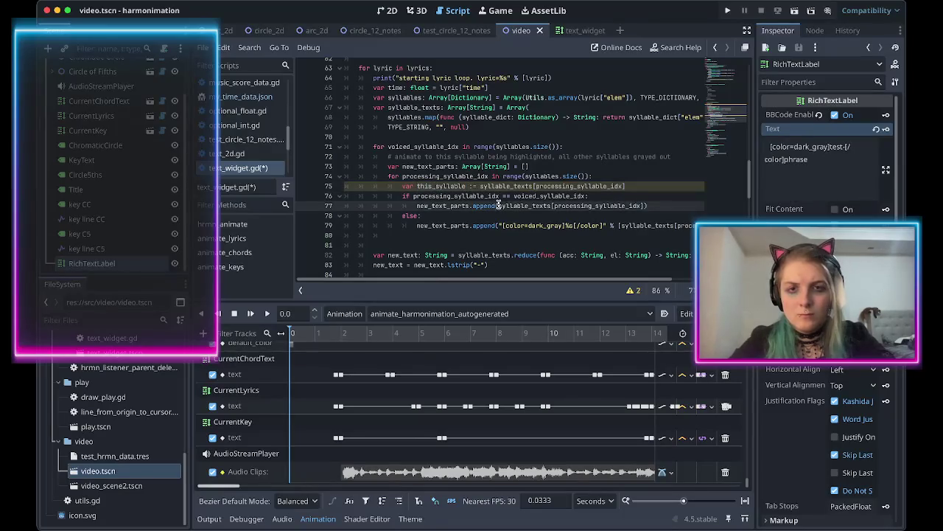
key(shift+End)
key(shift+Left)
key(ctrl+v)
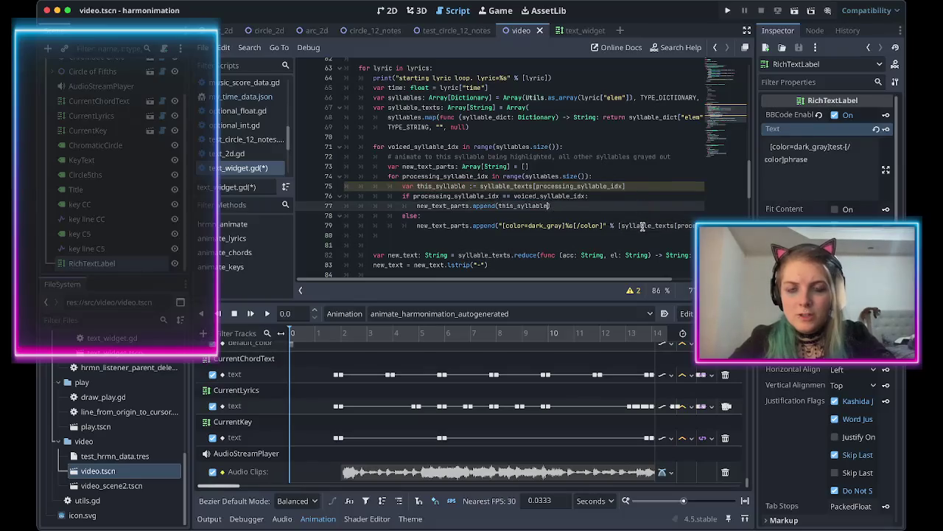
click(621, 226)
key(shift+End)
key(shift+Left)
key(ctrl+v)
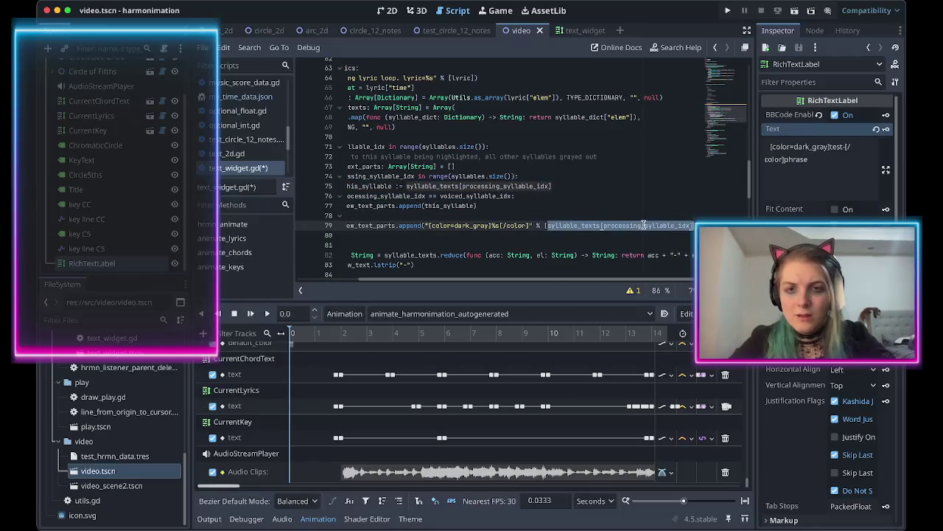
key(ctrl+s)
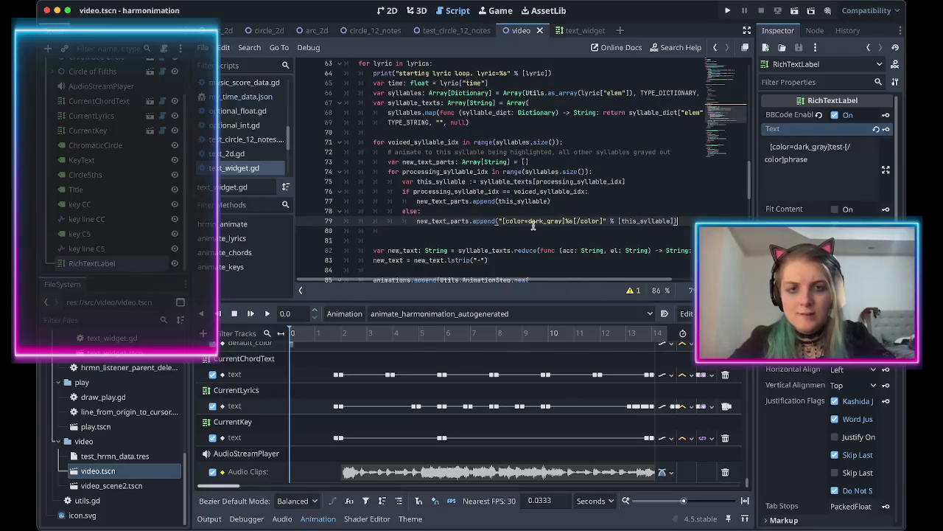
Add an if processing_syllable_idx check starting a new_text_parts.append(" call for the dash.
key(Return)
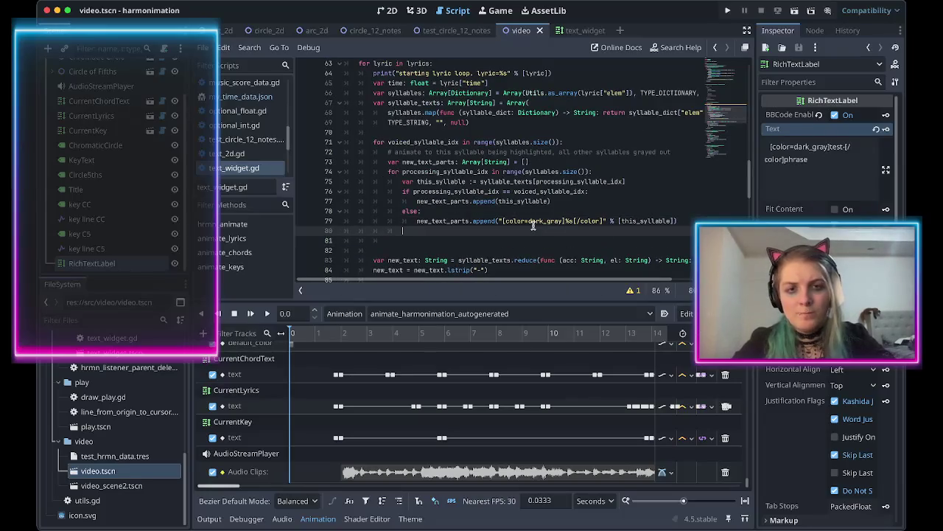
click(608, 172)
key(Return)
text(if )
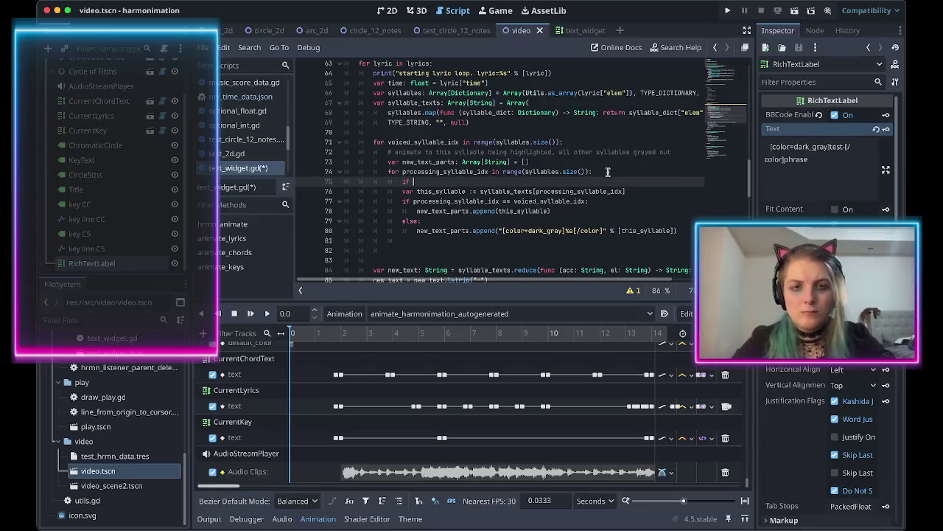
text(proc)
key(Return)
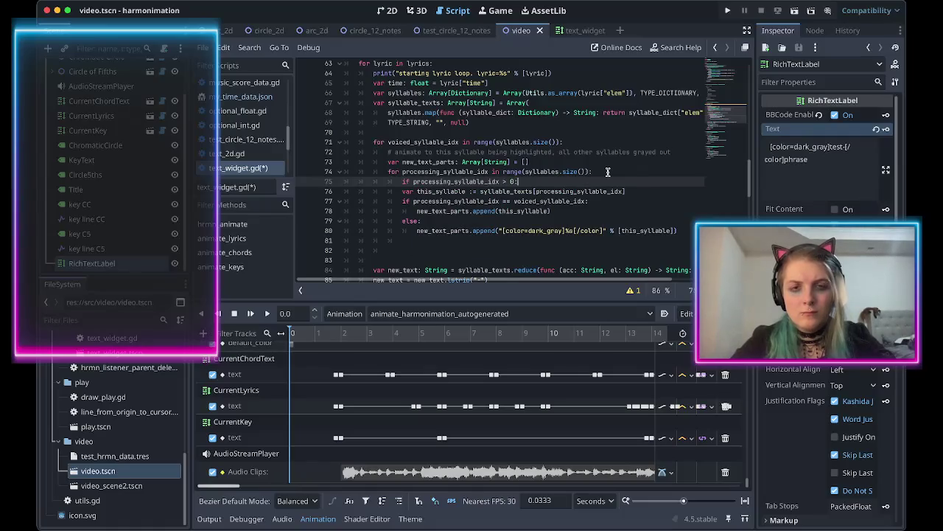
key(Return)
text(t)
key(Return)
text(.append()
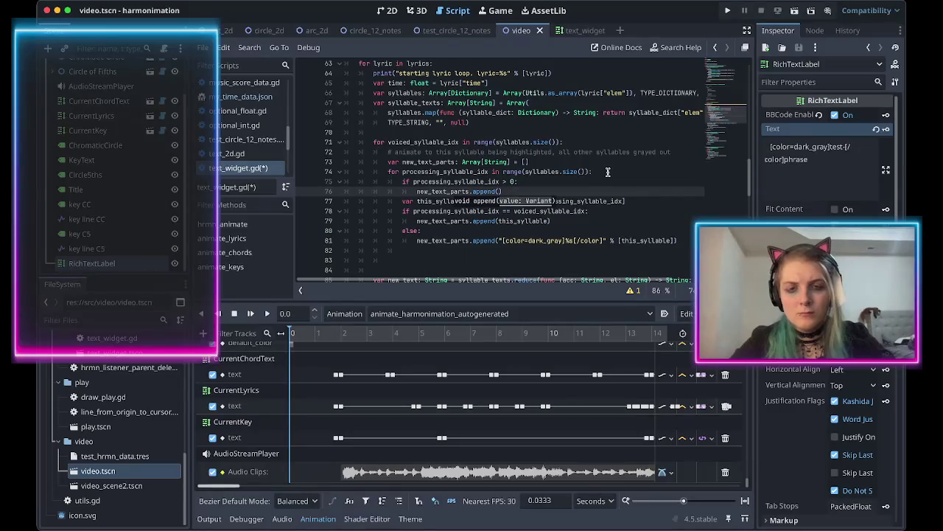
text(")
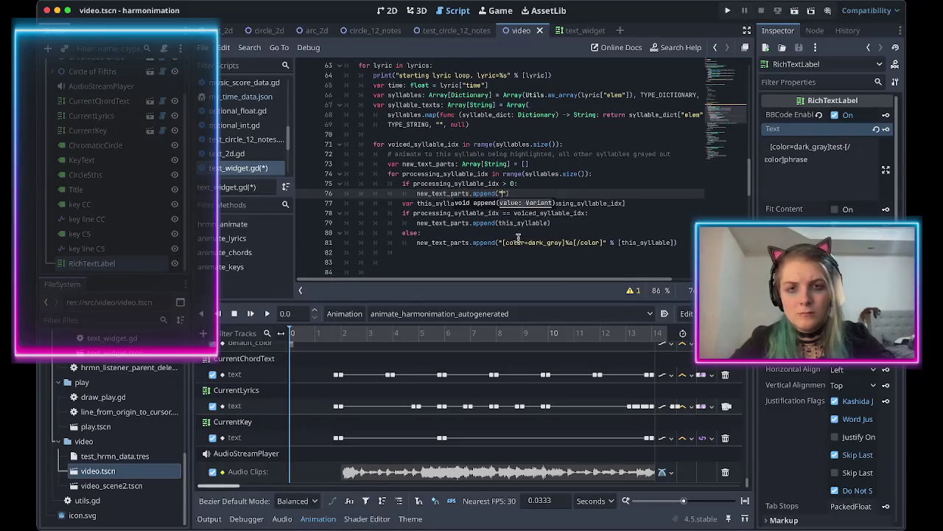
Make the dash append "[color=dark_gray]-[/color]" and save text_widget.gd.
click(501, 243)
shift+click(603, 243)
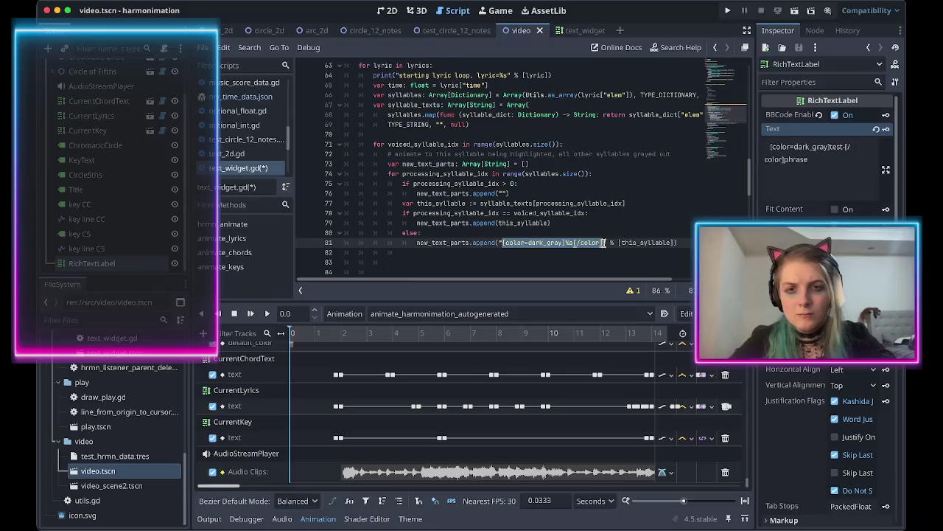
key(ctrl+c)
click(503, 193)
key(ctrl+v)
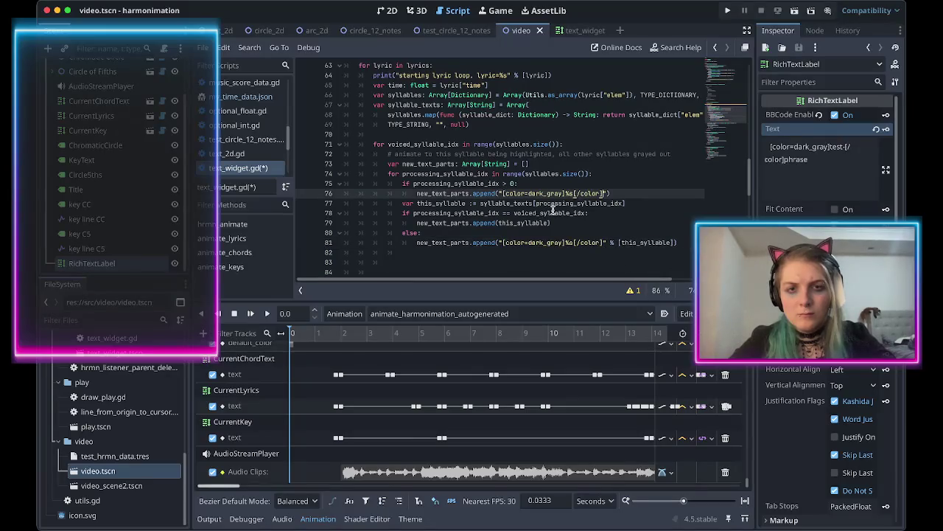
drag(565, 194, 575, 194)
key(BackSpace)
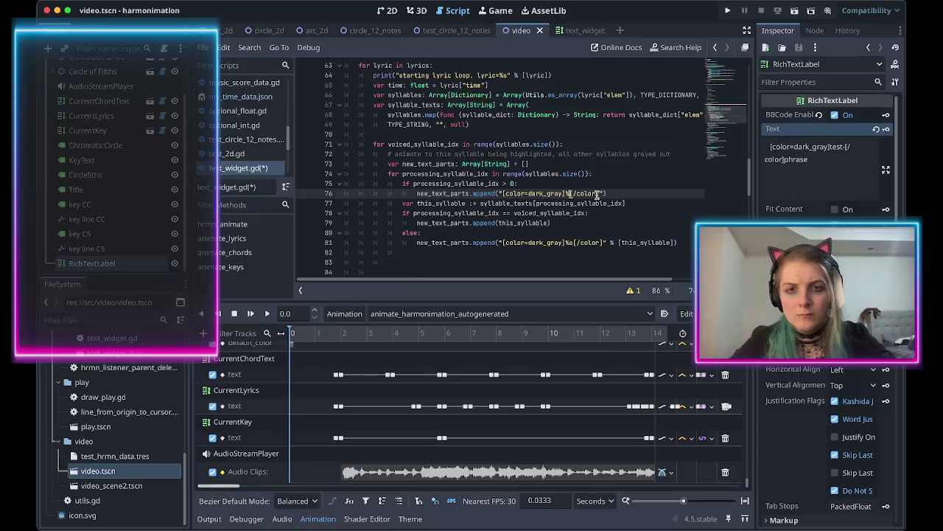
text(-)
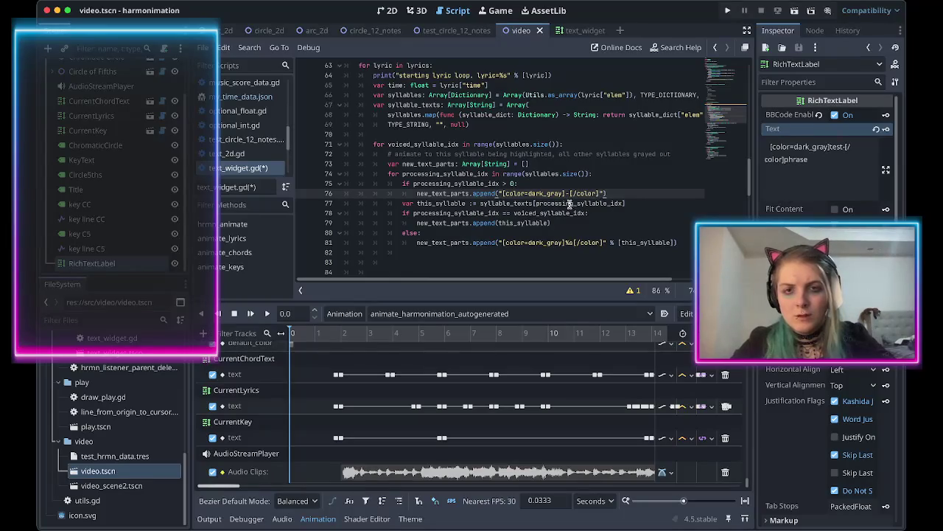
key(ctrl+s)
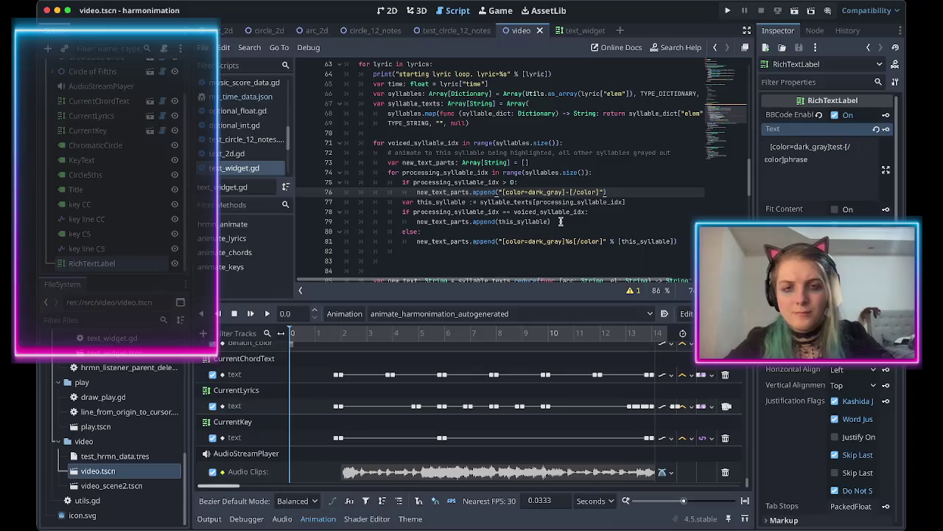
scroll(561, 221, down, 1)
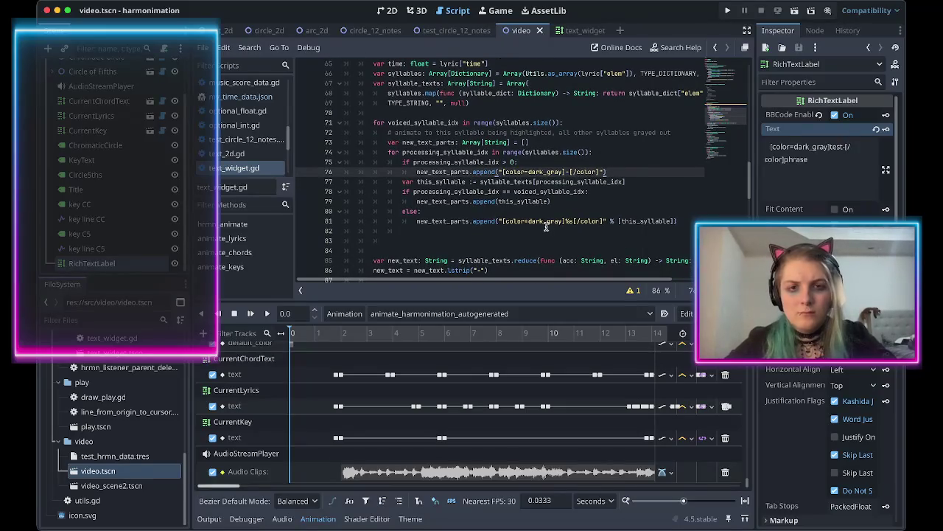
Add '# add dash between syllables' and a comment on colouring by whether the syllable is voiced, then save.
click(610, 152)
key(Return)
text(# add dash between syllables)
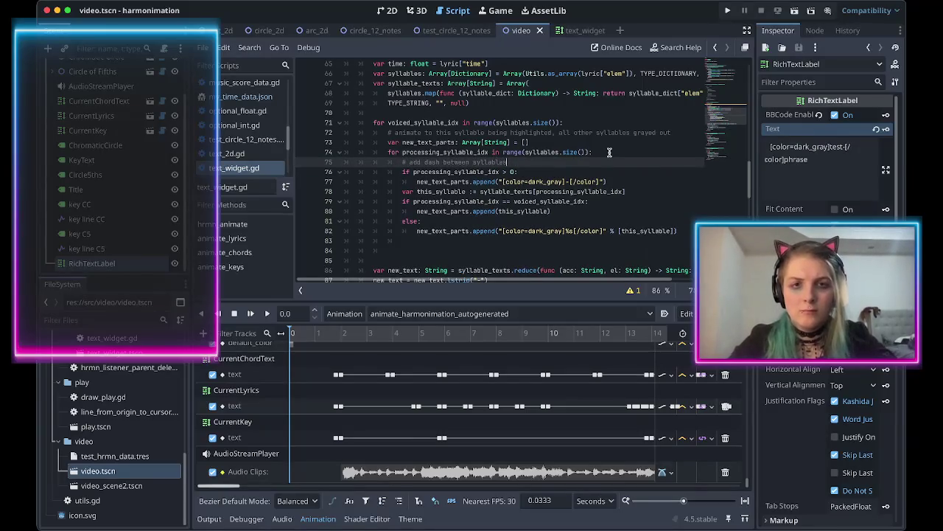
key(Down)
key(Down)
key(Return)
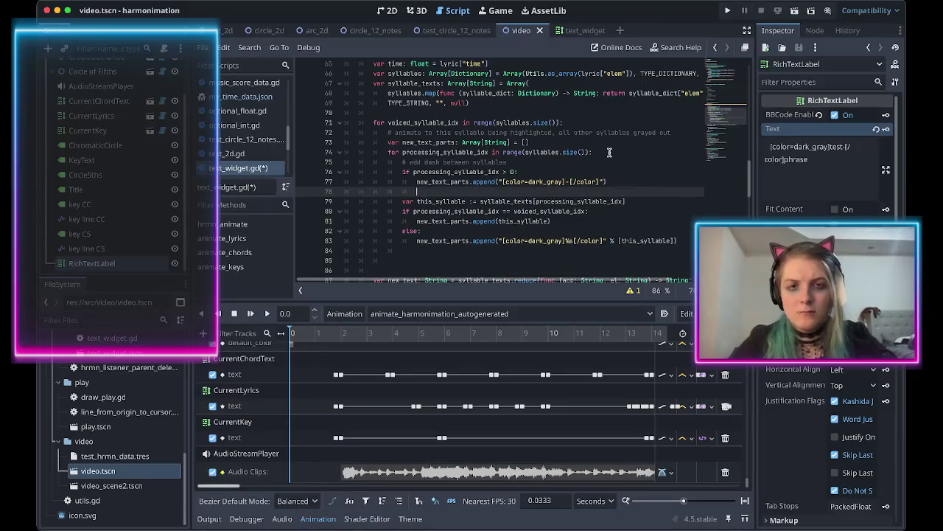
text(dd )
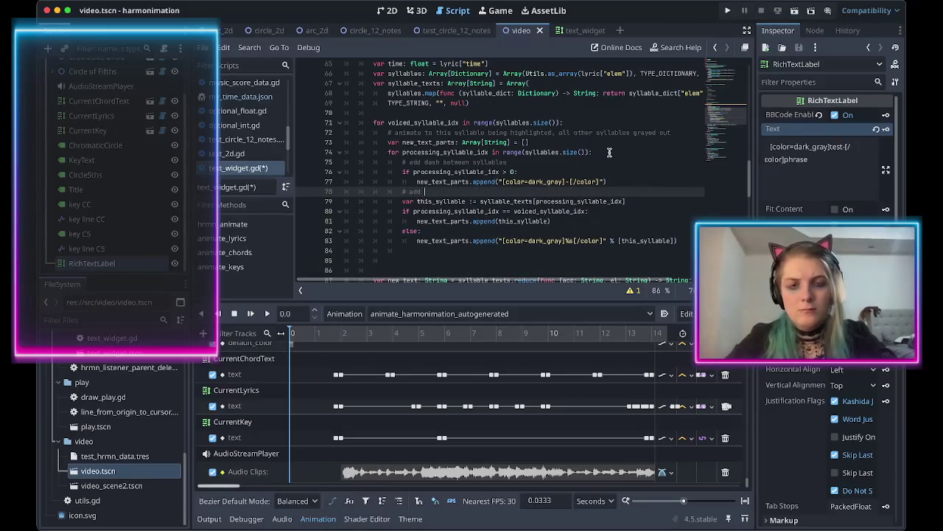
text(currently-process)
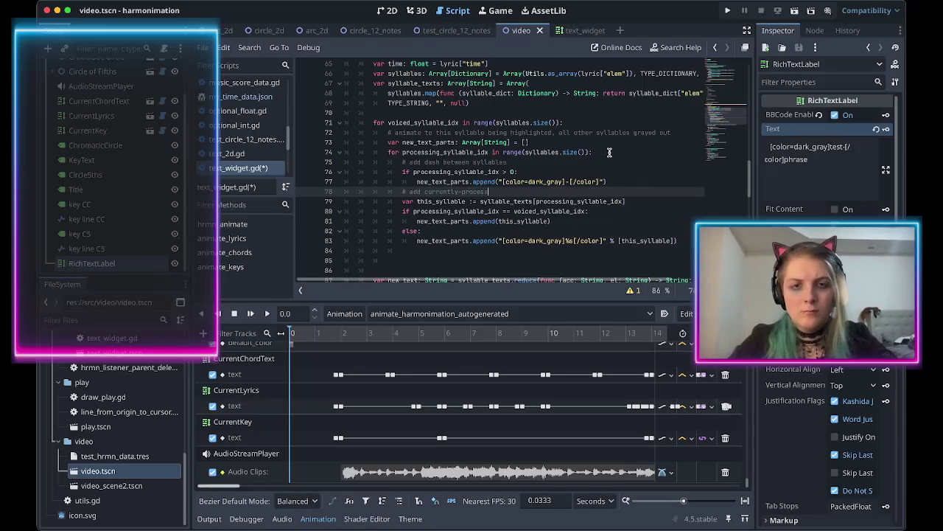
text(ed syllable)
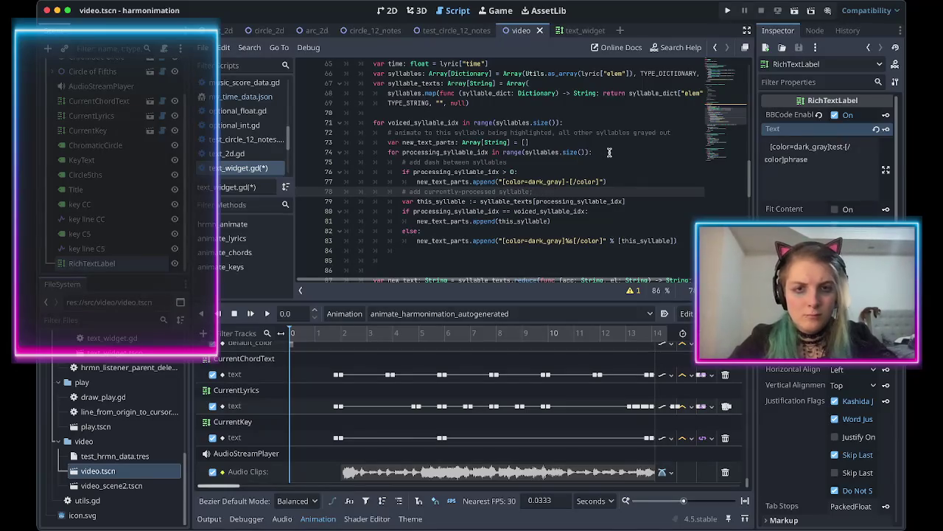
text(or based o)
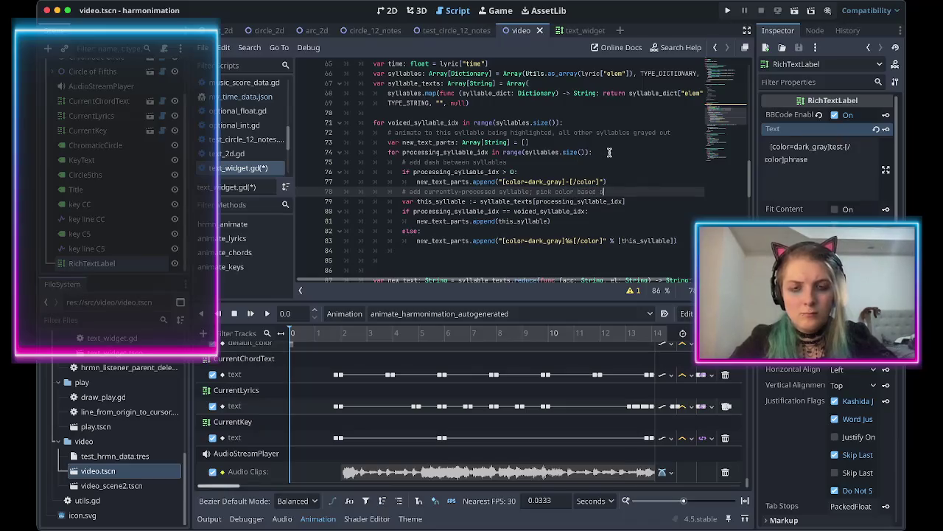
text(n whe)
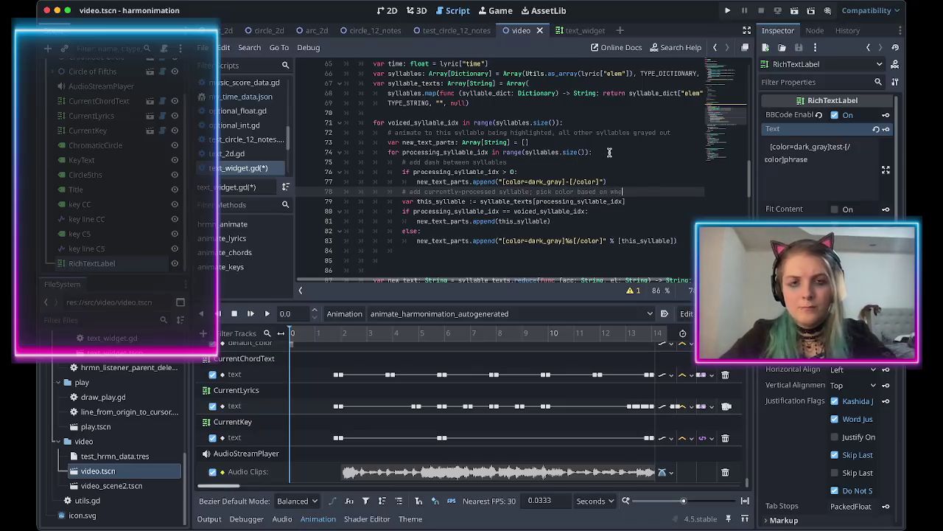
text(ther s voiced)
text( or nit)
text(t)
key(ctrl+s)
Begin a var new_text declaration on the empty line after the loop.
click(419, 249)
text(var new)
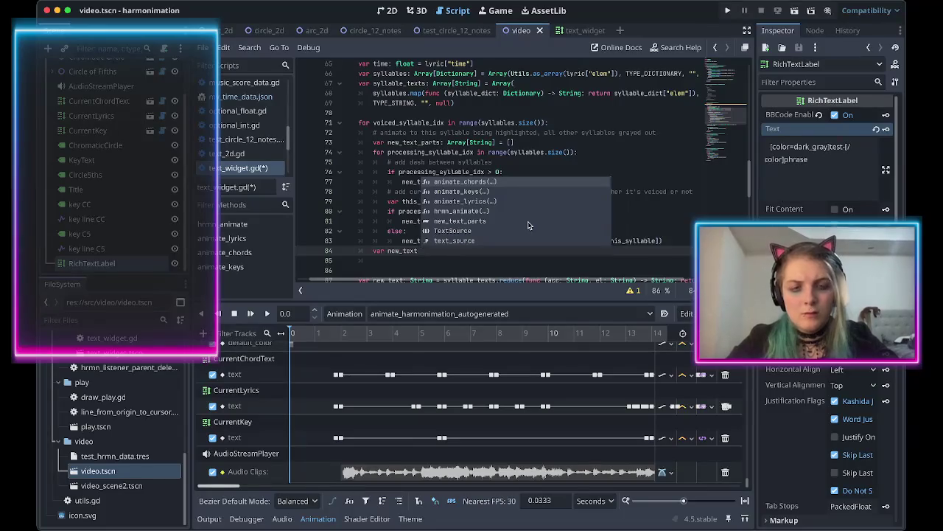
scroll(527, 225, down, 3)
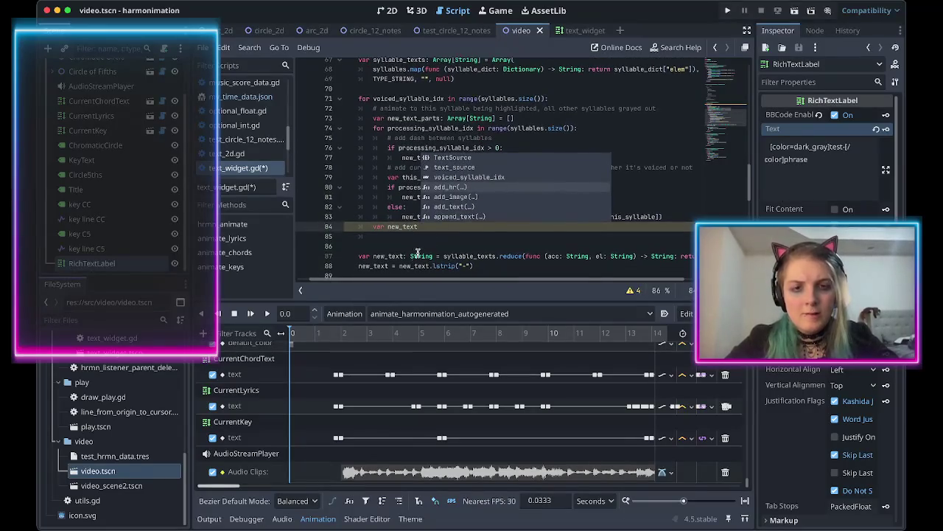
Turn line 84 into a reduce over new_text_parts without the dash, then save.
triple_click(370, 256)
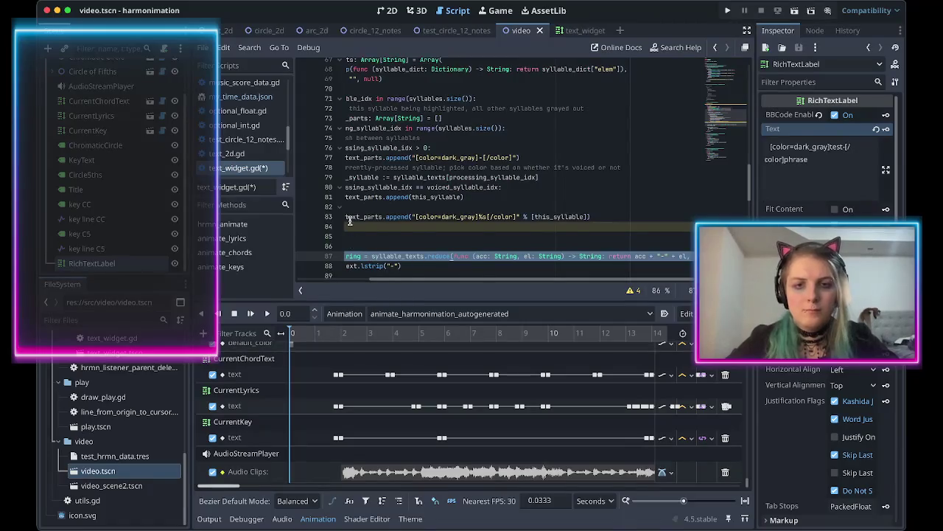
key(ctrl+c)
triple_click(434, 222)
key(ctrl+v)
key(Up)
key(Up)
key(Up)
key(ctrl+d)
key(ctrl+c)
double_click(483, 216)
key(ctrl+v)
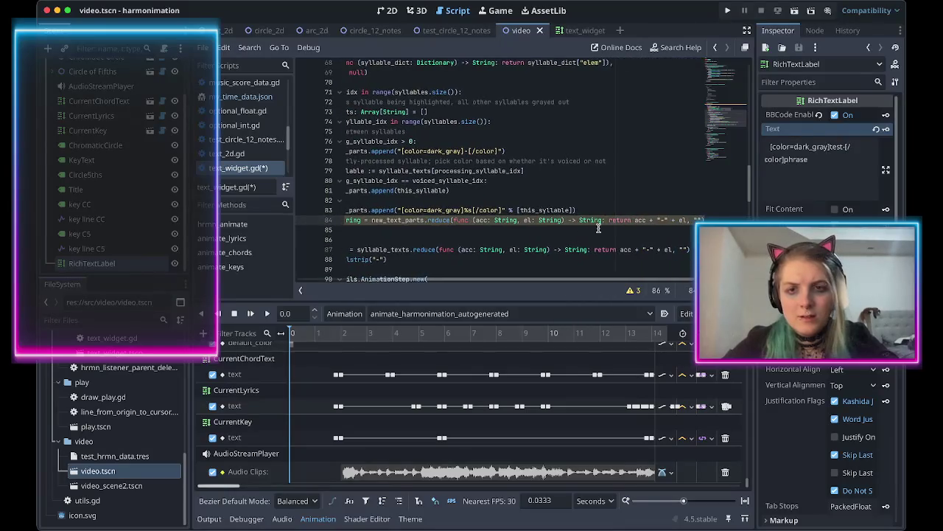
click(670, 219)
key(BackSpace)
key(BackSpace)
key(BackSpace)
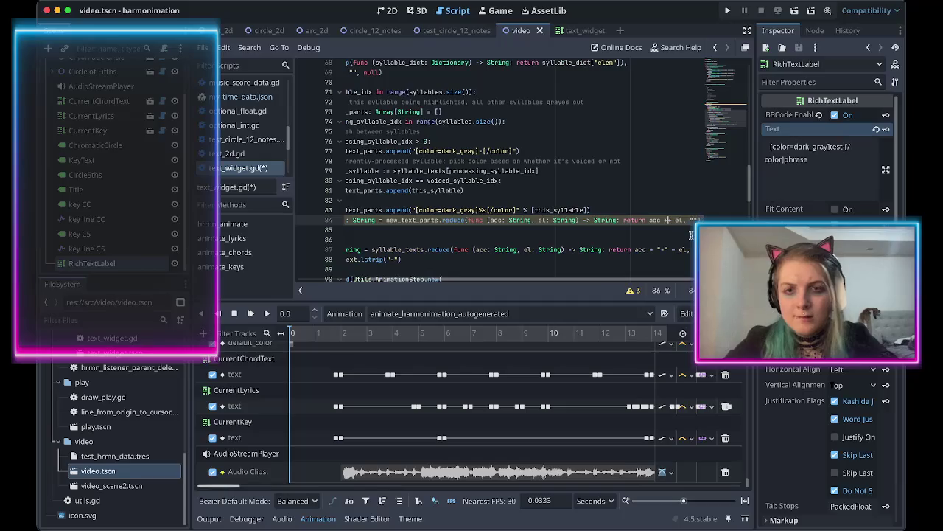
key(ctrl+s)
Delete the old syllable_texts reduce line, the lstrip line and the extra blank line.
scroll(632, 251, left, 5)
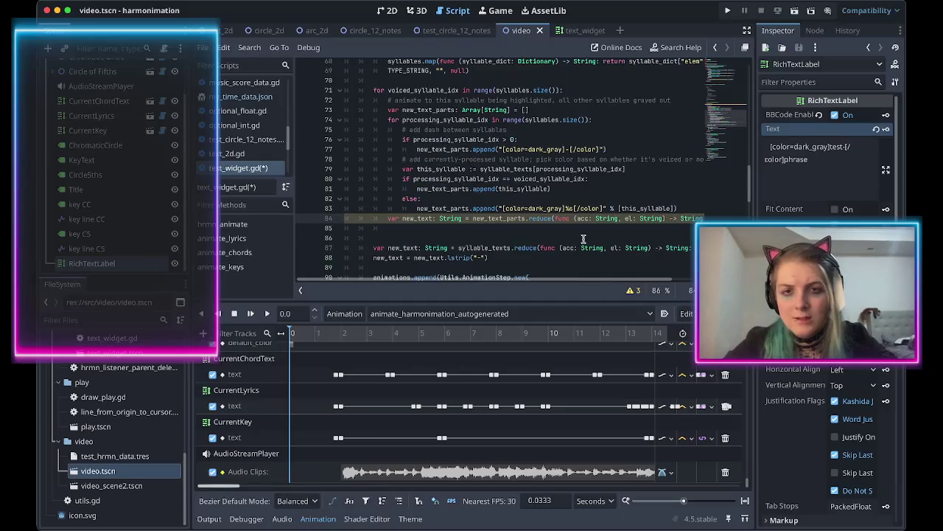
scroll(577, 241, down, 1)
click(445, 236)
key(ctrl+shift+k)
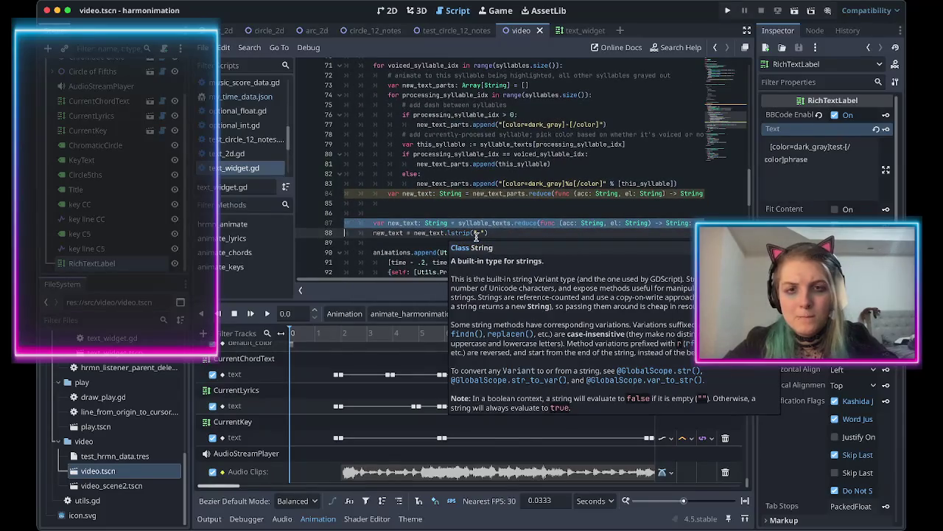
scroll(494, 224, up, 1)
click(492, 223)
key(ctrl+shift+k)
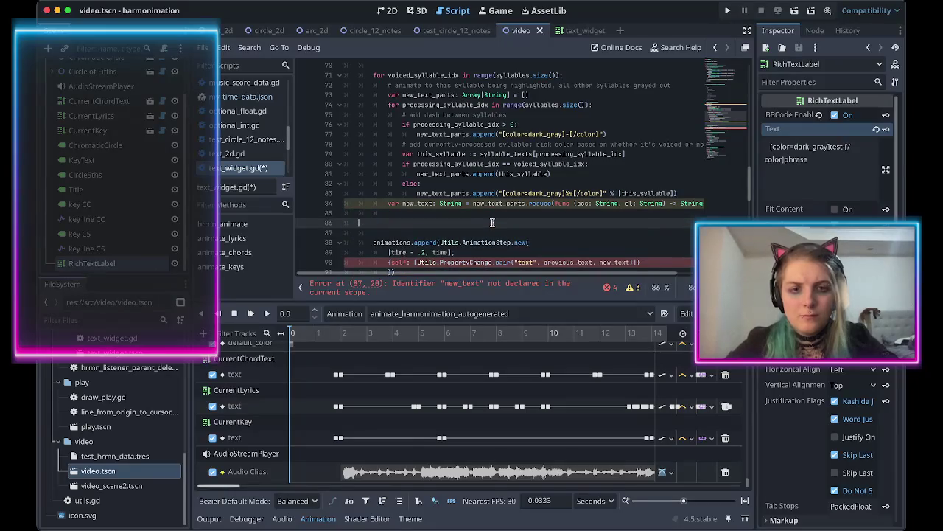
key(ctrl+shift+k)
Add a '# loop' comment above the inner loop and '# loop over each syllable, adding an' above the outer loop.
scroll(479, 227, up, 1)
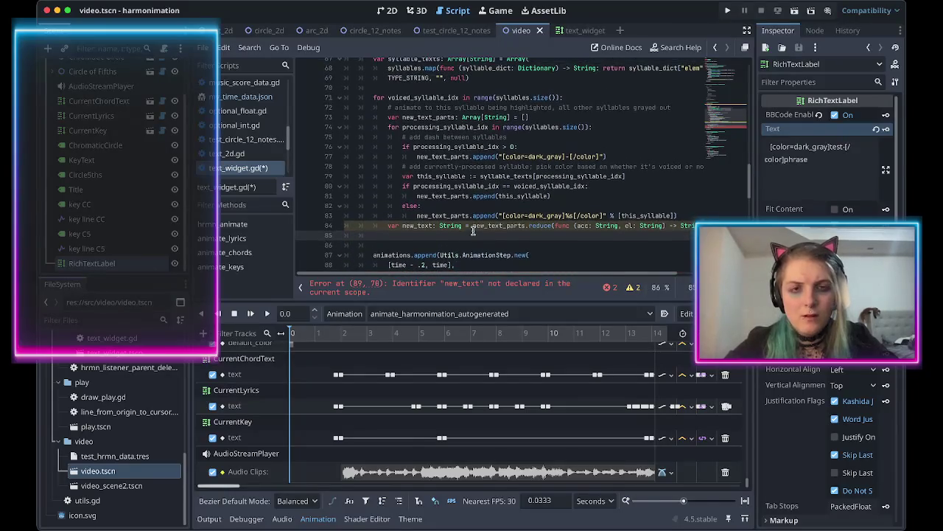
scroll(402, 177, up, 1)
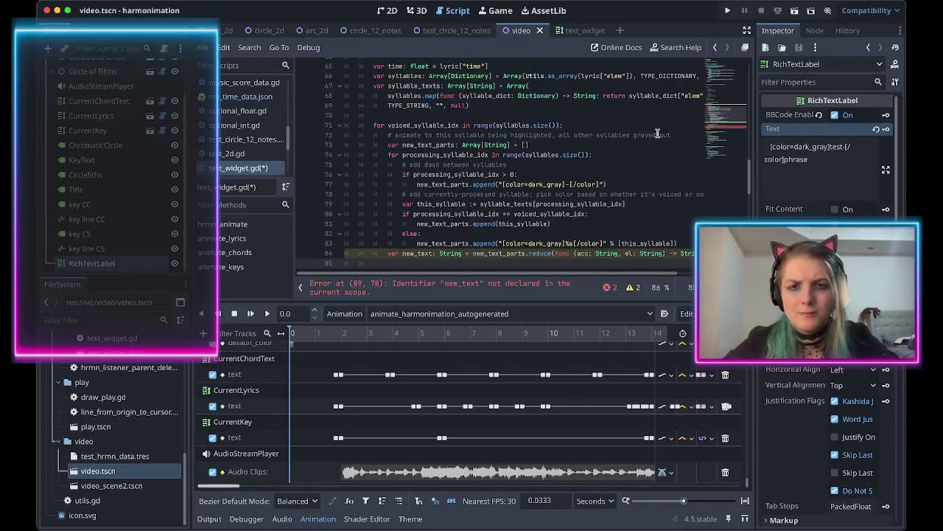
click(561, 143)
key(Return)
key(Return)
text(# loop)
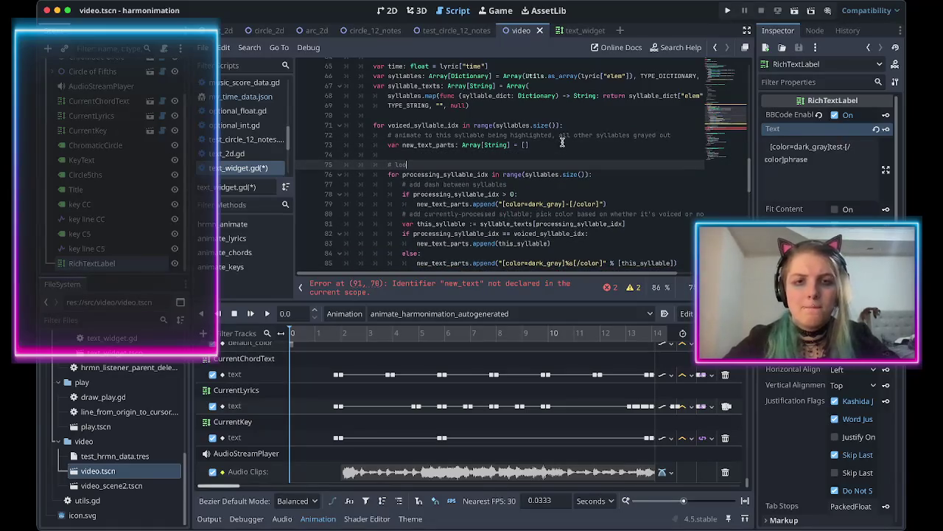
click(410, 117)
key(Return)
text(# loop ov)
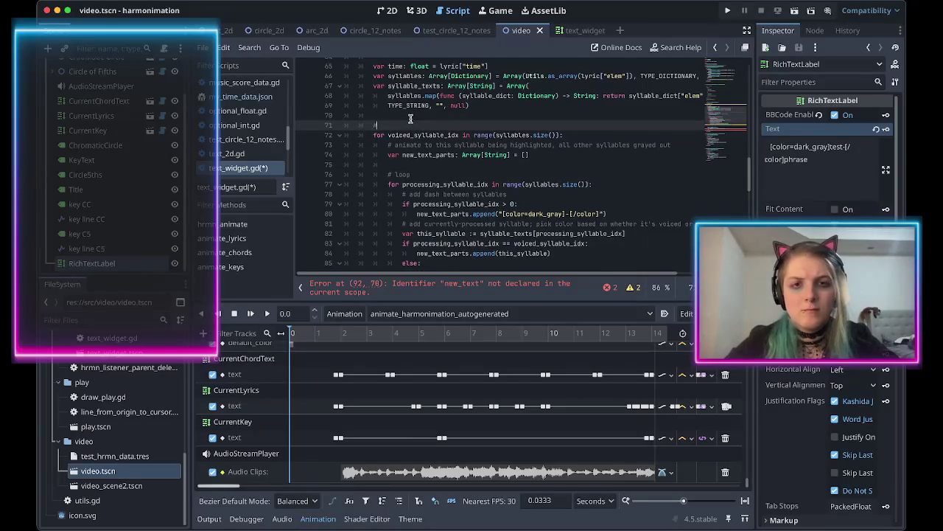
text(er each syllable)
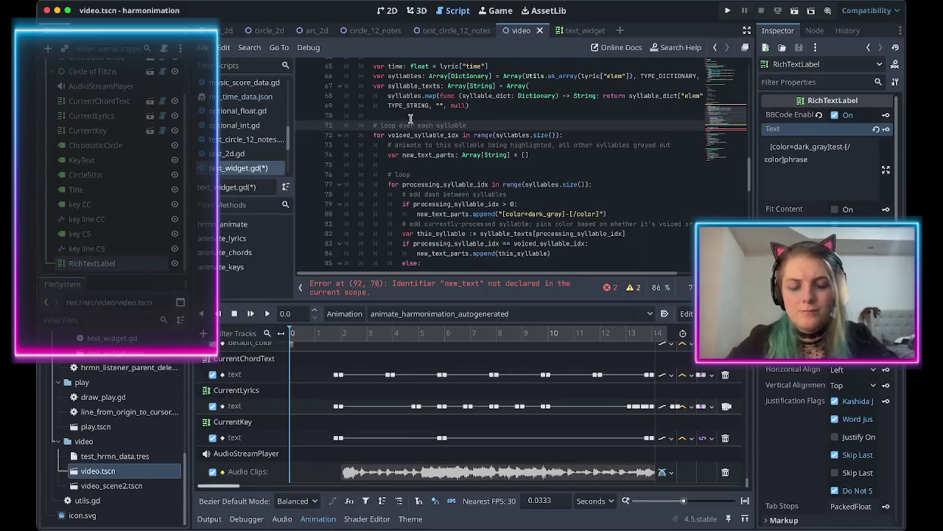
text(, adding an)
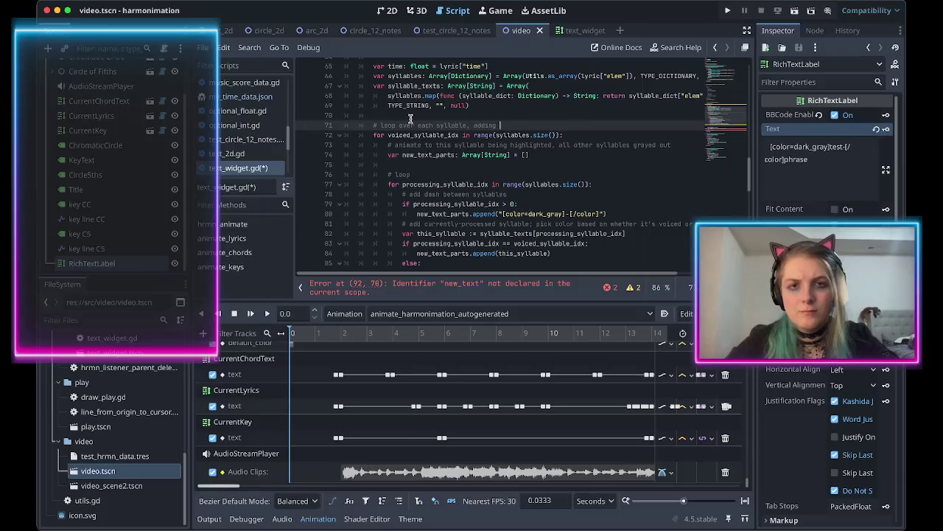